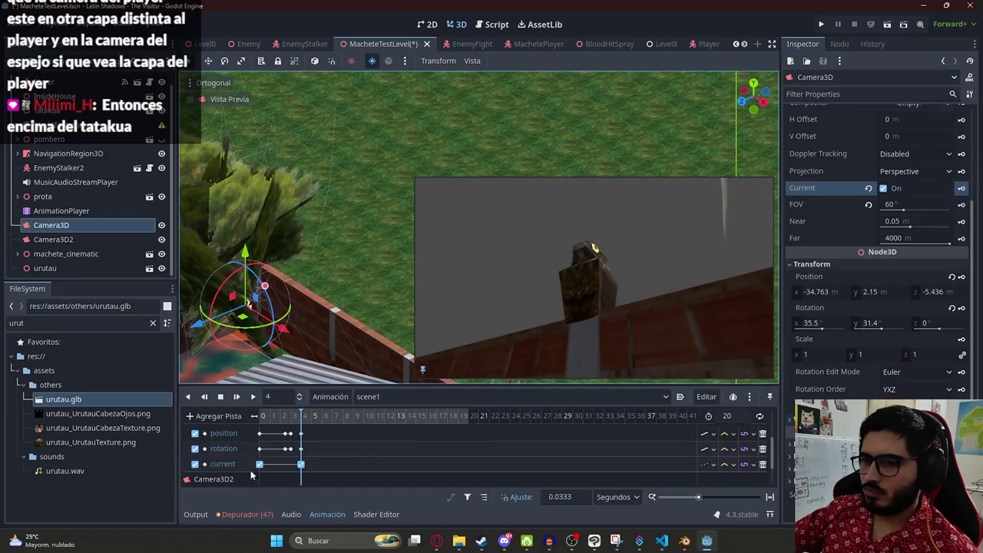
Step: Scrub scene1 from 3 s to about 4.37 s to watch the camera cut, then save the level
{"action": "scroll", "coordinate": [250, 460], "scroll_direction": "down", "scroll_amount": 2}
{"action": "left_click", "coordinate": [292, 420]}
{"action": "left_click", "coordinate": [293, 420]}
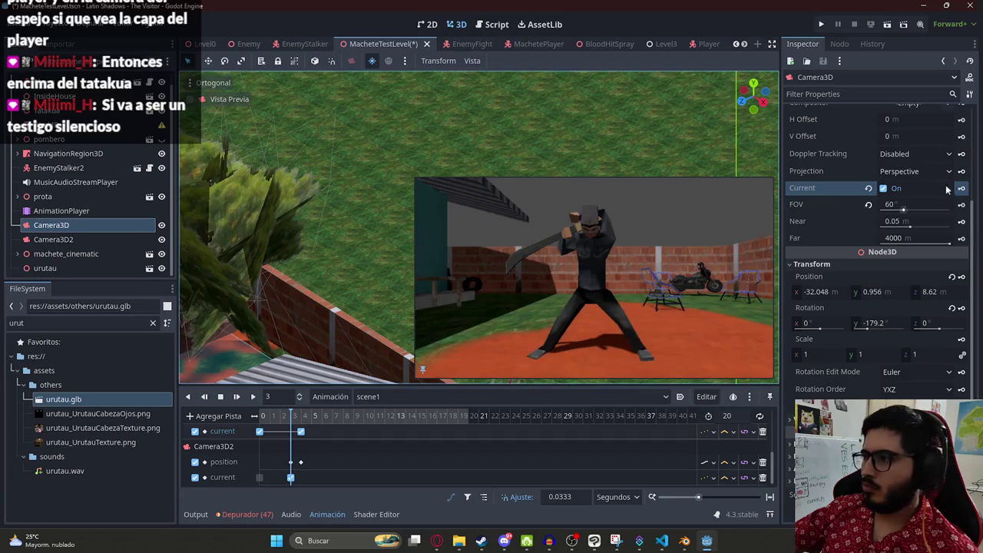
{"action": "mouse_move", "coordinate": [291, 416]}
{"action": "left_mouse_down"}
{"action": "mouse_move", "coordinate": [267, 416]}
{"action": "mouse_move", "coordinate": [304, 415]}
{"action": "left_mouse_up"}
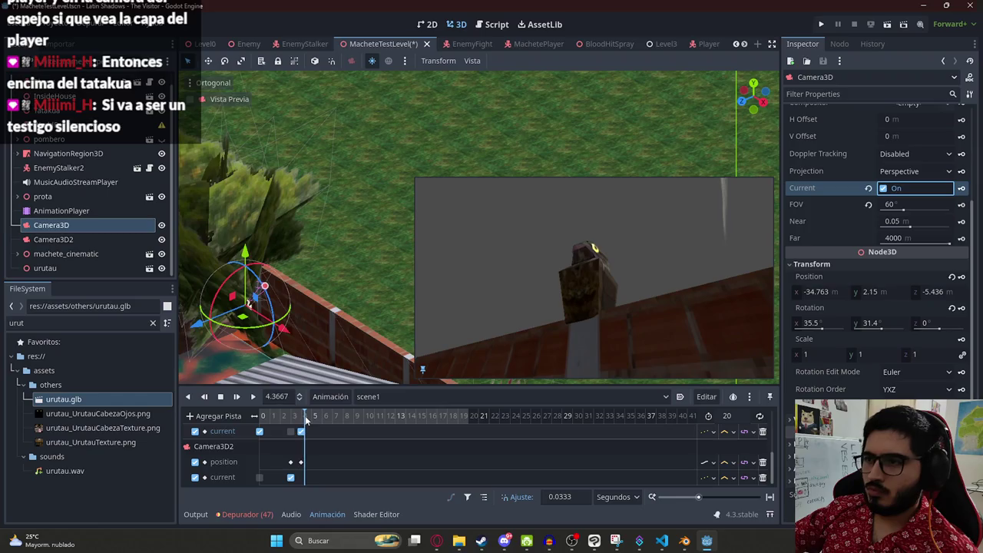
{"action": "key", "text": "ctrl+s"}
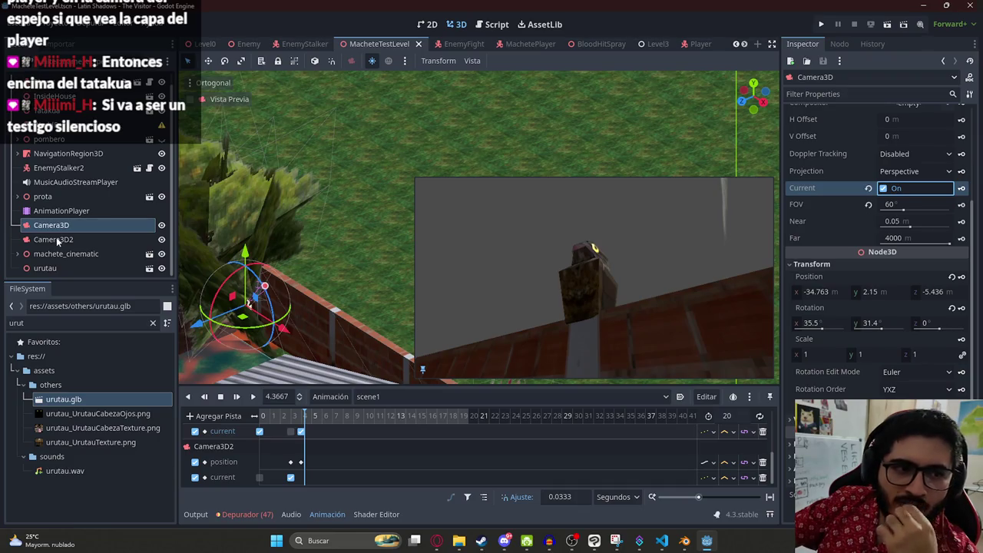
{"action": "scroll", "coordinate": [295, 199], "scroll_direction": "up", "scroll_amount": 5}
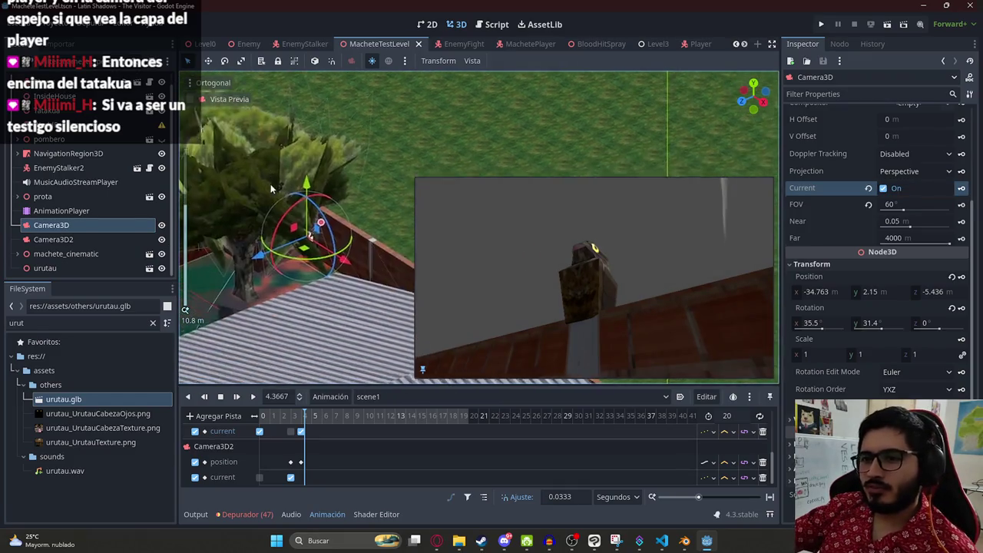
{"action": "left_click_drag", "start_coordinate": [295, 200], "coordinate": [376, 119]}
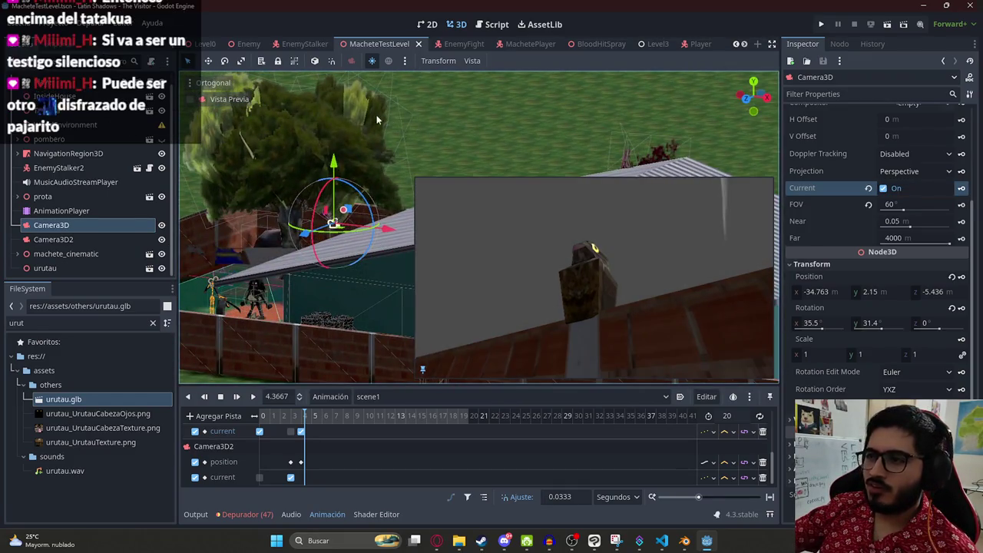
{"action": "mouse_move", "coordinate": [301, 172]}
{"action": "left_mouse_down"}
{"action": "mouse_move", "coordinate": [290, 162]}
{"action": "mouse_move", "coordinate": [330, 146]}
{"action": "left_mouse_up"}
{"action": "left_click", "coordinate": [46, 268]}
{"action": "mouse_move", "coordinate": [307, 181]}
{"action": "left_mouse_down"}
{"action": "mouse_move", "coordinate": [344, 176]}
{"action": "mouse_move", "coordinate": [296, 181]}
{"action": "mouse_move", "coordinate": [261, 204]}
{"action": "mouse_move", "coordinate": [199, 204]}
{"action": "left_mouse_up"}
{"action": "mouse_move", "coordinate": [261, 217]}
{"action": "left_mouse_down"}
{"action": "mouse_move", "coordinate": [294, 259]}
{"action": "mouse_move", "coordinate": [257, 203]}
{"action": "mouse_move", "coordinate": [243, 311]}
{"action": "mouse_move", "coordinate": [277, 238]}
{"action": "mouse_move", "coordinate": [320, 222]}
{"action": "mouse_move", "coordinate": [379, 262]}
{"action": "left_mouse_up"}
{"action": "scroll", "coordinate": [360, 250], "scroll_direction": "down", "scroll_amount": 3}
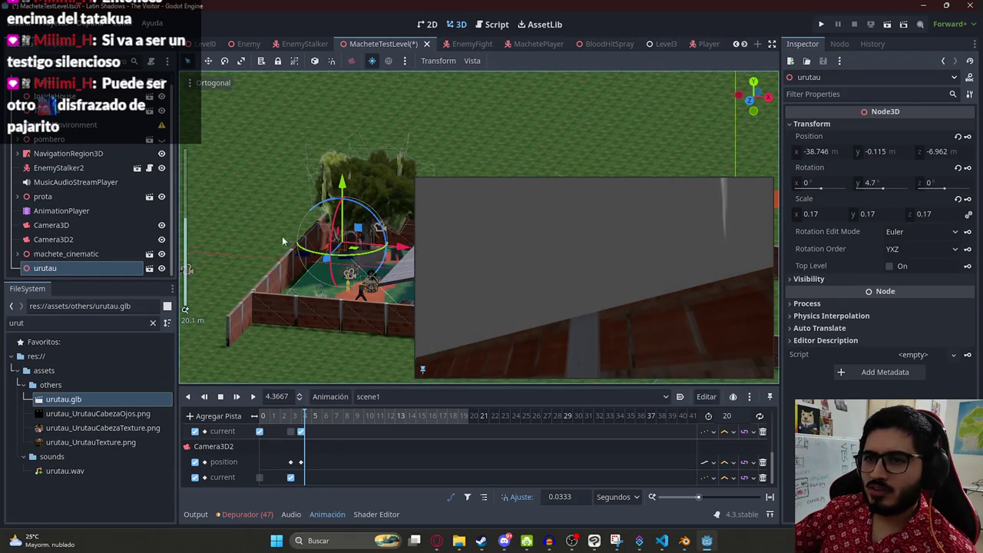
{"action": "scroll", "coordinate": [283, 241], "scroll_direction": "up", "scroll_amount": 5}
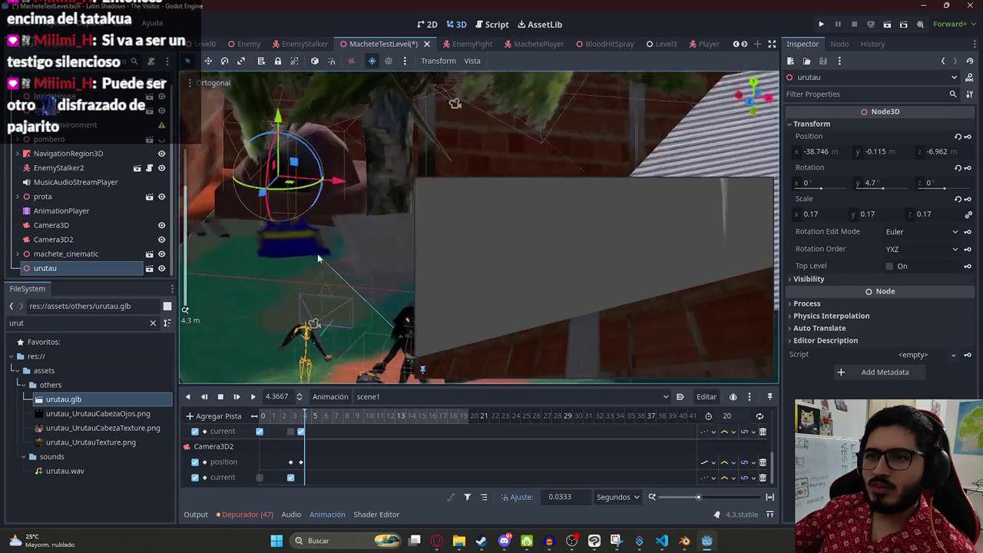
{"action": "scroll", "coordinate": [318, 259], "scroll_direction": "up", "scroll_amount": 2}
{"action": "left_click_drag", "start_coordinate": [318, 230], "coordinate": [318, 170]}
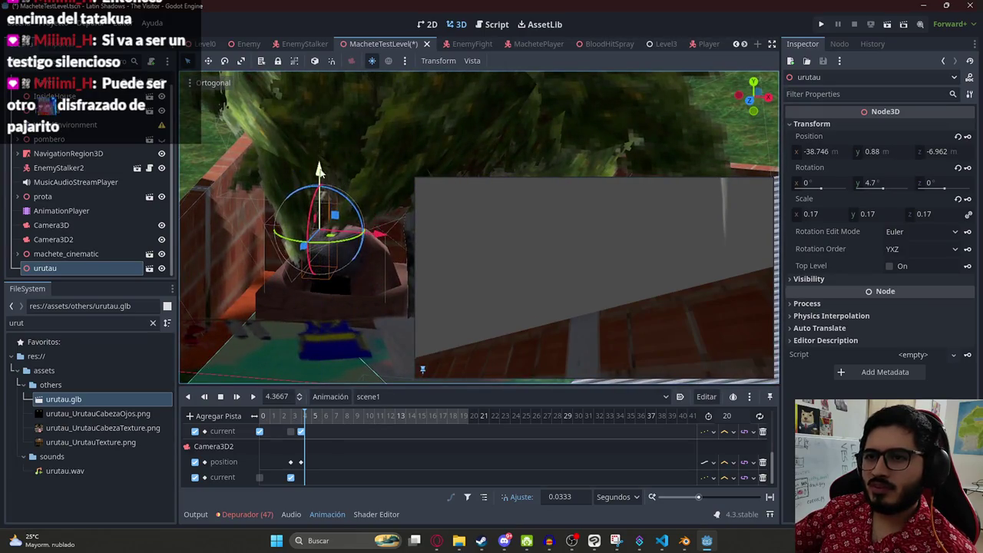
{"action": "scroll", "coordinate": [328, 182], "scroll_direction": "up", "scroll_amount": 2}
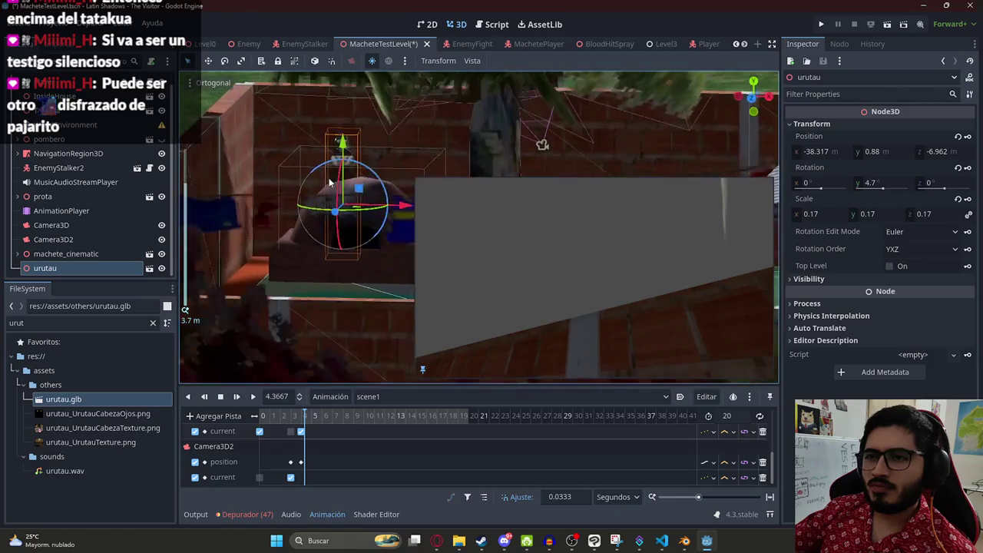
{"action": "left_click_drag", "start_coordinate": [365, 296], "coordinate": [353, 329]}
{"action": "left_click_drag", "start_coordinate": [311, 267], "coordinate": [347, 276]}
{"action": "mouse_move", "coordinate": [292, 219]}
{"action": "left_mouse_down"}
{"action": "mouse_move", "coordinate": [300, 150]}
{"action": "mouse_move", "coordinate": [301, 173]}
{"action": "left_mouse_up"}
{"action": "left_click_drag", "start_coordinate": [305, 235], "coordinate": [278, 207]}
{"action": "key", "text": "ctrl+z"}
{"action": "key", "text": "ctrl+z"}
{"action": "key", "text": "ctrl+z"}
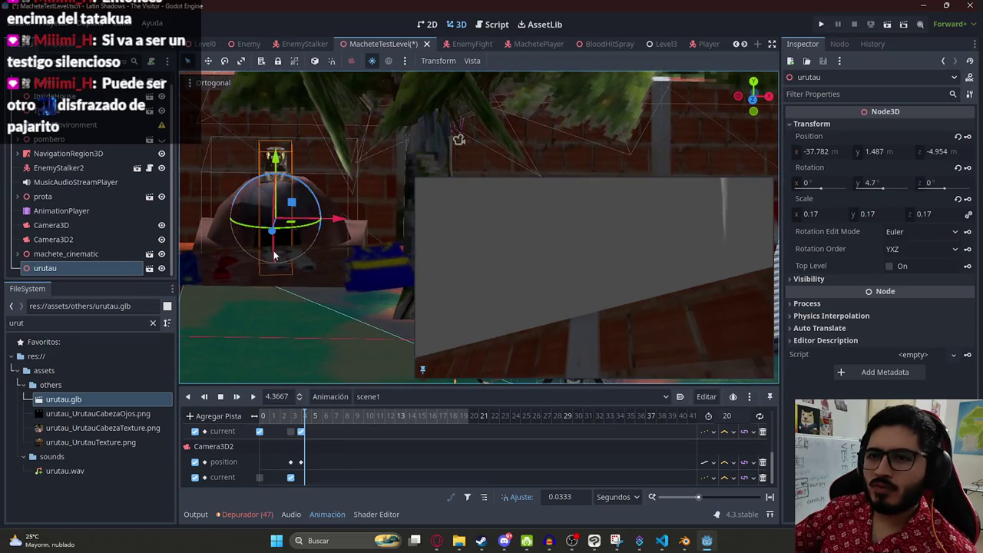
{"action": "scroll", "coordinate": [334, 225], "scroll_direction": "down", "scroll_amount": 3}
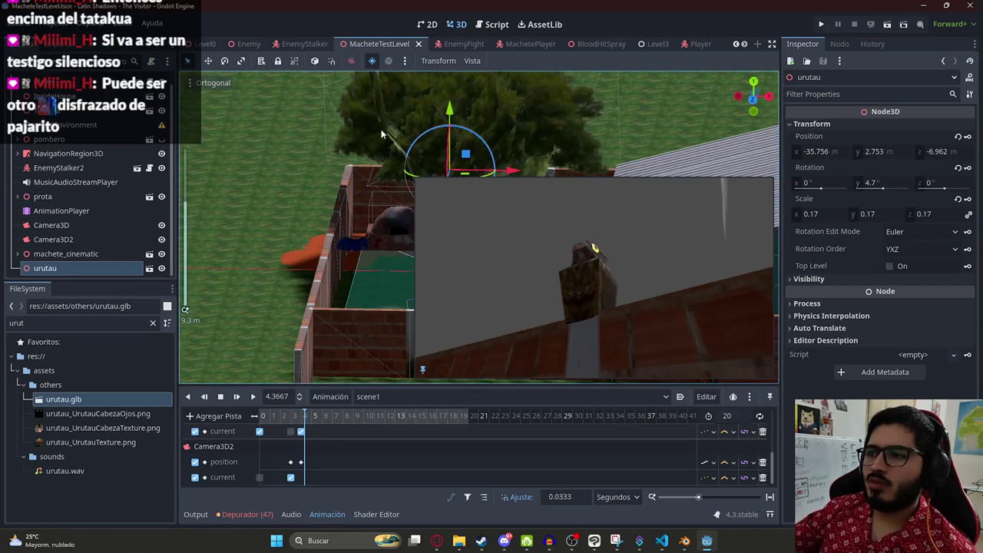
{"action": "left_click_drag", "start_coordinate": [380, 129], "coordinate": [296, 146]}
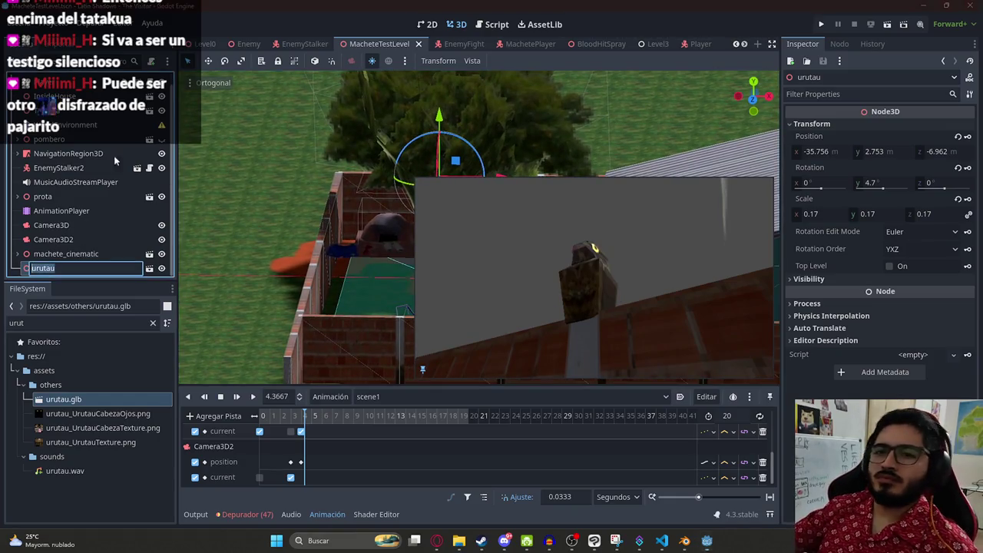
{"action": "scroll", "coordinate": [77, 268], "scroll_direction": "up", "scroll_amount": 1}
{"action": "key", "text": "ctrl+F3"}
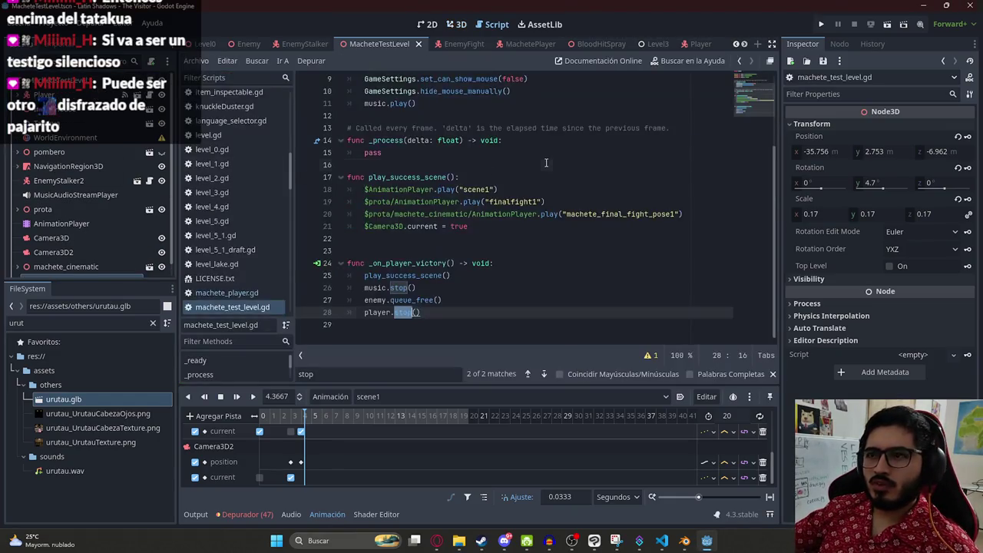
{"action": "scroll", "coordinate": [514, 192], "scroll_direction": "up", "scroll_amount": 3}
{"action": "left_click", "coordinate": [513, 128]}
{"action": "key", "text": "Return"}
{"action": "type", "text": "@ONREADY"}
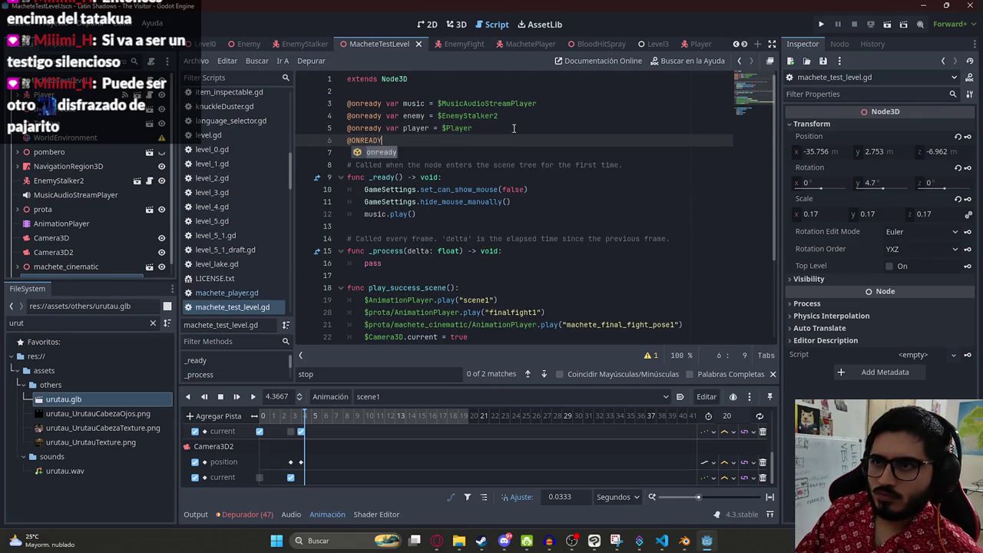
{"action": "key", "text": "Return"}
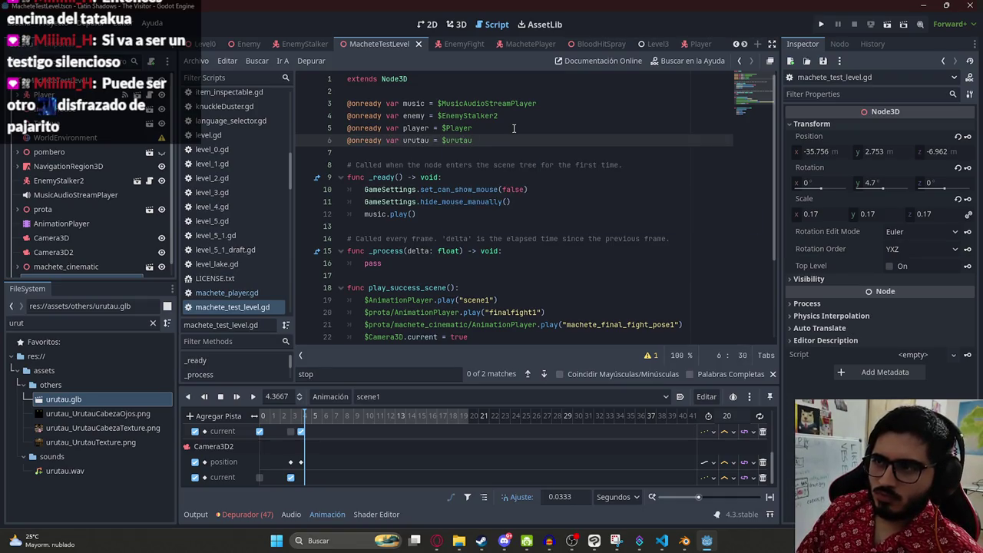
{"action": "double_click", "coordinate": [403, 140]}
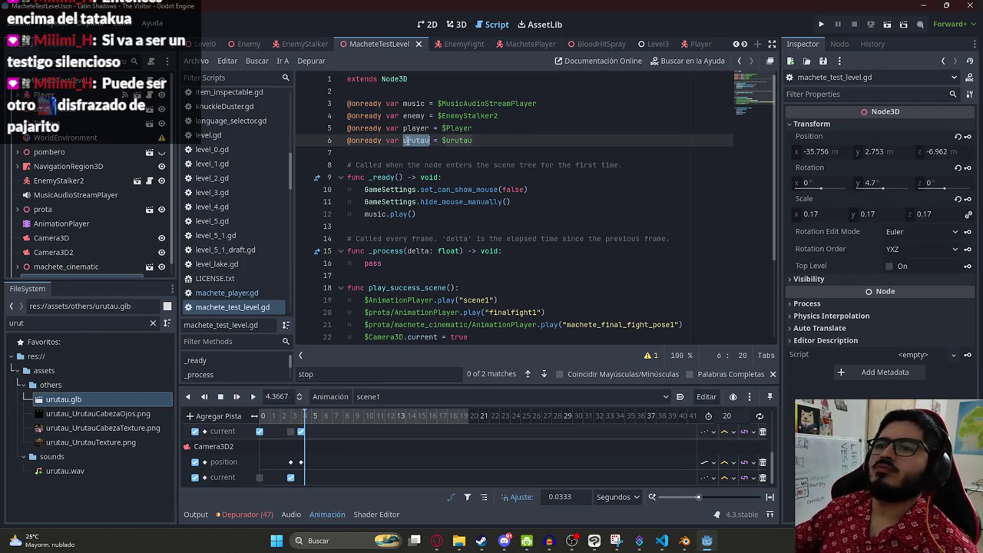
Step: Open the Create New Node dialog via Add Child Node in the scene tree
{"action": "scroll", "coordinate": [418, 198], "scroll_direction": "down", "scroll_amount": 3}
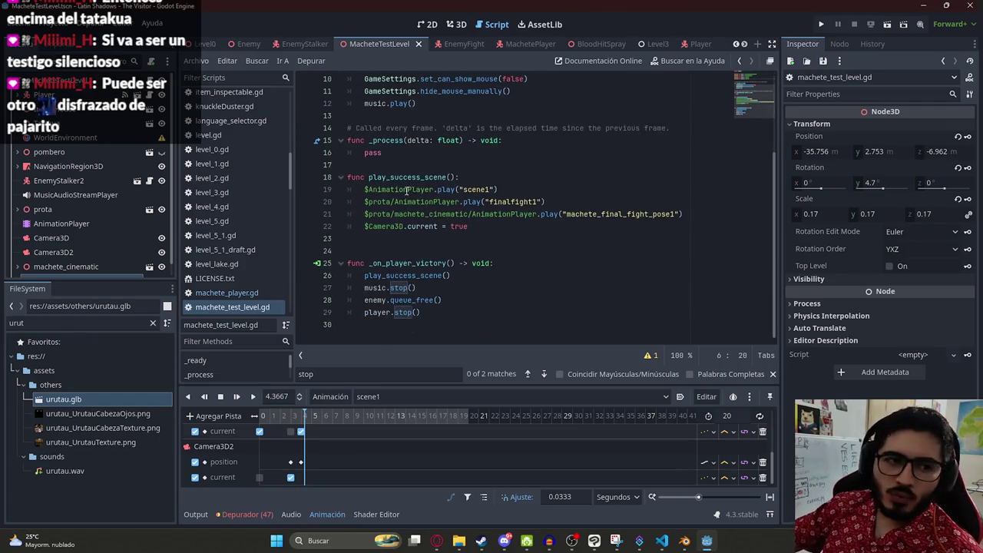
{"action": "right_click", "coordinate": [42, 86]}
{"action": "left_click", "coordinate": [75, 112]}
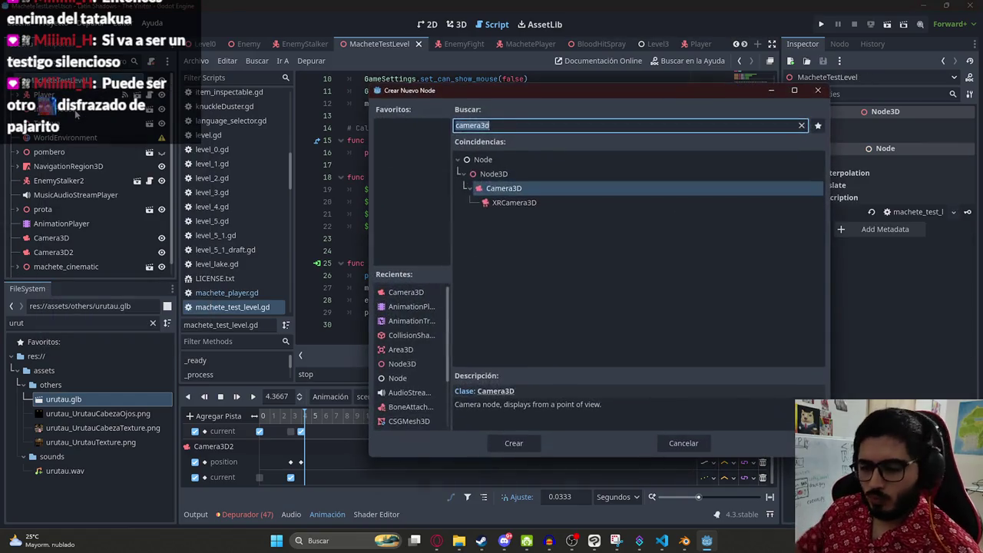
Step: Create an AudioStreamPlayer node and rename it UrutauAudioStreamPlayer
{"action": "type", "text": "audi"}
{"action": "key", "text": "Down"}
{"action": "key", "text": "Down"}
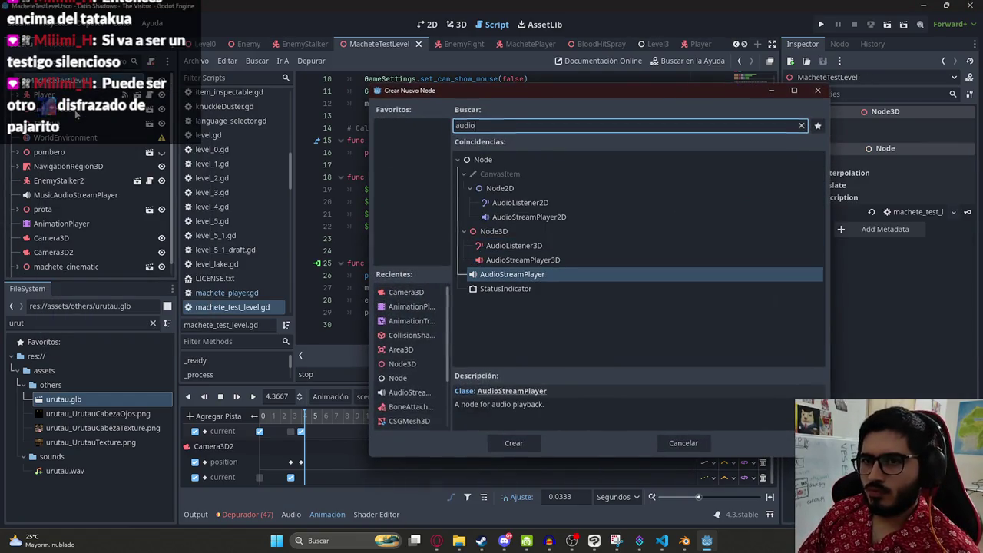
{"action": "key", "text": "Return"}
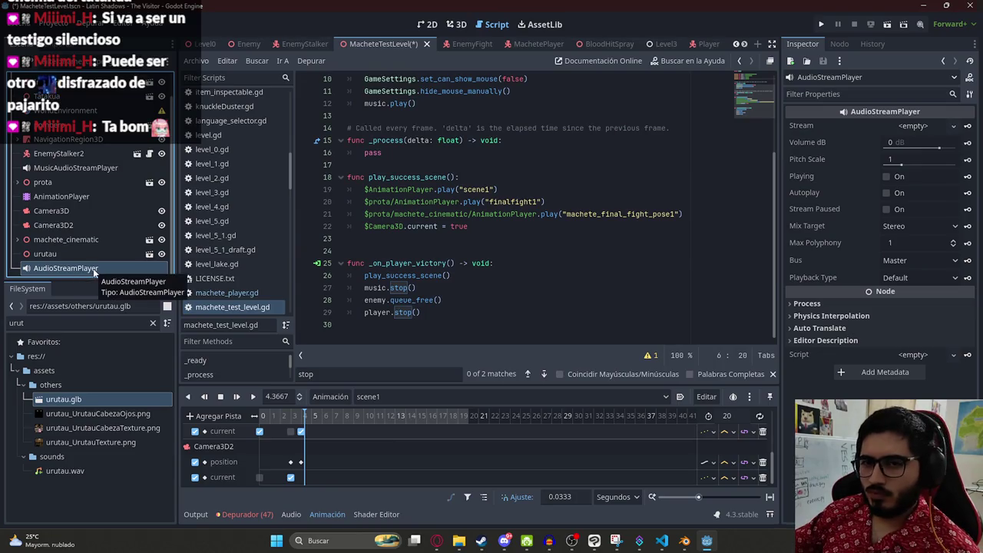
{"action": "double_click", "coordinate": [94, 270]}
{"action": "key", "text": "Home"}
{"action": "type", "text": "Urutau"}
{"action": "key", "text": "Return"}
Step: Assign urutau.wav as its stream, set Volume dB to -10, test playback, and save
{"action": "left_click", "coordinate": [106, 323]}
{"action": "mouse_move", "coordinate": [64, 470]}
{"action": "left_mouse_down"}
{"action": "mouse_move", "coordinate": [917, 127]}
{"action": "mouse_move", "coordinate": [951, 127]}
{"action": "mouse_move", "coordinate": [921, 129]}
{"action": "left_mouse_up"}
{"action": "left_click", "coordinate": [901, 193]}
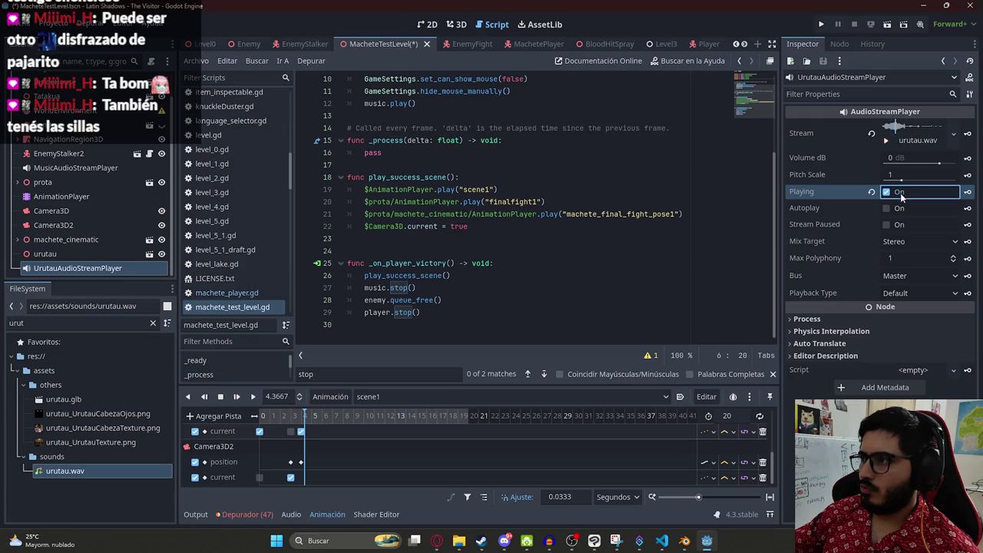
{"action": "left_click", "coordinate": [904, 159]}
{"action": "type", "text": "-5"}
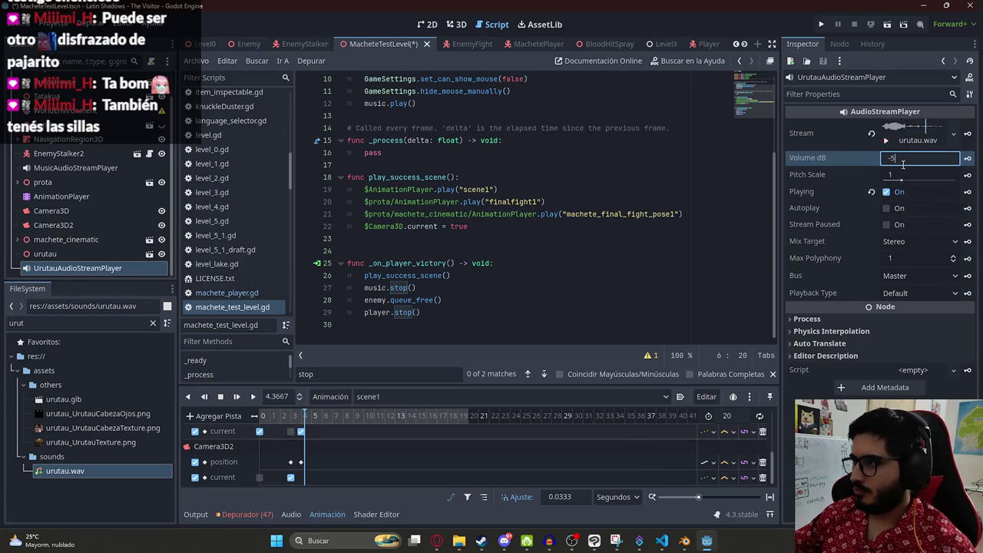
{"action": "key", "text": "BackSpace"}
{"action": "key", "text": "BackSpace"}
{"action": "type", "text": "-10 dB"}
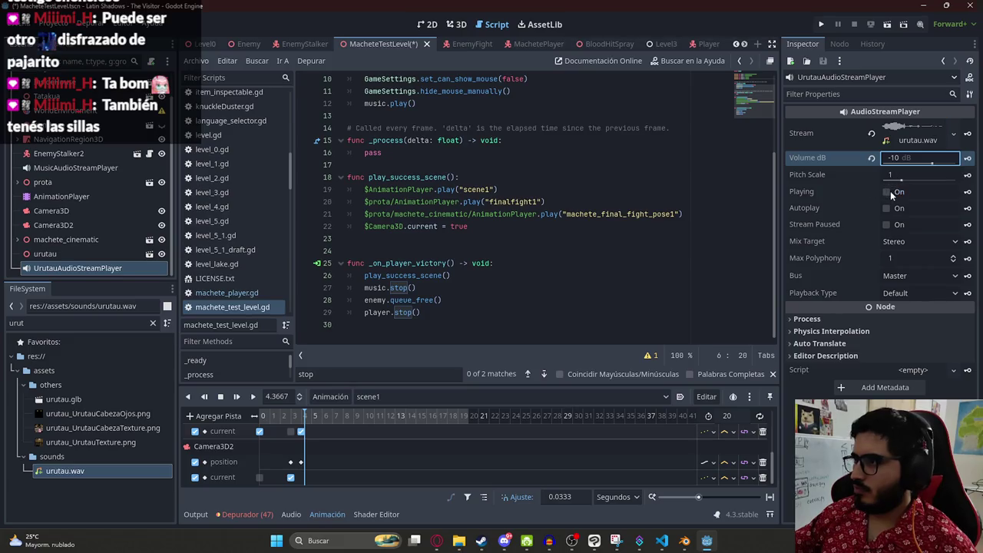
{"action": "left_click", "coordinate": [889, 192]}
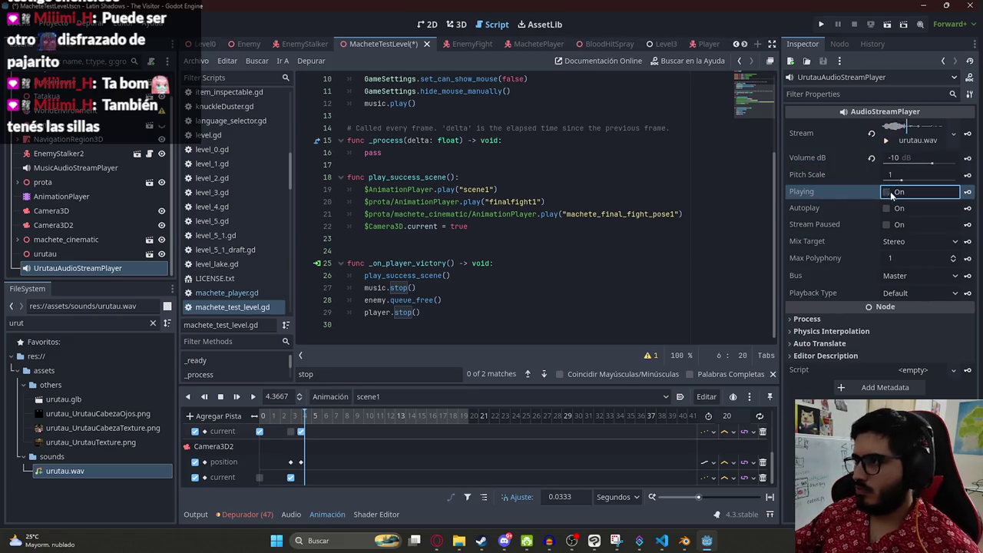
{"action": "key", "text": "ctrl+s"}
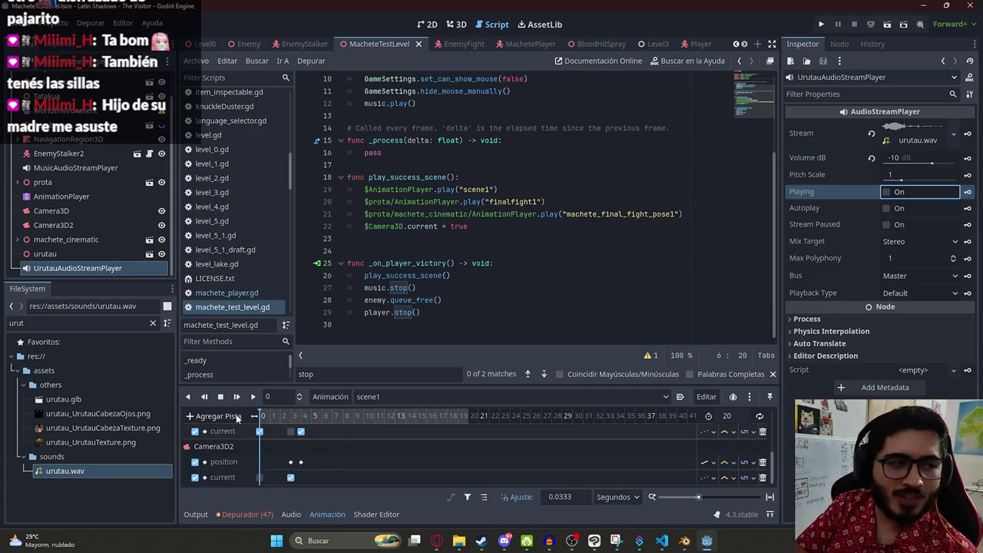
Step: Test-run the level scene, walk up to the brick wall with the bird, then stop with F8
{"action": "right_click", "coordinate": [388, 46]}
{"action": "left_click", "coordinate": [479, 130]}
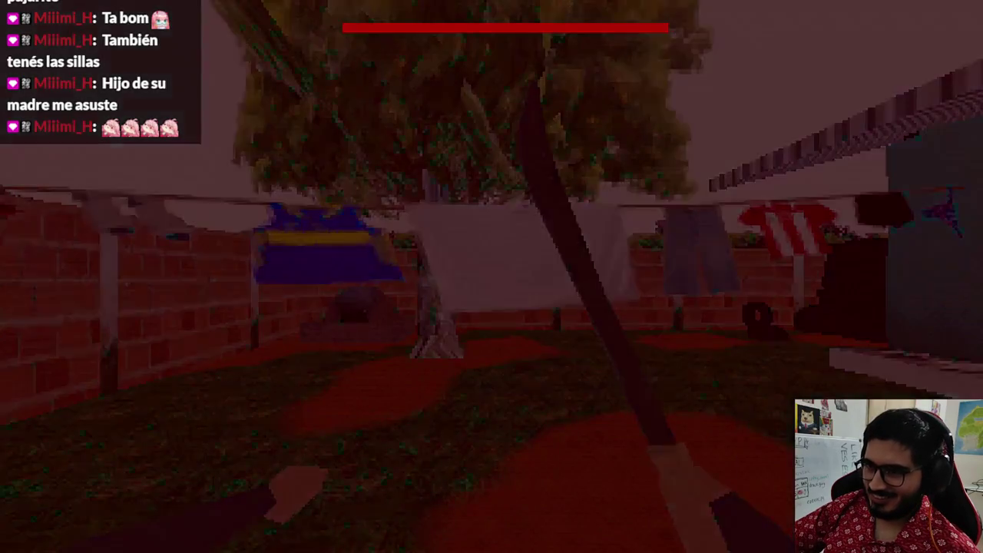
{"action": "key", "text": "w"}
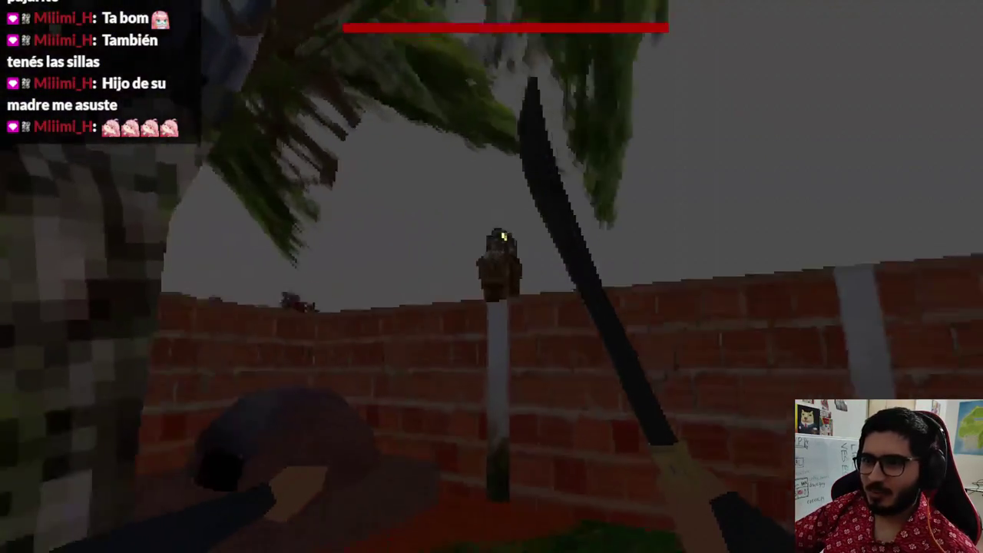
{"action": "key", "text": "w"}
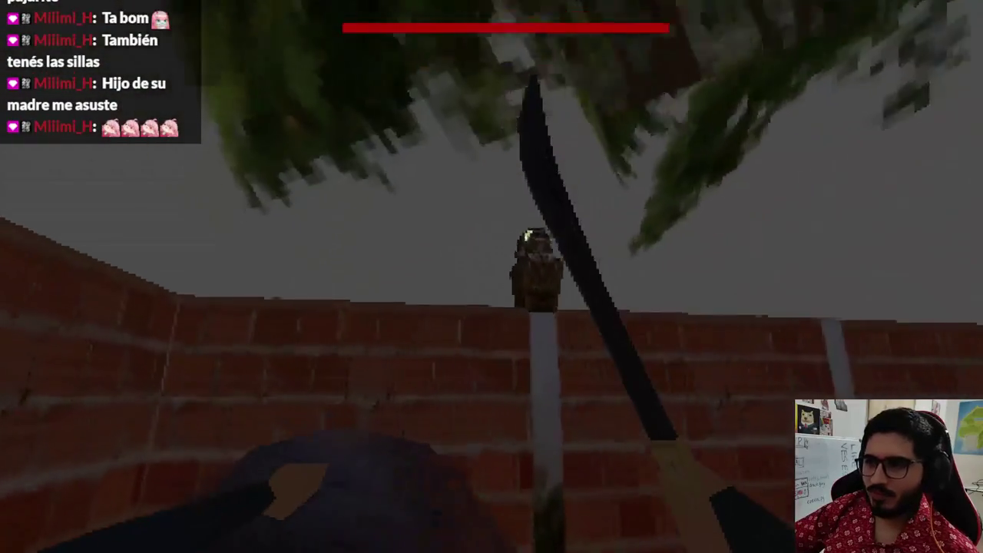
{"action": "key", "text": "s"}
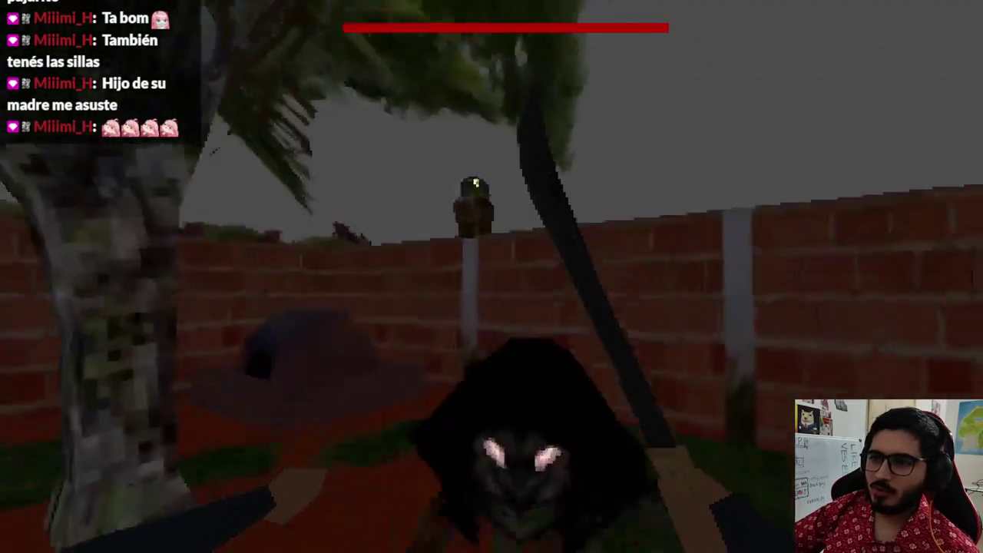
{"action": "key", "text": "w"}
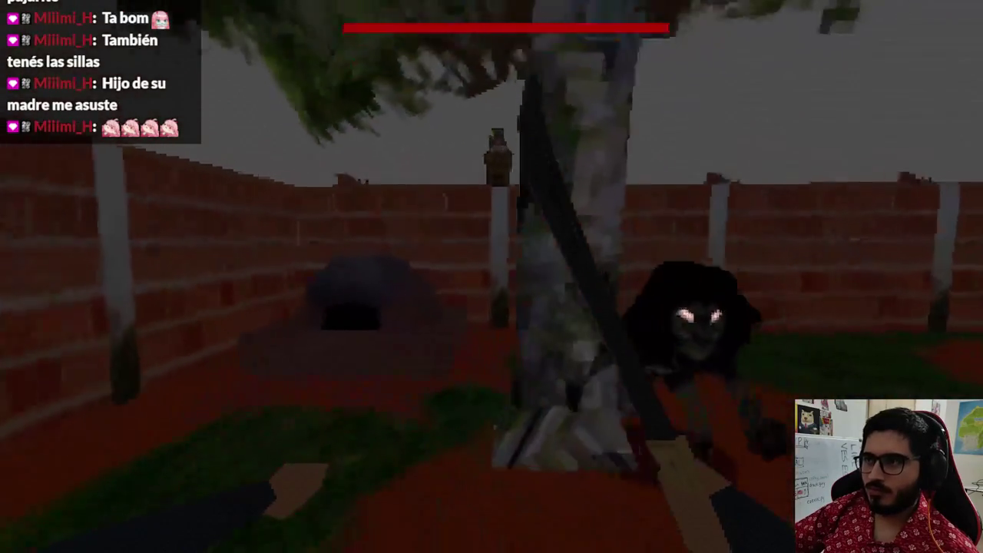
{"action": "key", "text": "F8"}
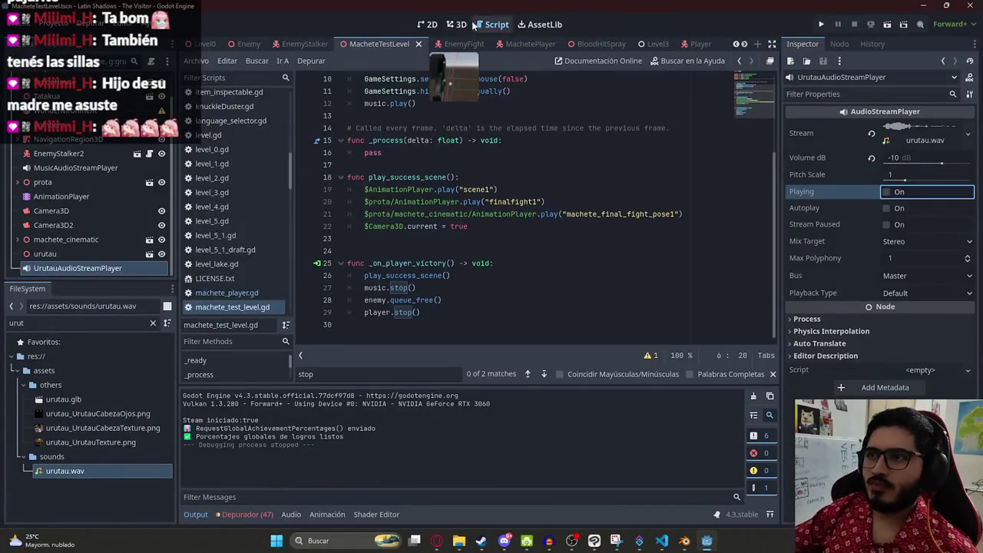
Step: Slide the urutau node to the right along X and save the scene
{"action": "left_click", "coordinate": [79, 254]}
{"action": "key", "text": "f"}
{"action": "scroll", "coordinate": [434, 139], "scroll_direction": "down", "scroll_amount": 2}
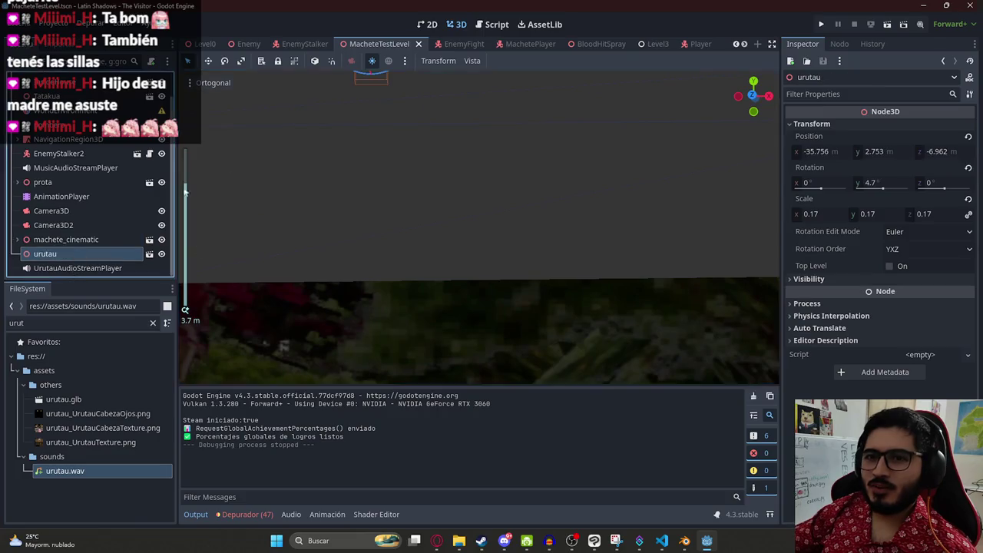
{"action": "scroll", "coordinate": [184, 192], "scroll_direction": "up", "scroll_amount": 5}
{"action": "left_click_drag", "start_coordinate": [399, 195], "coordinate": [651, 191]}
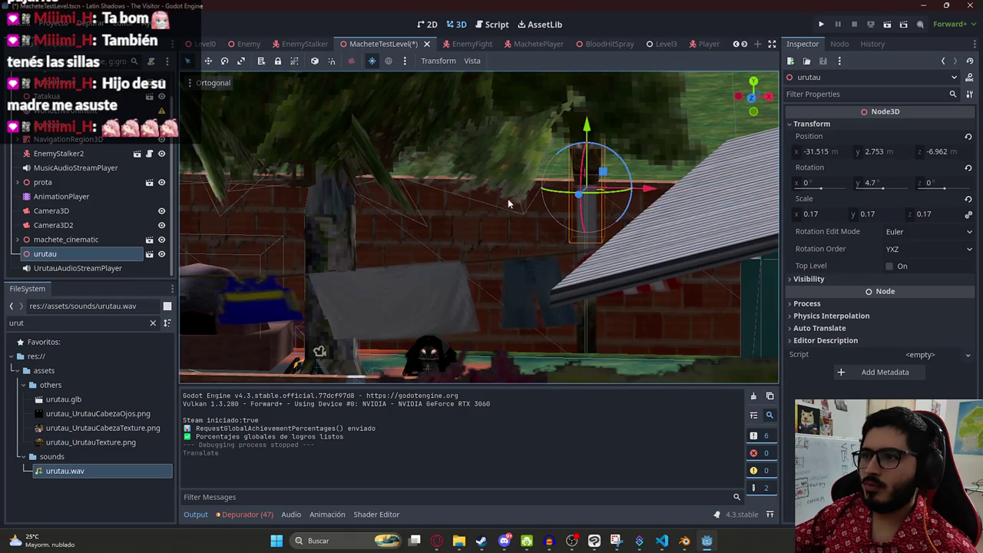
{"action": "key", "text": "ctrl+s"}
Step: Set the scene1 animation time to 4 seconds in the AnimationPlayer
{"action": "left_click", "coordinate": [51, 211]}
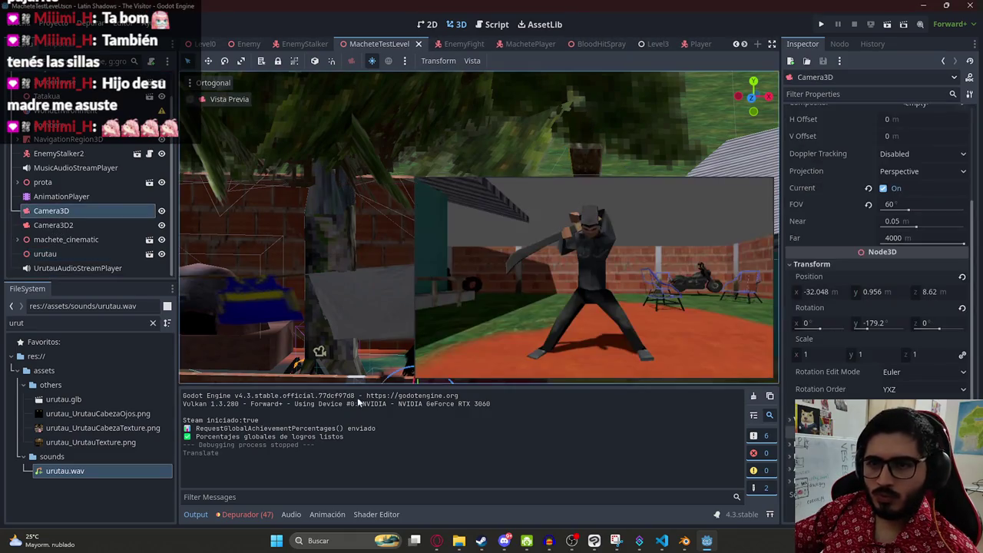
{"action": "left_click", "coordinate": [62, 196]}
{"action": "left_click", "coordinate": [305, 419]}
{"action": "scroll", "coordinate": [312, 452], "scroll_direction": "up", "scroll_amount": 2}
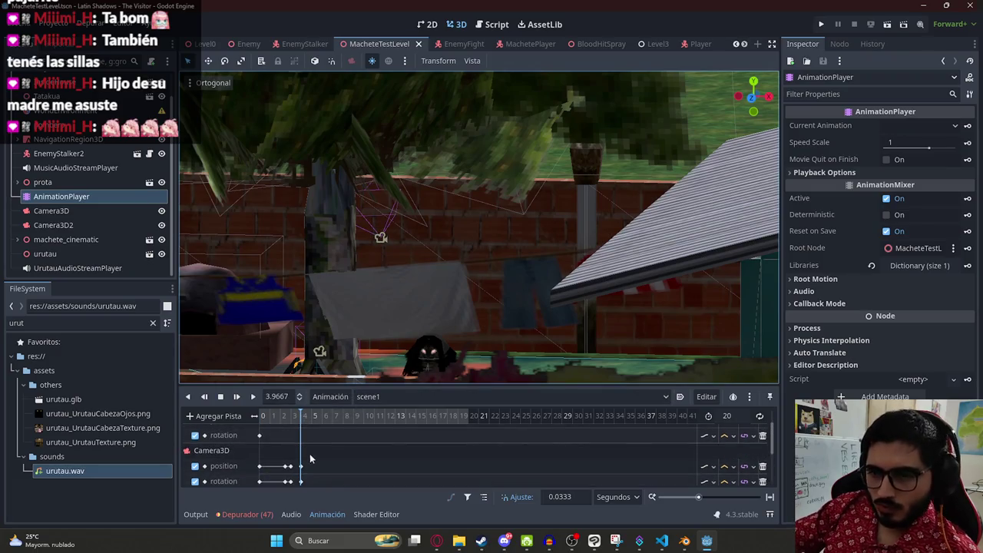
{"action": "left_click", "coordinate": [299, 421]}
{"action": "left_click", "coordinate": [284, 396]}
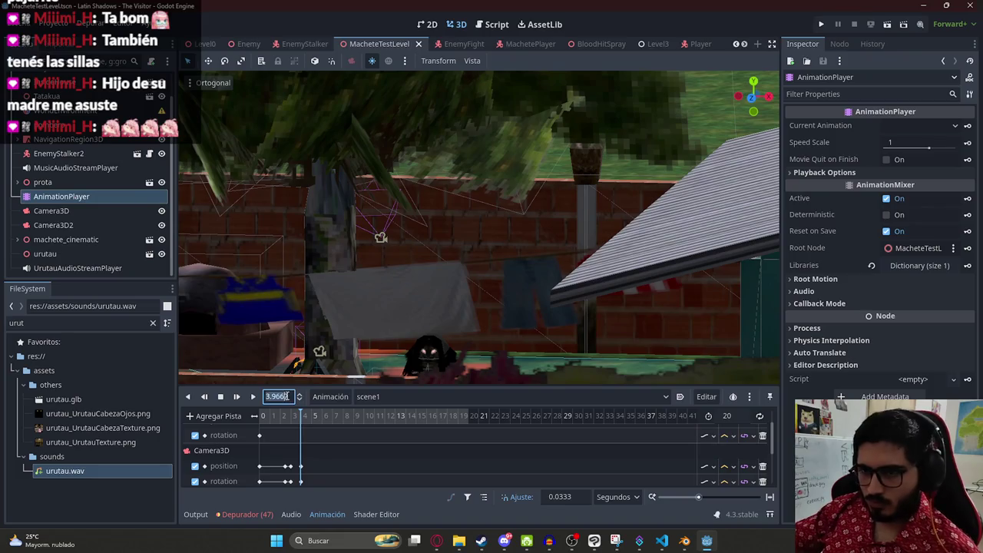
{"action": "type", "text": "4"}
Step: Move Camera3D to the right along X at second 4 and save
{"action": "left_click", "coordinate": [81, 213]}
{"action": "left_click", "coordinate": [75, 224]}
{"action": "left_click", "coordinate": [78, 213]}
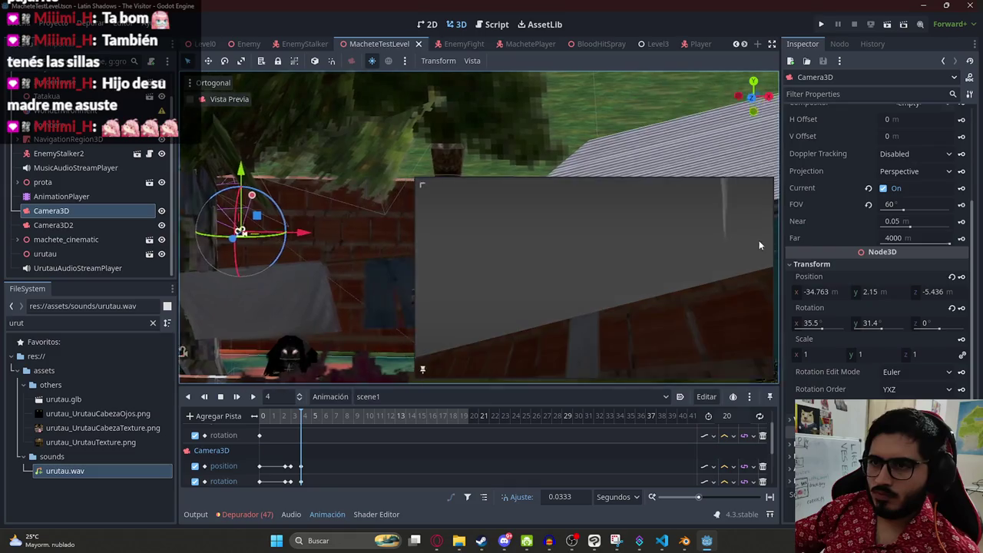
{"action": "mouse_move", "coordinate": [287, 233]}
{"action": "left_mouse_down"}
{"action": "mouse_move", "coordinate": [367, 251]}
{"action": "mouse_move", "coordinate": [572, 253]}
{"action": "mouse_move", "coordinate": [549, 257]}
{"action": "left_mouse_up"}
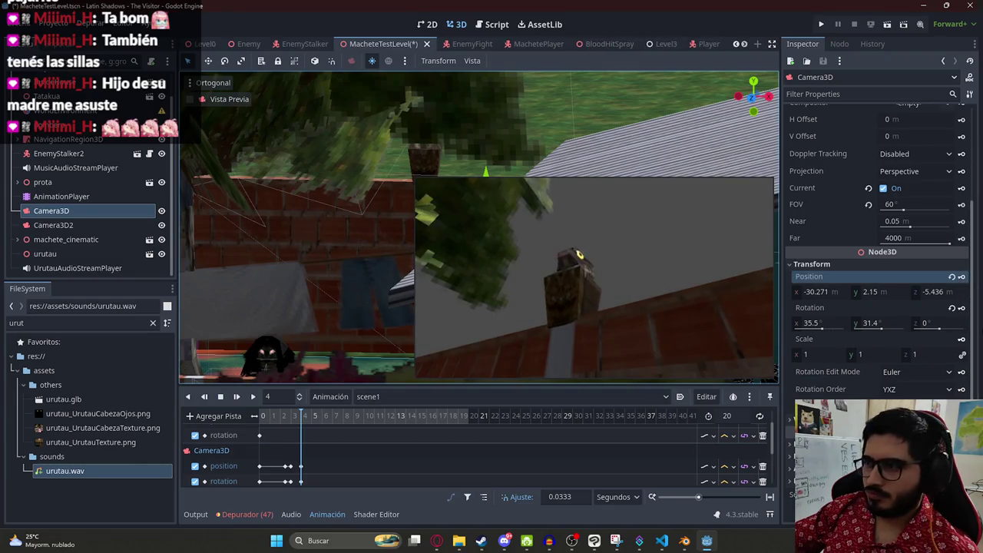
{"action": "left_click", "coordinate": [961, 308]}
{"action": "key", "text": "ctrl+s"}
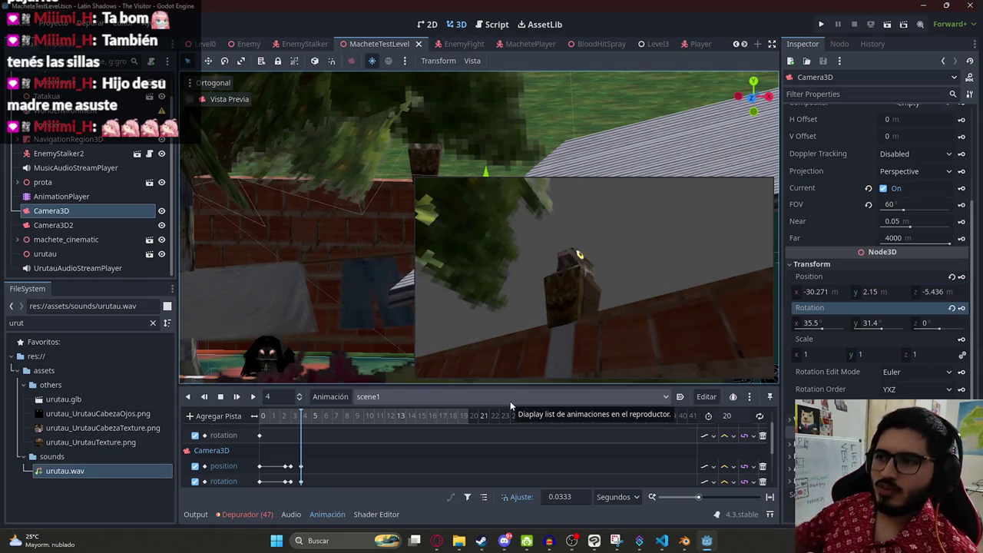
Step: Move the scene1 playhead to about second 5, view the track types, then return to the script
{"action": "scroll", "coordinate": [334, 431], "scroll_direction": "up", "scroll_amount": 2}
{"action": "scroll", "coordinate": [352, 441], "scroll_direction": "up", "scroll_amount": 2, "text": "ctrl"}
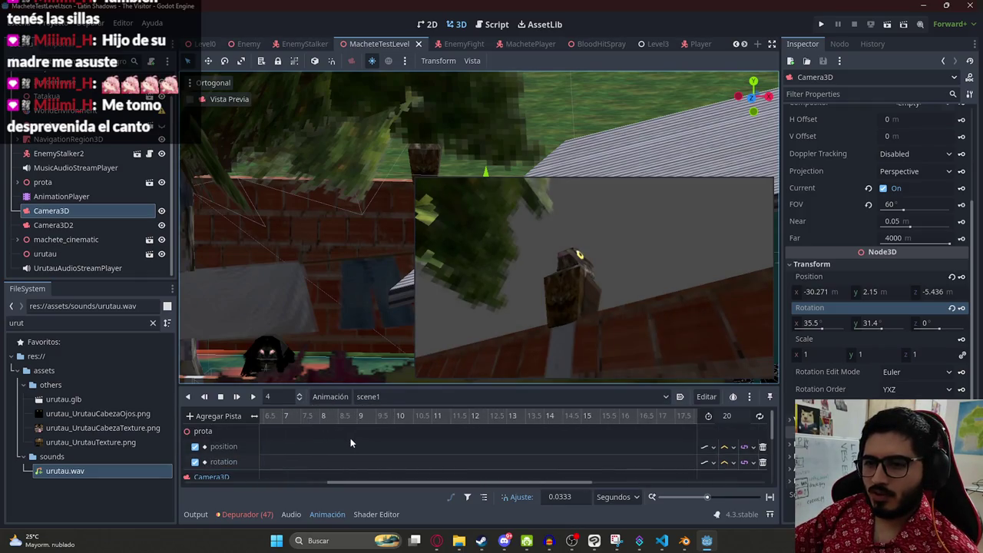
{"action": "scroll", "coordinate": [350, 437], "scroll_direction": "down", "scroll_amount": 2, "text": "ctrl"}
{"action": "left_click", "coordinate": [282, 419]}
{"action": "left_click_drag", "start_coordinate": [281, 421], "coordinate": [286, 419]}
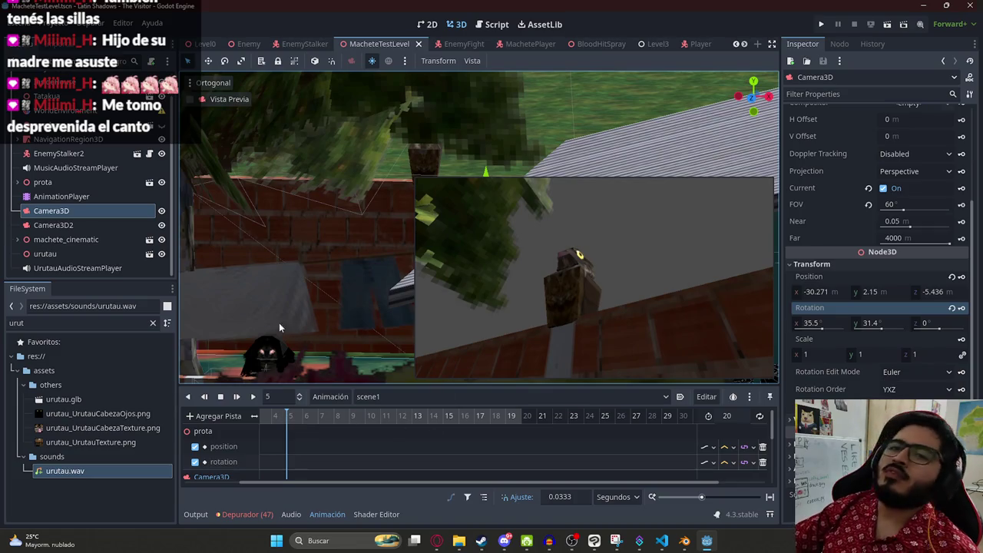
{"action": "scroll", "coordinate": [294, 467], "scroll_direction": "down", "scroll_amount": 2}
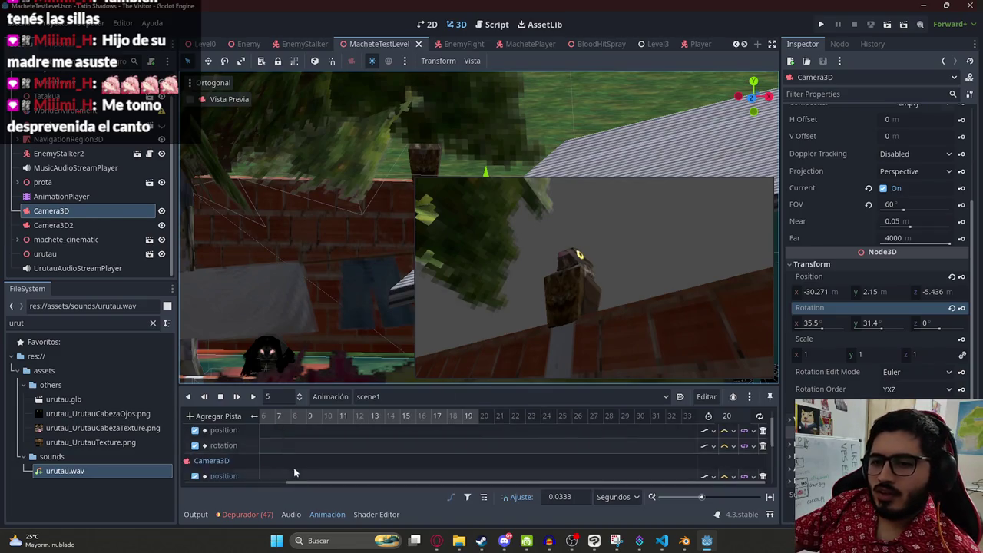
{"action": "left_click", "coordinate": [228, 415]}
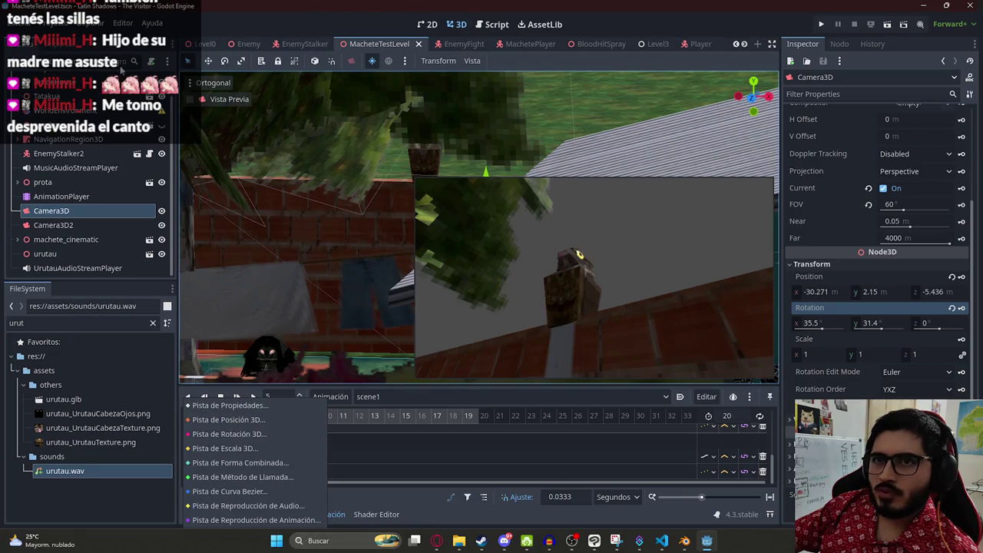
{"action": "scroll", "coordinate": [92, 192], "scroll_direction": "up", "scroll_amount": 1}
{"action": "left_click", "coordinate": [492, 23]}
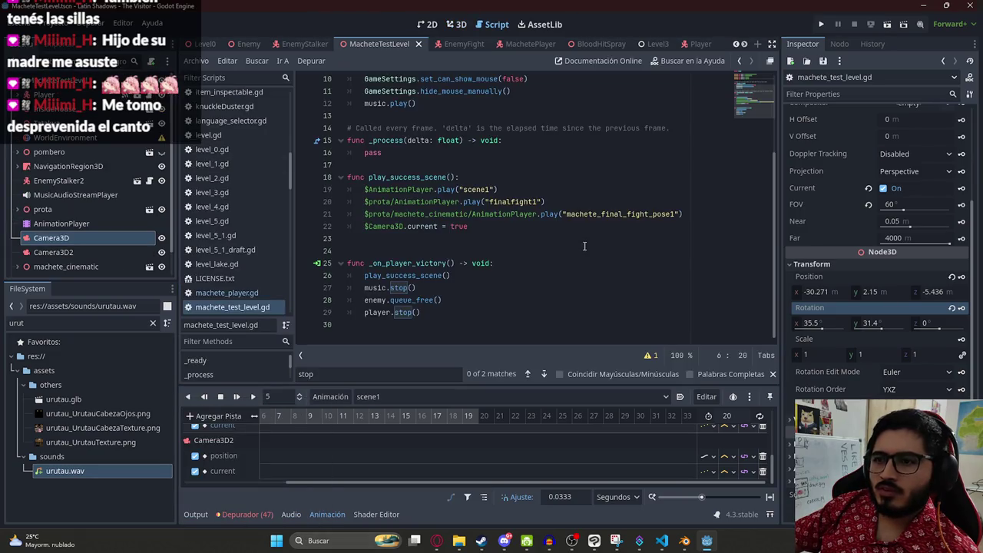
Step: Declare a new 'func play_urutau():' at the end of the level script
{"action": "left_click", "coordinate": [473, 326]}
{"action": "key", "text": "Return"}
{"action": "type", "text": "func play_urutau():"}
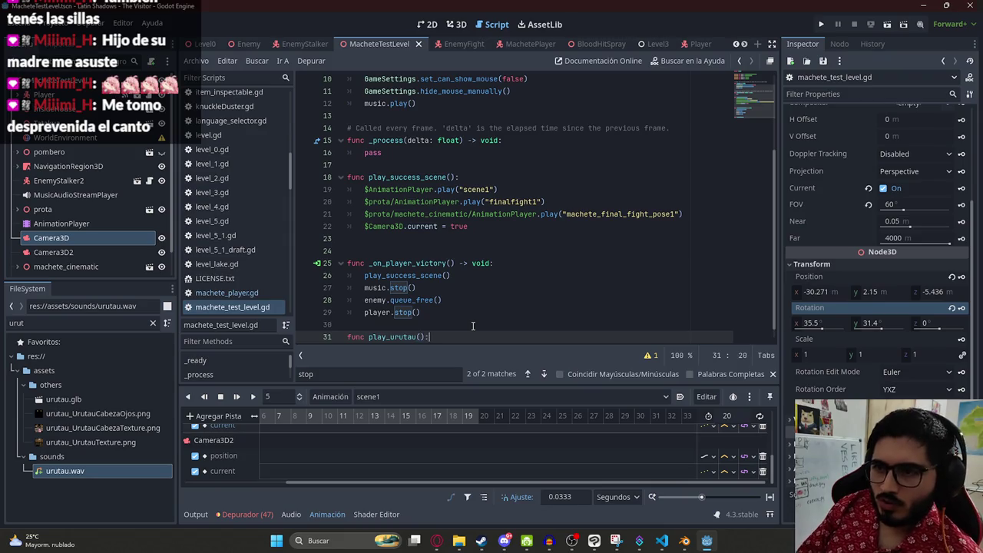
{"action": "key", "text": "Return"}
Step: Write $urutau/AnimationPlayer.play("sing") as its body, removing stray and misspelled references
{"action": "type", "text": "$animation"}
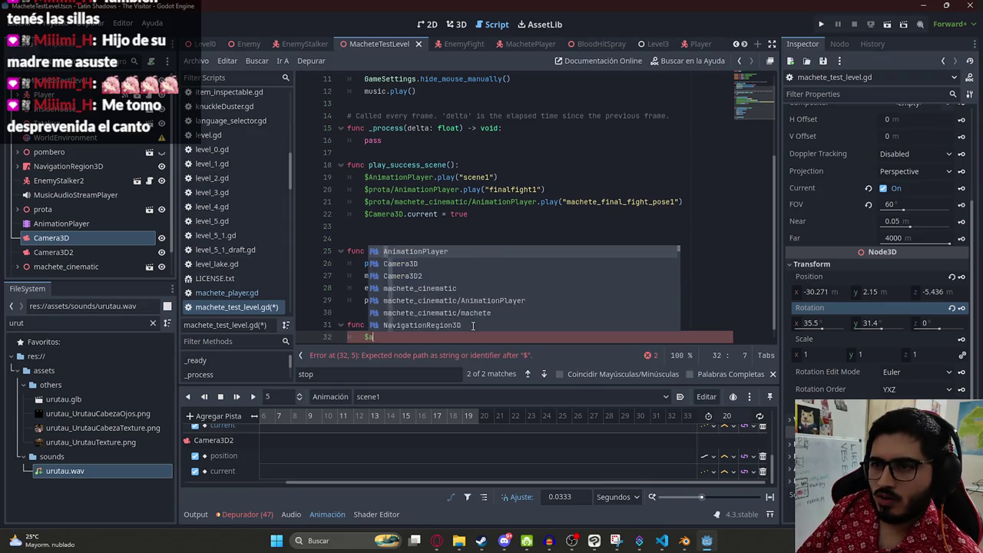
{"action": "key", "text": "Down"}
{"action": "key", "text": "Down"}
{"action": "key", "text": "Down"}
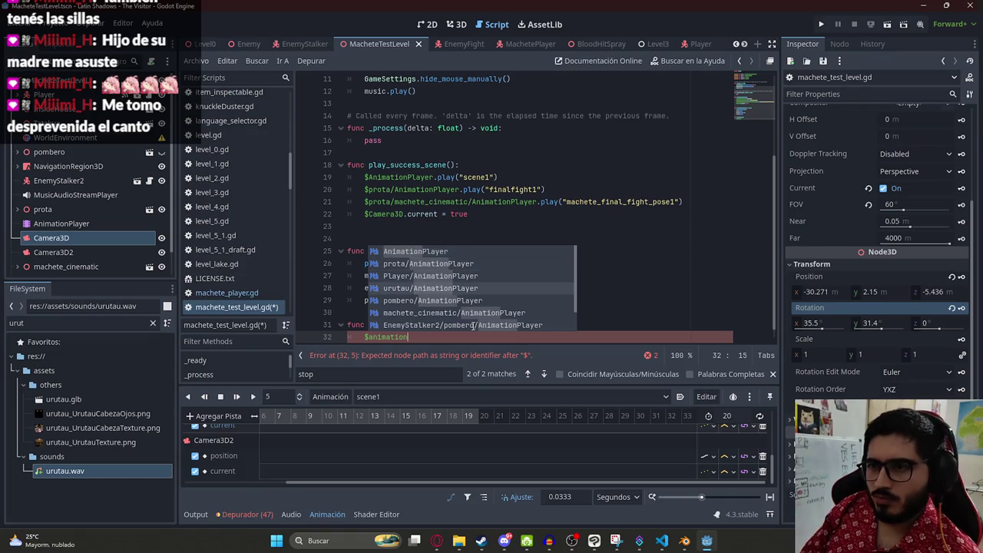
{"action": "key", "text": "Return"}
{"action": "type", "text": ".play"}
{"action": "key", "text": "Return"}
{"action": "key", "text": "Down"}
{"action": "key", "text": "Return"}
{"action": "key", "text": "Return"}
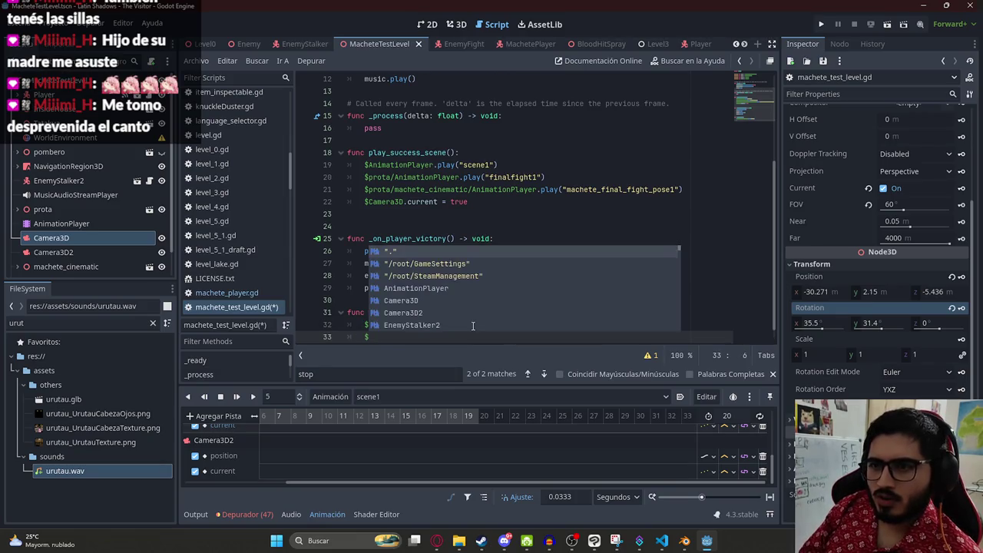
{"action": "key", "text": "BackSpace"}
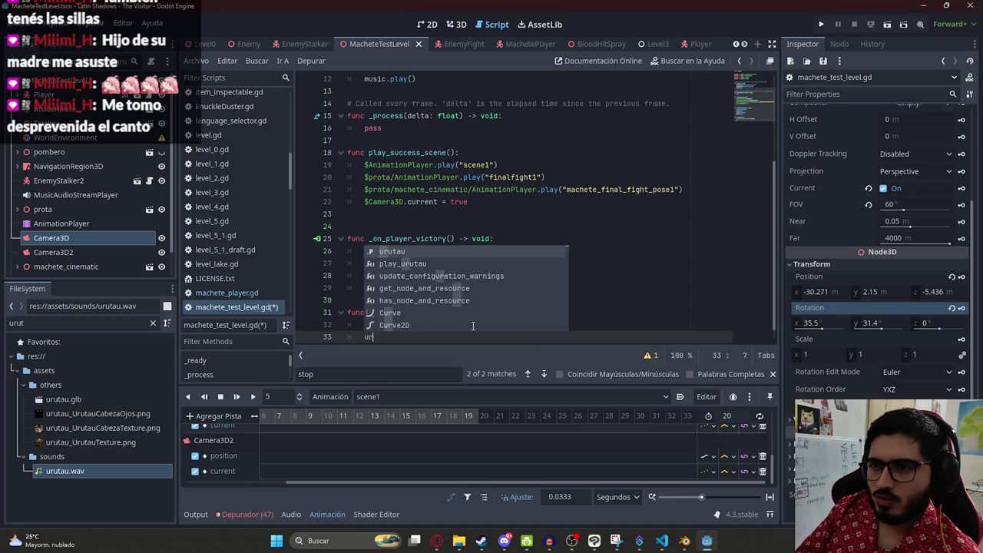
{"action": "type", "text": "$uruatau"}
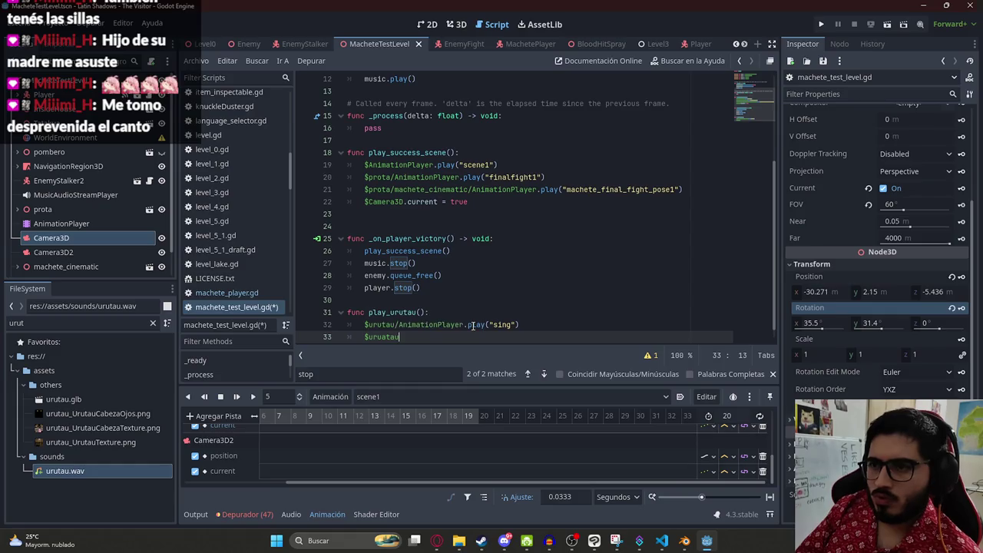
{"action": "key", "text": "BackSpace"}
{"action": "key", "text": "BackSpace"}
{"action": "key", "text": "BackSpace"}
{"action": "scroll", "coordinate": [492, 323], "scroll_direction": "up", "scroll_amount": 3}
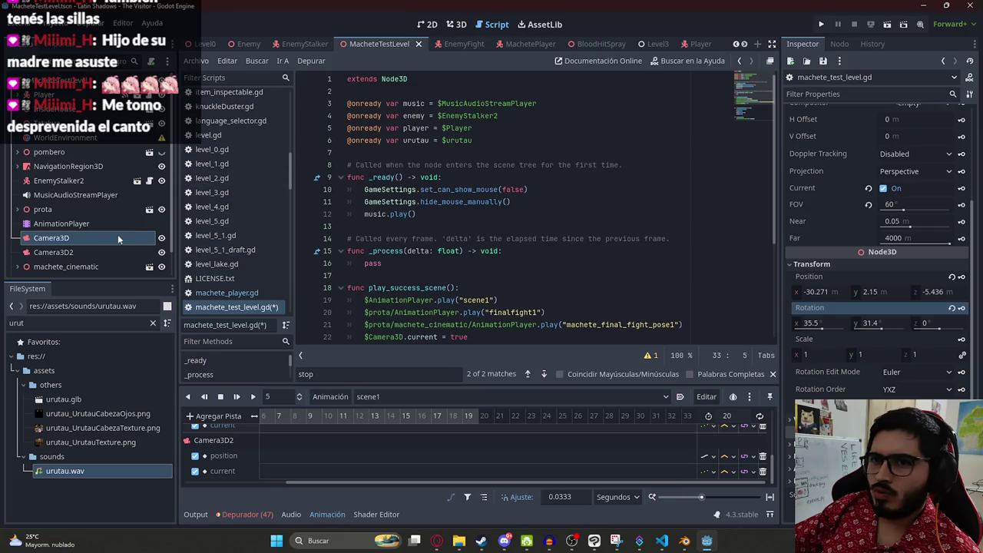
{"action": "scroll", "coordinate": [89, 253], "scroll_direction": "down", "scroll_amount": 2}
{"action": "left_click", "coordinate": [74, 268]}
{"action": "left_click", "coordinate": [539, 140], "text": "shift"}
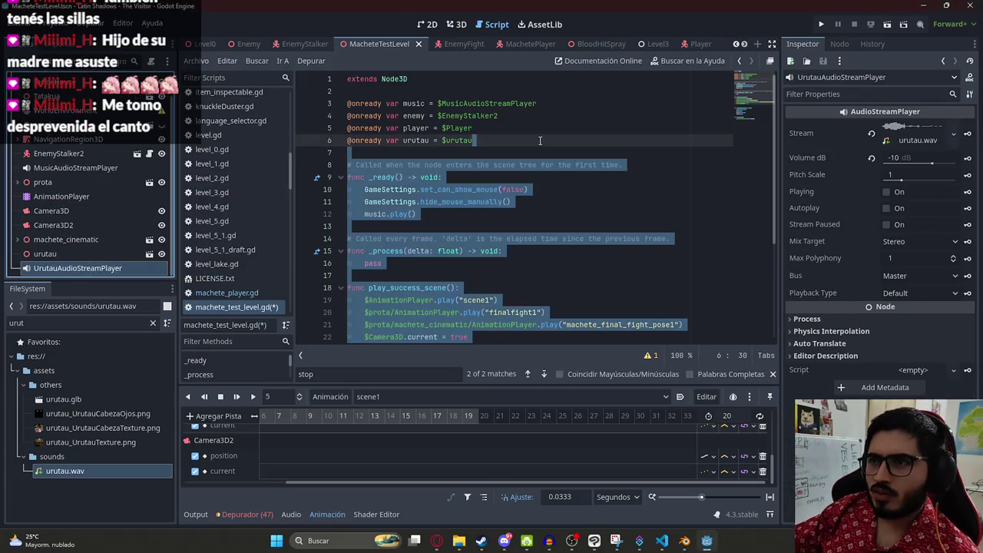
{"action": "left_click", "coordinate": [539, 141]}
{"action": "key", "text": "Return"}
{"action": "type", "text": "onready var"}
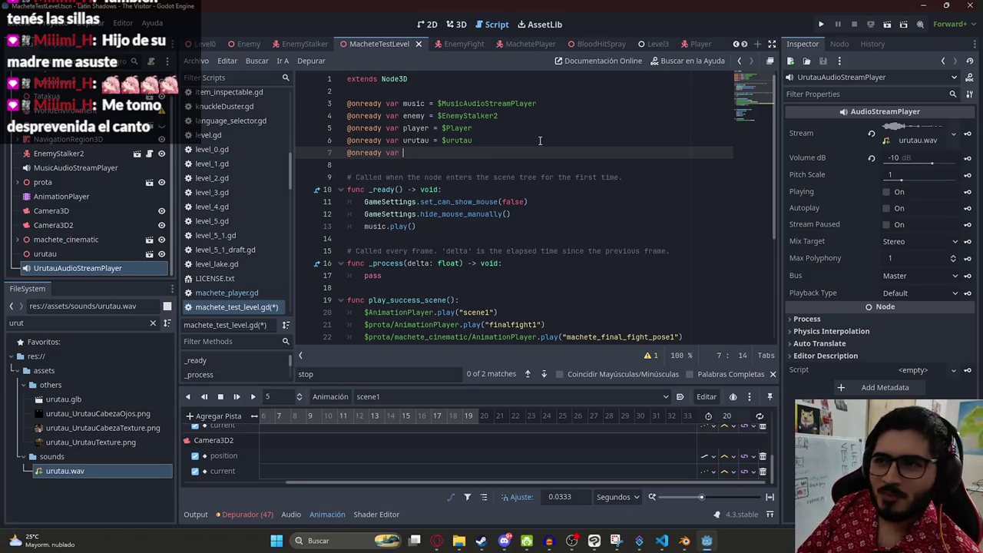
{"action": "type", "text": "urutau_"}
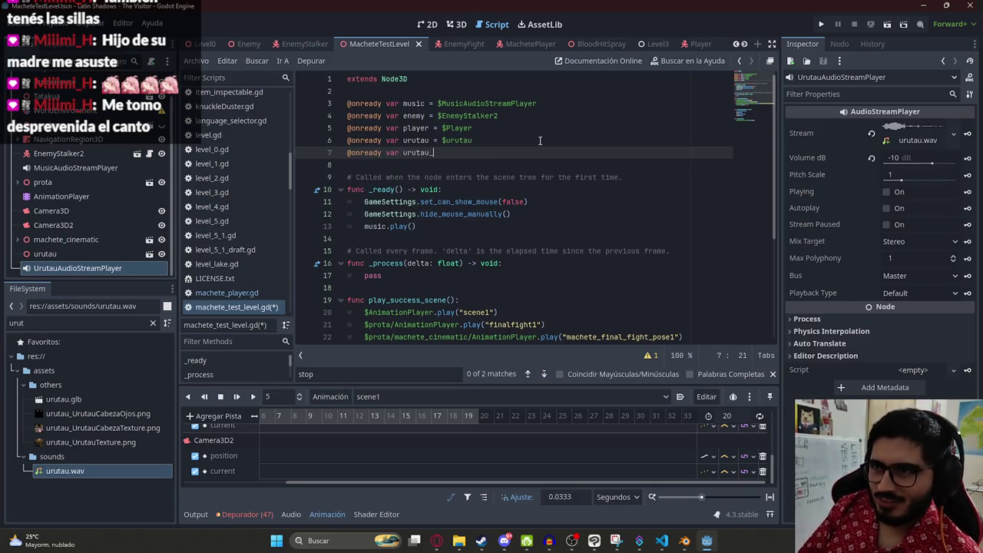
{"action": "type", "text": "U"}
{"action": "key", "text": "Return"}
Step: Add urutau_audio.play() to play_urutau and save the script
{"action": "double_click", "coordinate": [443, 152]}
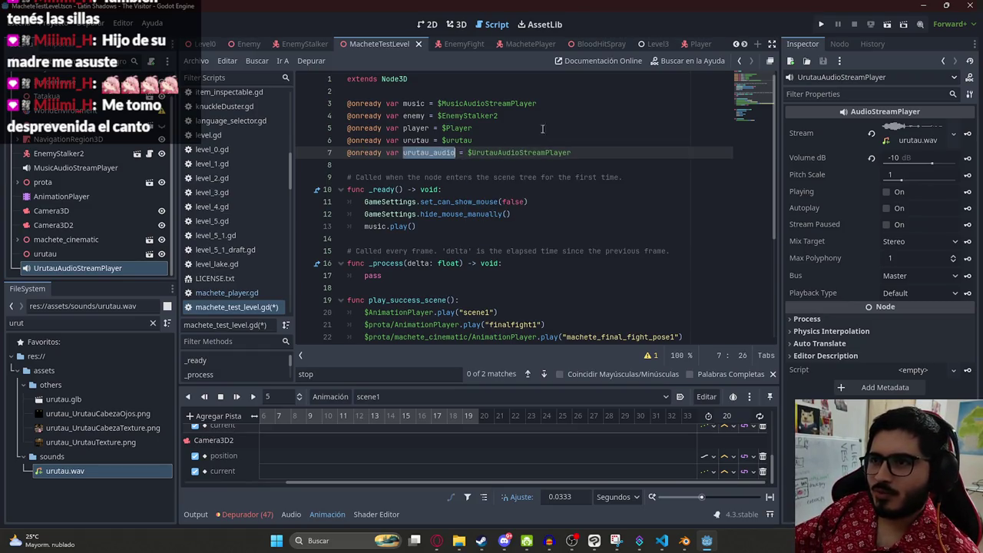
{"action": "key", "text": "ctrl+c"}
{"action": "key", "text": "ctrl+End"}
{"action": "key", "text": "Return"}
{"action": "key", "text": "ctrl+v"}
{"action": "type", "text": ".p"}
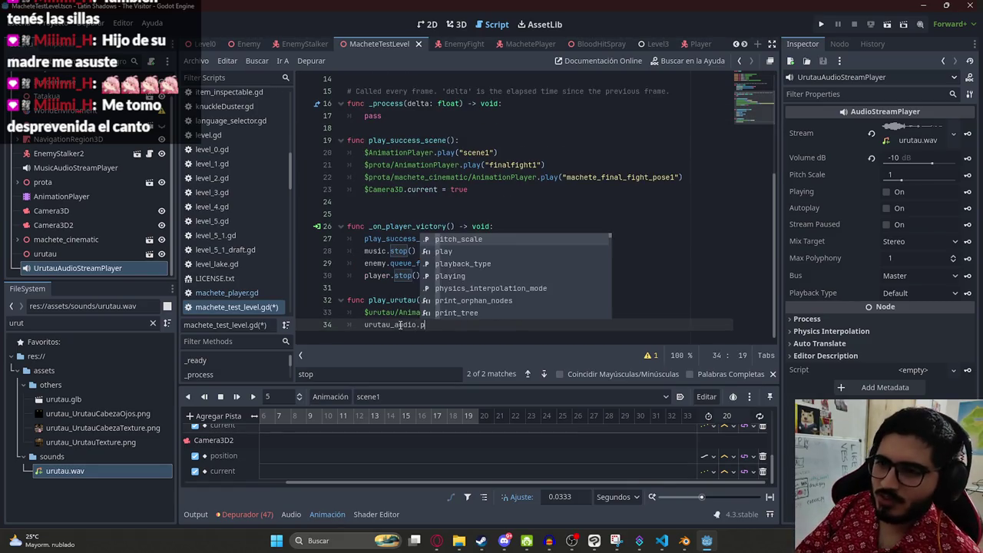
{"action": "type", "text": "l"}
{"action": "key", "text": "Return"}
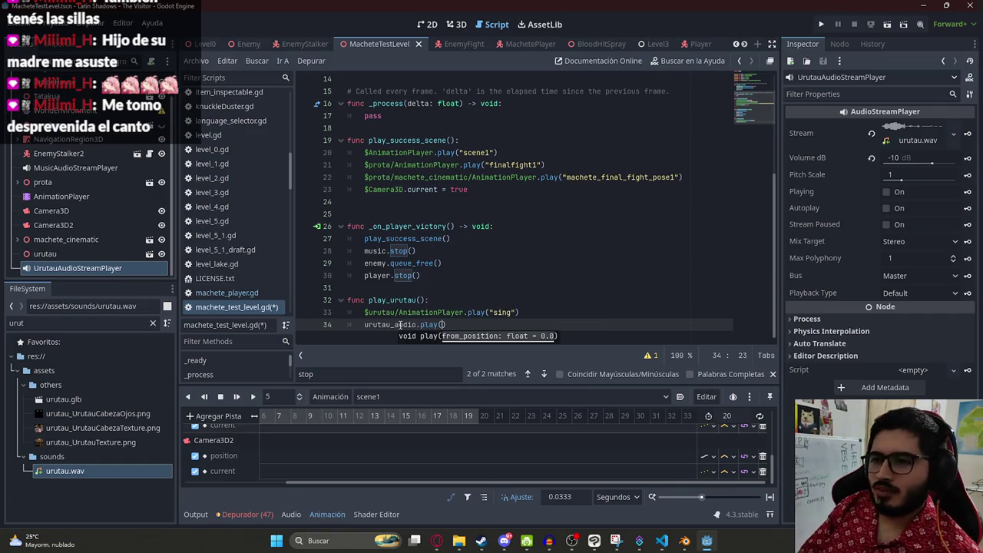
{"action": "key", "text": "ctrl+s"}
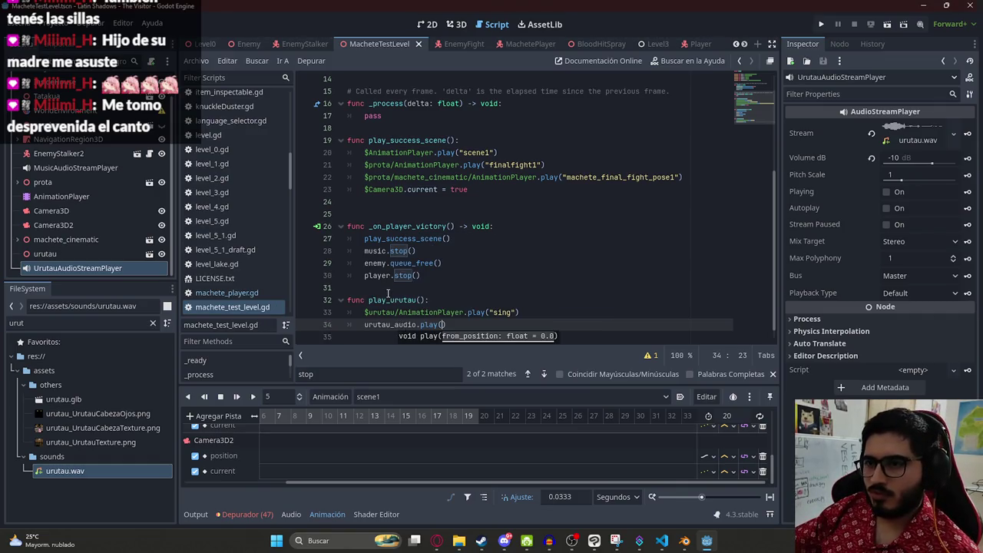
Step: Replace the $urutau/AnimationPlayer path in play_urutau with an urutau_ variable name
{"action": "double_click", "coordinate": [388, 300]}
{"action": "left_click", "coordinate": [473, 326]}
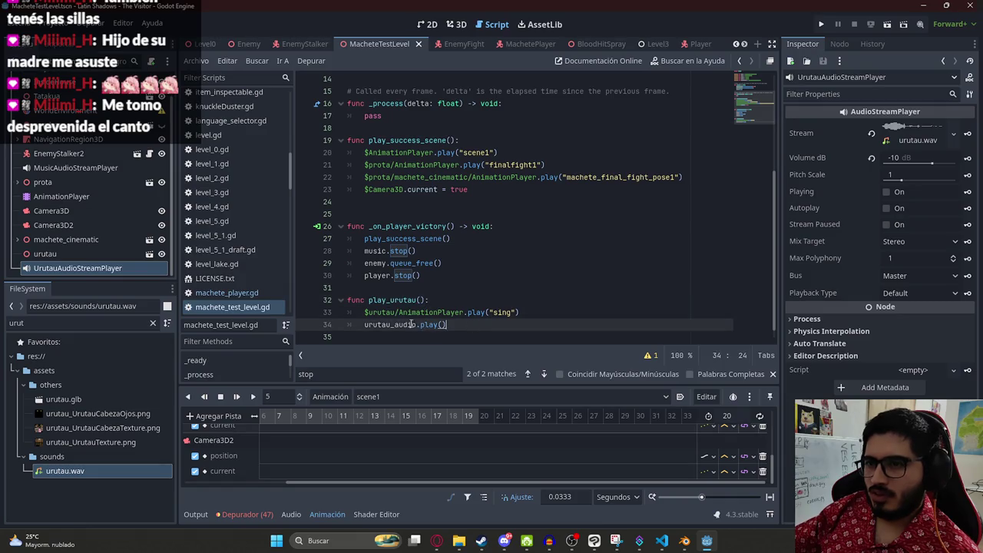
{"action": "left_click_drag", "start_coordinate": [463, 312], "coordinate": [366, 315]}
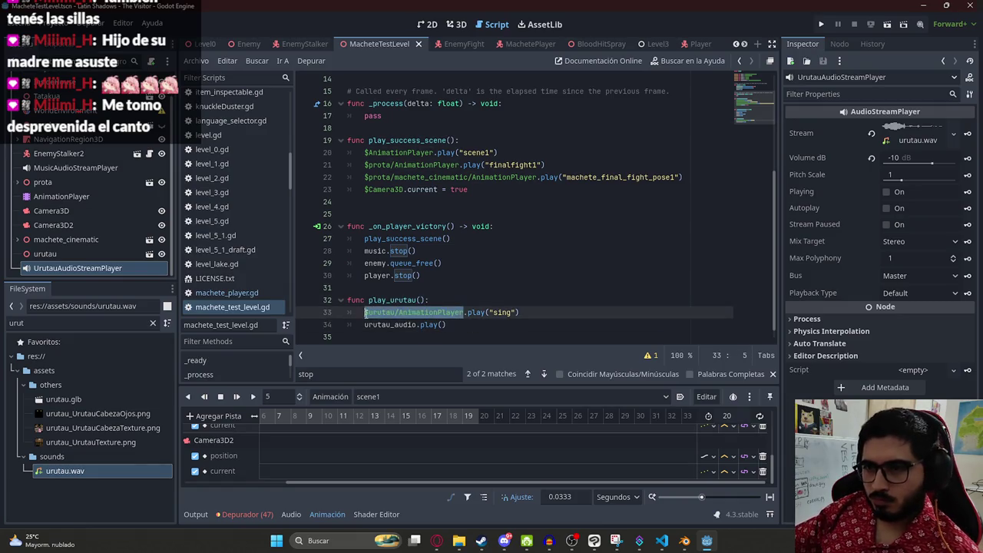
{"action": "type", "text": "$u"}
{"action": "type", "text": "rutau_"}
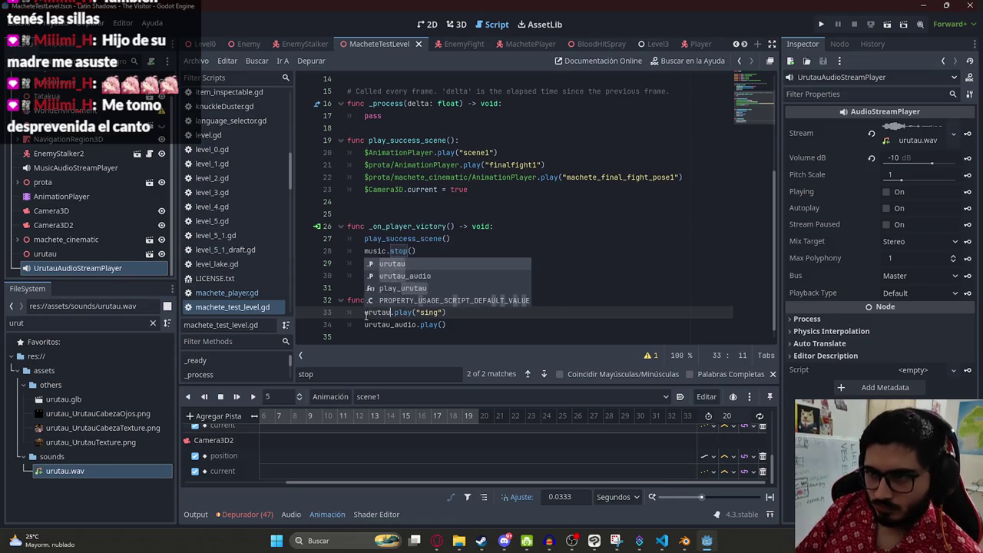
{"action": "type", "text": "_animation"}
{"action": "key", "text": "Return"}
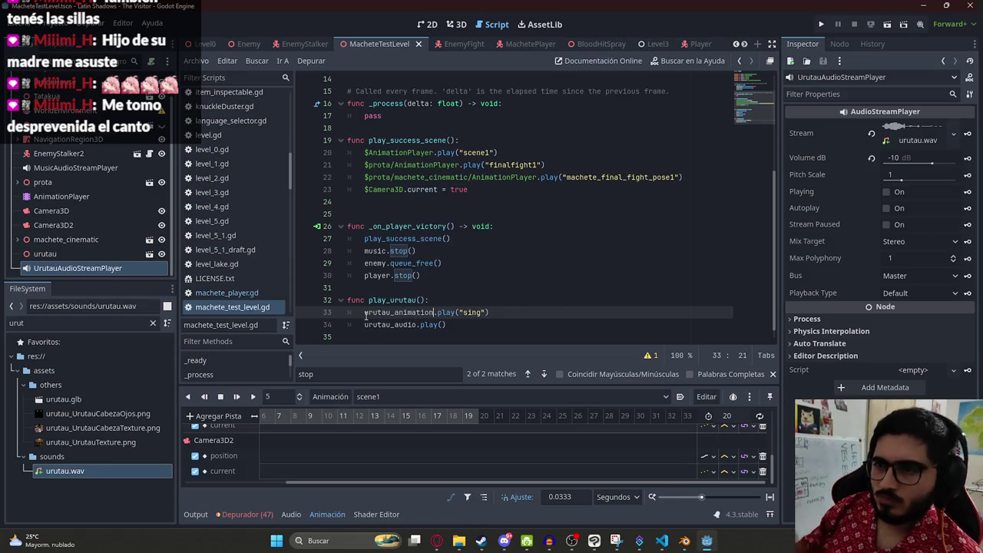
{"action": "scroll", "coordinate": [565, 144], "scroll_direction": "up", "scroll_amount": 5}
{"action": "left_click", "coordinate": [587, 151]}
{"action": "key", "text": "Return"}
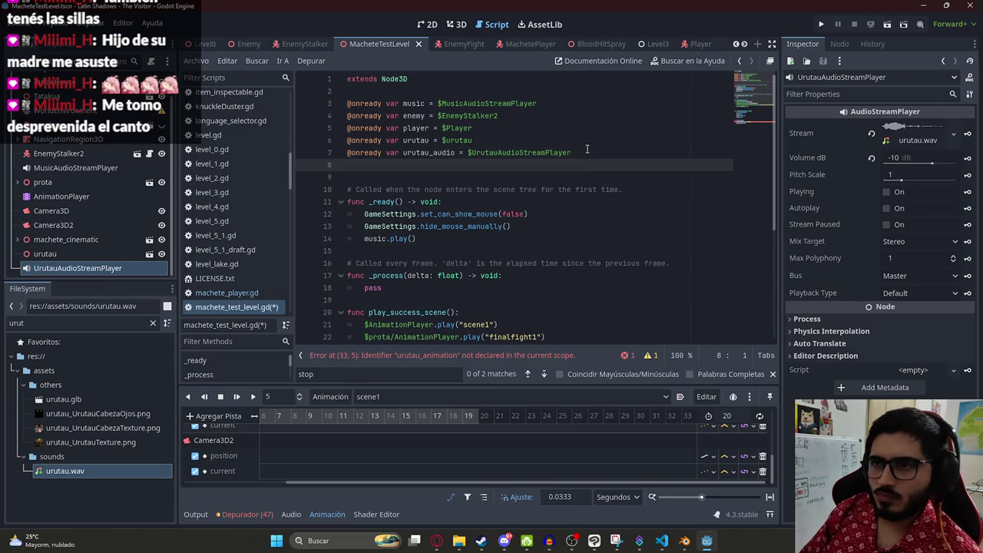
{"action": "type", "text": "@onready var "}
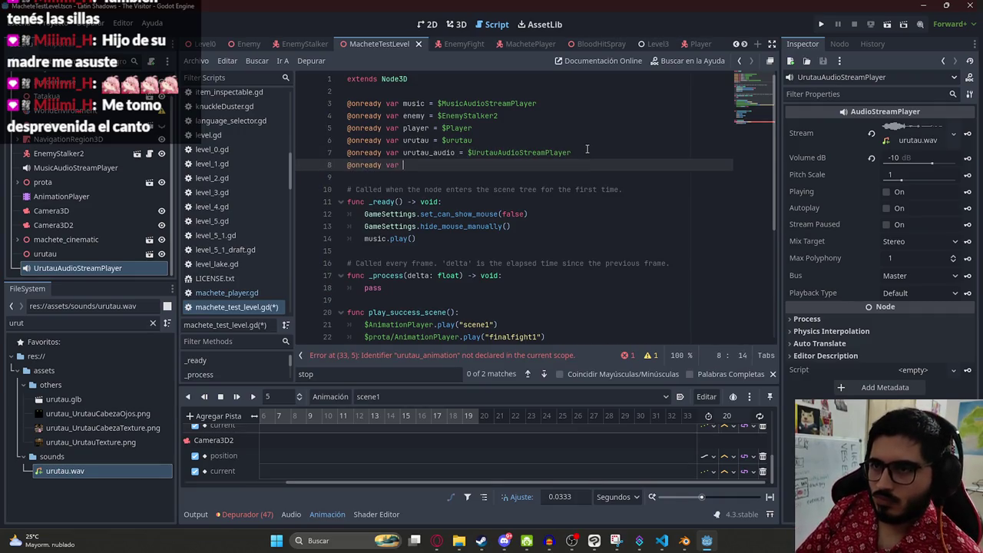
{"action": "type", "text": "urutau_an"}
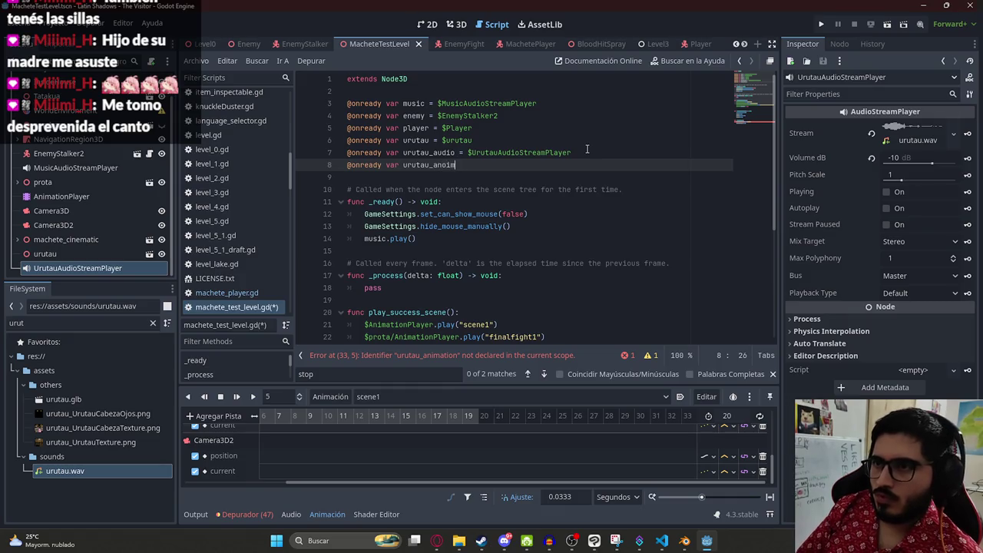
{"action": "type", "text": "imation = "}
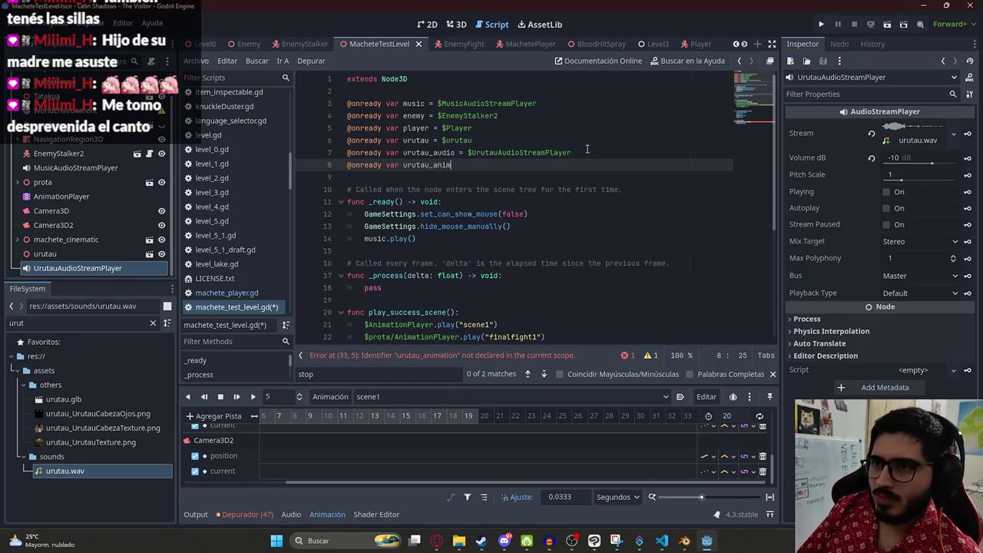
{"action": "type", "text": "$"}
{"action": "key", "text": "Return"}
{"action": "key", "text": "ctrl+z"}
Step: Confirm play_urutau calls urutau_animation.play("sing") by searching for urutau_animation
{"action": "double_click", "coordinate": [431, 161]}
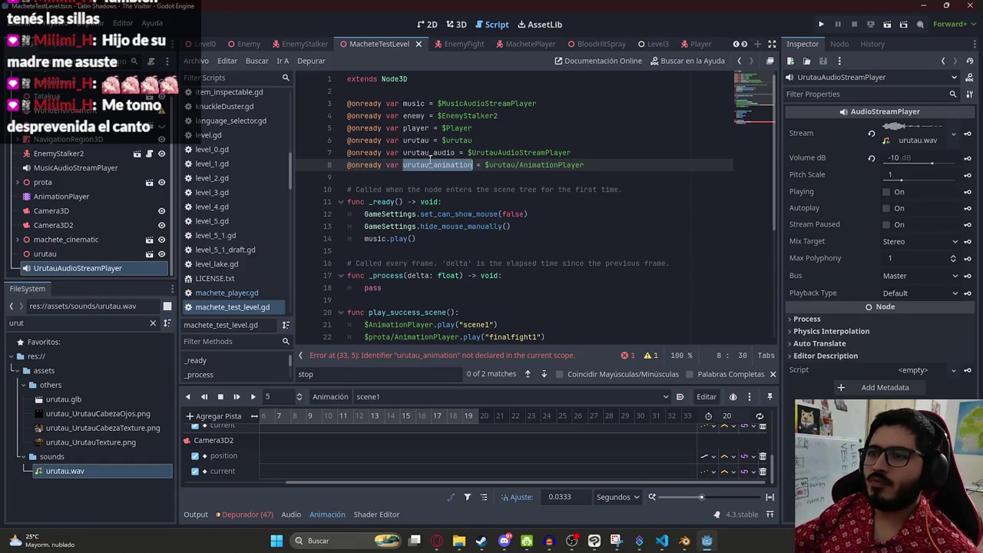
{"action": "key", "text": "ctrl+f"}
{"action": "left_click", "coordinate": [518, 236]}
{"action": "left_click", "coordinate": [439, 299]}
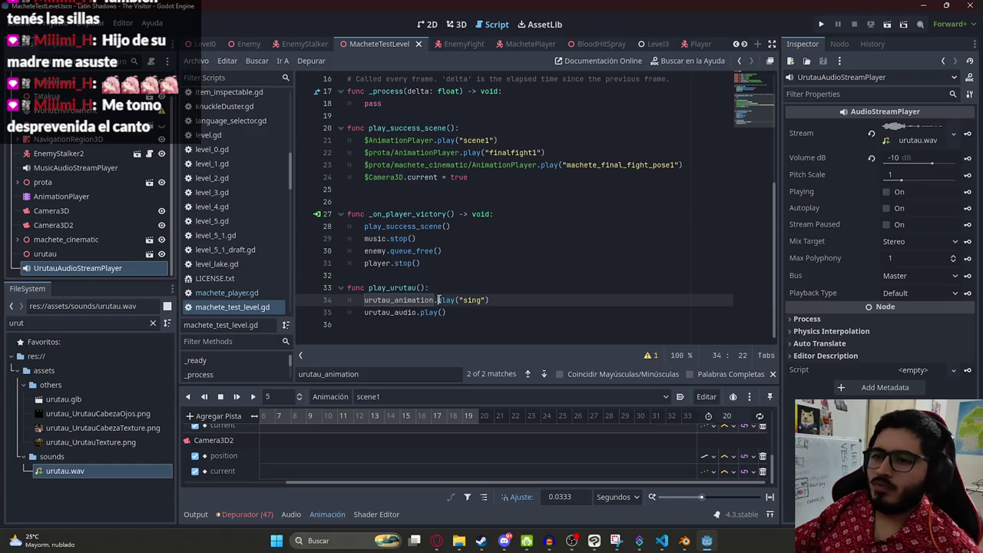
{"action": "left_click", "coordinate": [469, 300]}
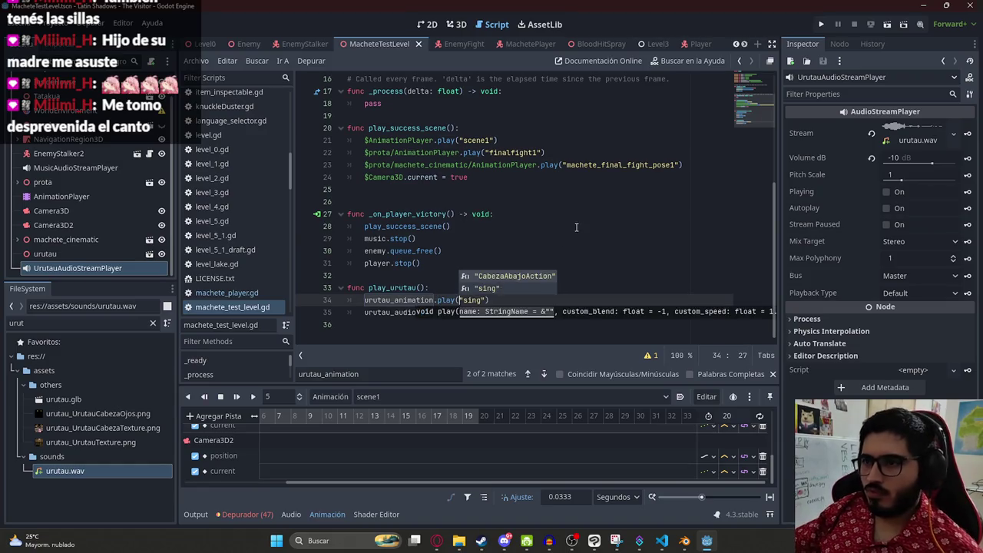
{"action": "key", "text": "Up"}
{"action": "key", "text": "Up"}
{"action": "key", "text": "Up"}
{"action": "left_click", "coordinate": [453, 312]}
{"action": "double_click", "coordinate": [402, 288]}
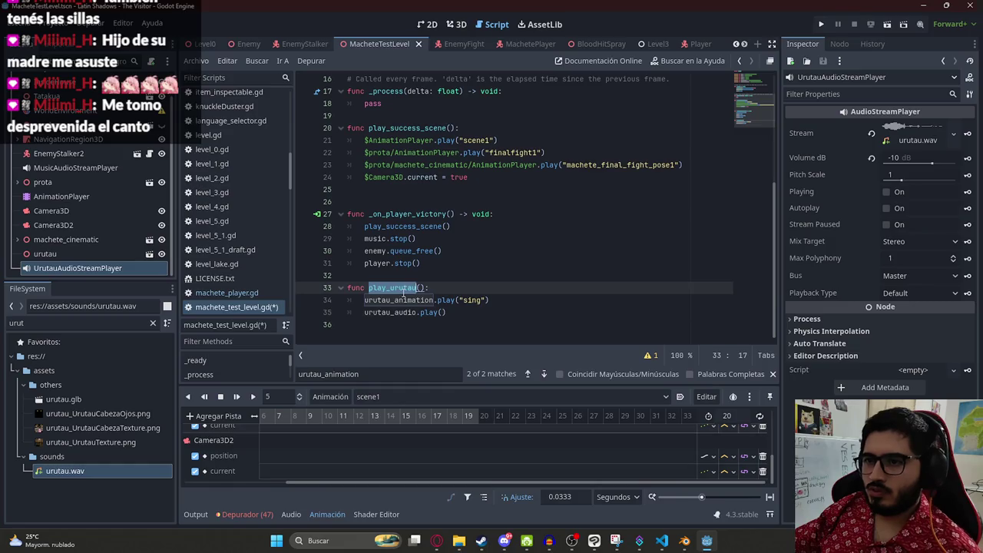
{"action": "left_click", "coordinate": [457, 24]}
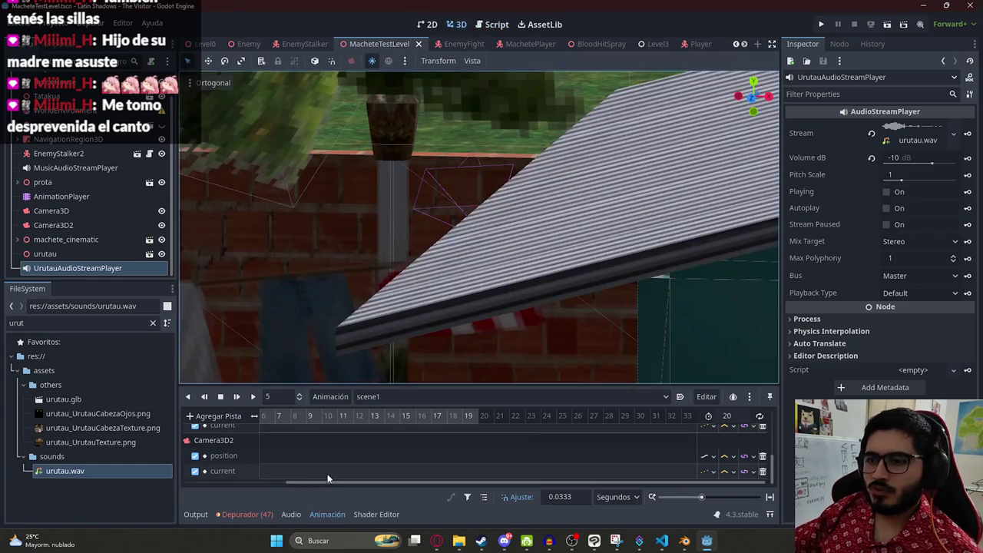
Step: Add a method-call track (Pista de Método de Llamada) for MacheteTestLevel to scene1
{"action": "scroll", "coordinate": [348, 419], "scroll_direction": "up", "scroll_amount": 2}
{"action": "scroll", "coordinate": [321, 422], "scroll_direction": "left", "scroll_amount": 2}
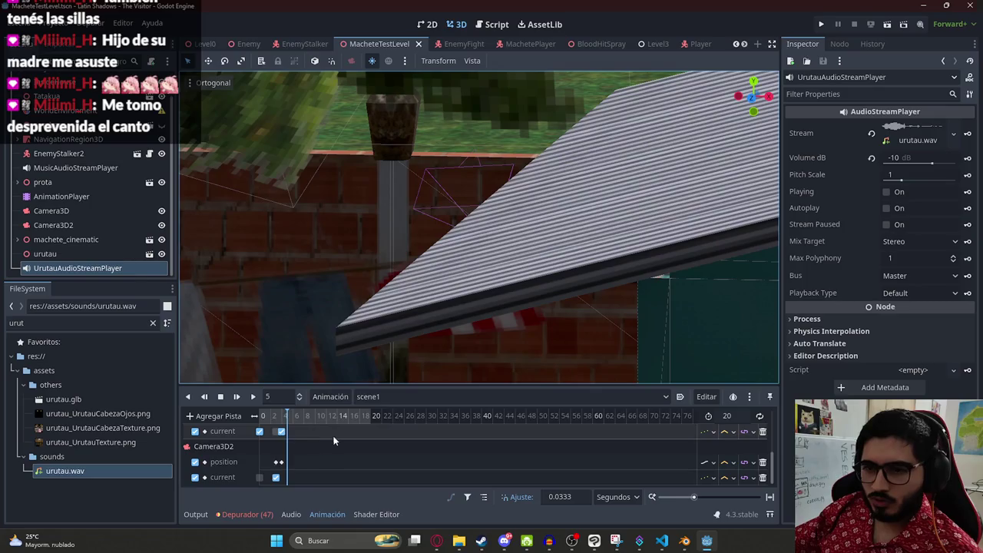
{"action": "scroll", "coordinate": [334, 437], "scroll_direction": "up", "scroll_amount": 2, "text": "ctrl"}
{"action": "scroll", "coordinate": [334, 438], "scroll_direction": "down", "scroll_amount": 1}
{"action": "scroll", "coordinate": [324, 454], "scroll_direction": "left", "scroll_amount": 3}
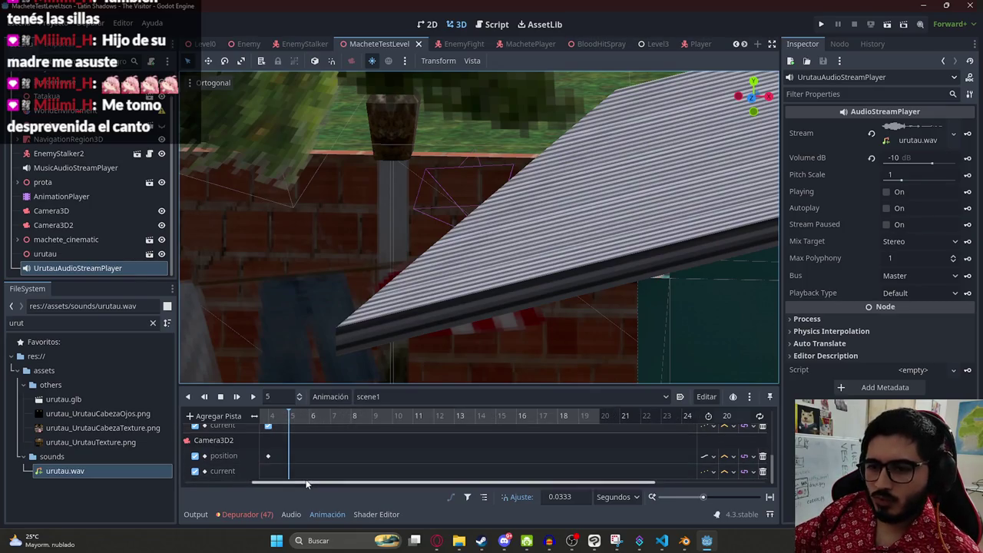
{"action": "left_click", "coordinate": [231, 418]}
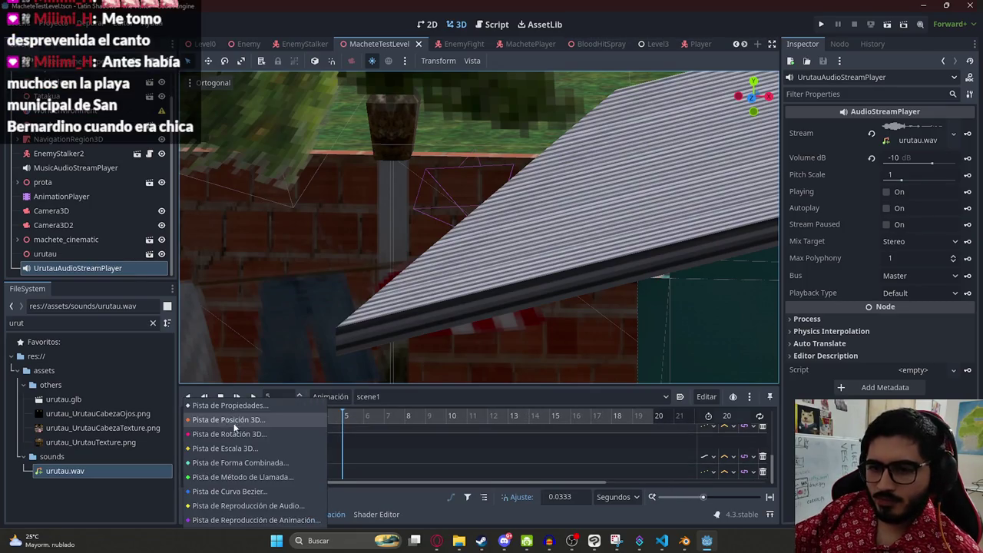
{"action": "left_click", "coordinate": [247, 476]}
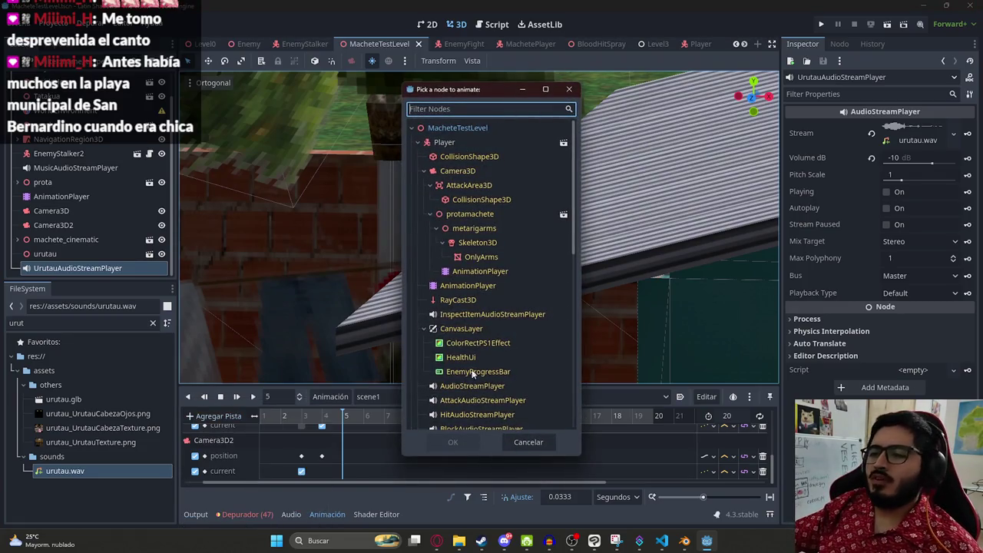
{"action": "left_click", "coordinate": [430, 128]}
{"action": "key", "text": "Return"}
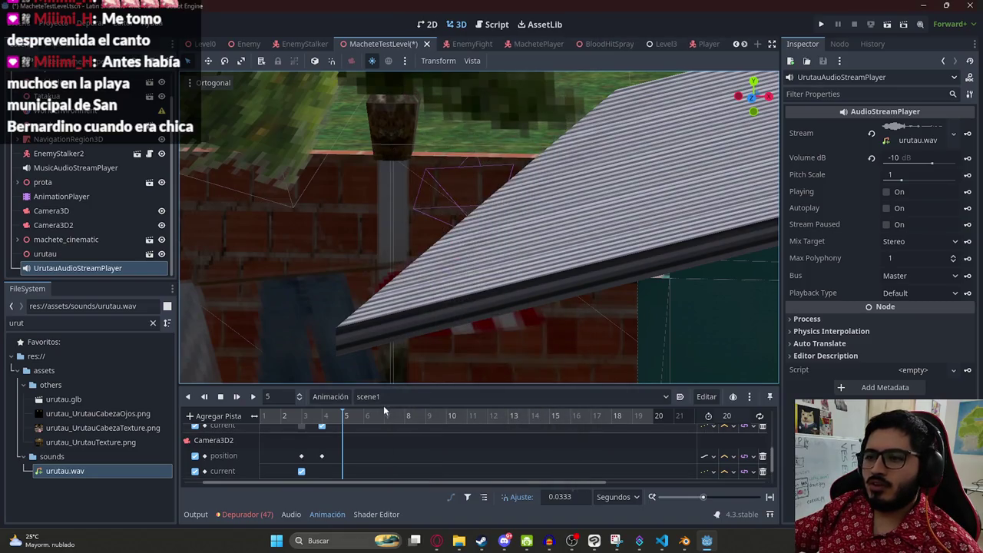
Step: Insert a play_urutau() key on that track just before second 5
{"action": "scroll", "coordinate": [344, 456], "scroll_direction": "down", "scroll_amount": 2}
{"action": "right_click", "coordinate": [345, 470]}
{"action": "left_click", "coordinate": [364, 477]}
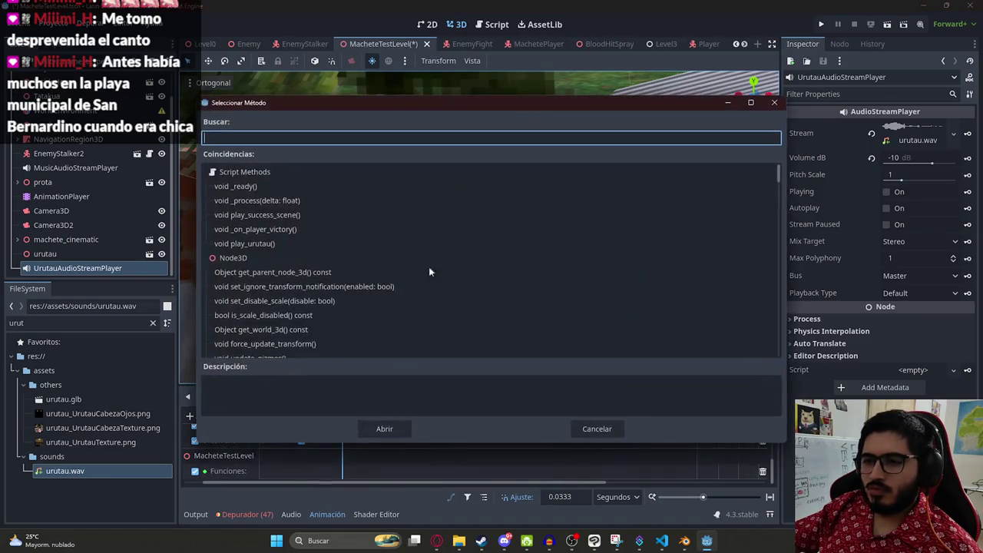
{"action": "type", "text": "play_urutau"}
{"action": "double_click", "coordinate": [287, 185]}
{"action": "left_click_drag", "start_coordinate": [317, 419], "coordinate": [385, 425]}
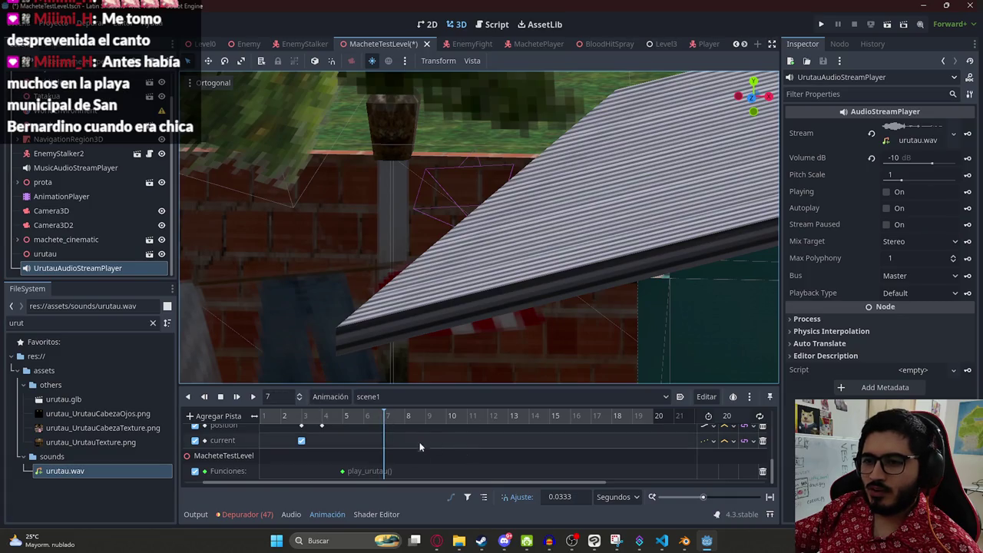
{"action": "left_click", "coordinate": [67, 207]}
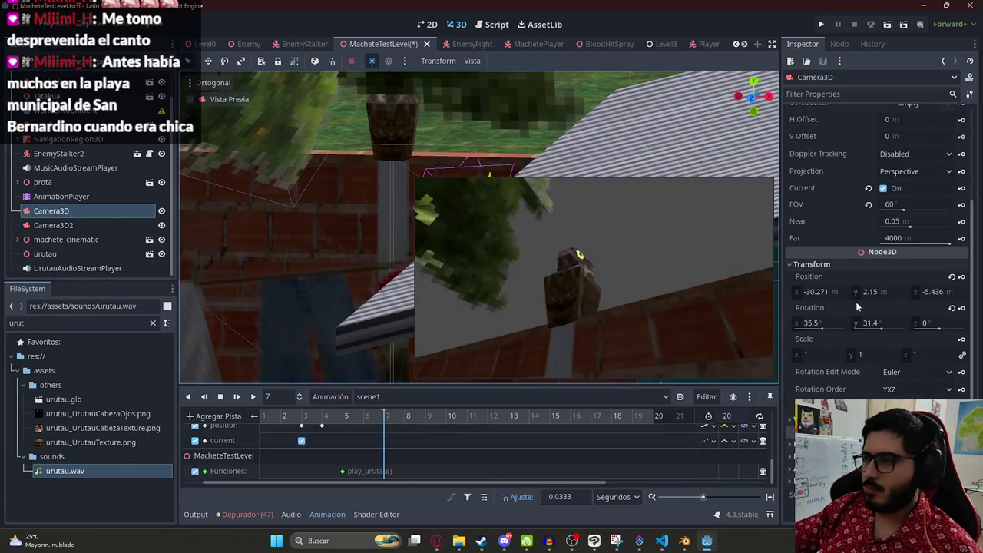
Step: Turn off Camera3D's Current, then key Camera3D2's Current property at frame 7
{"action": "left_click", "coordinate": [890, 188]}
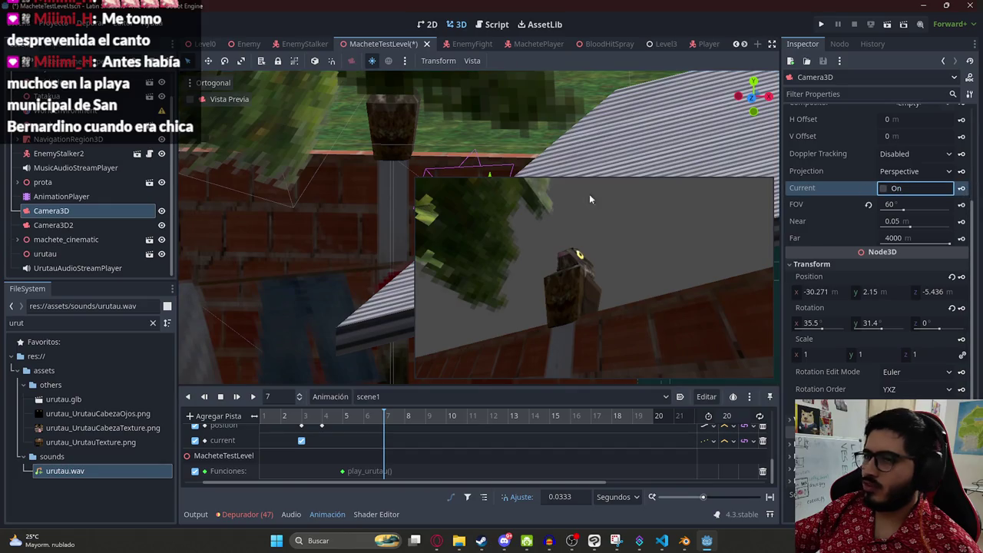
{"action": "left_click", "coordinate": [77, 224]}
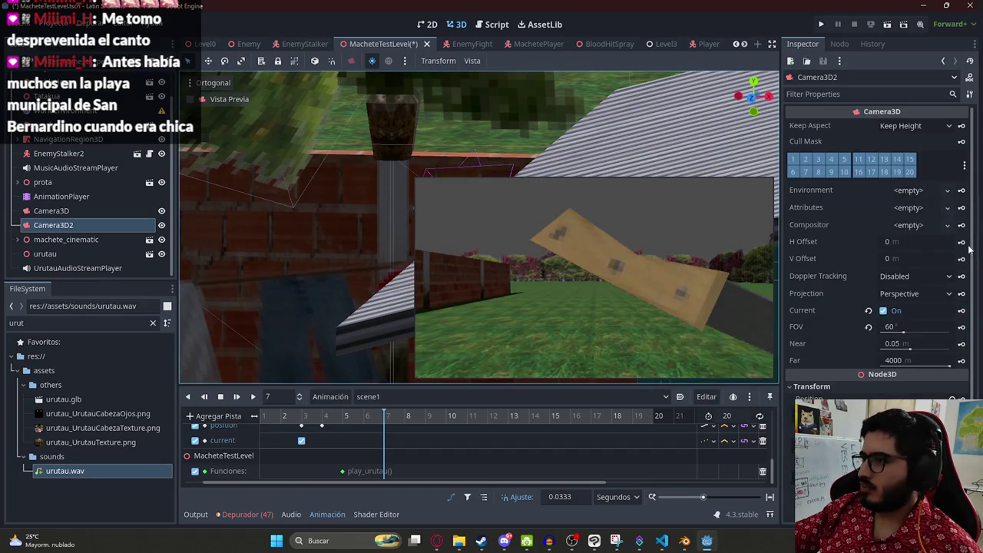
{"action": "left_click", "coordinate": [961, 311]}
{"action": "scroll", "coordinate": [333, 436], "scroll_direction": "up", "scroll_amount": 1}
{"action": "scroll", "coordinate": [327, 426], "scroll_direction": "up", "scroll_amount": 1, "text": "ctrl"}
{"action": "scroll", "coordinate": [327, 433], "scroll_direction": "up", "scroll_amount": 1}
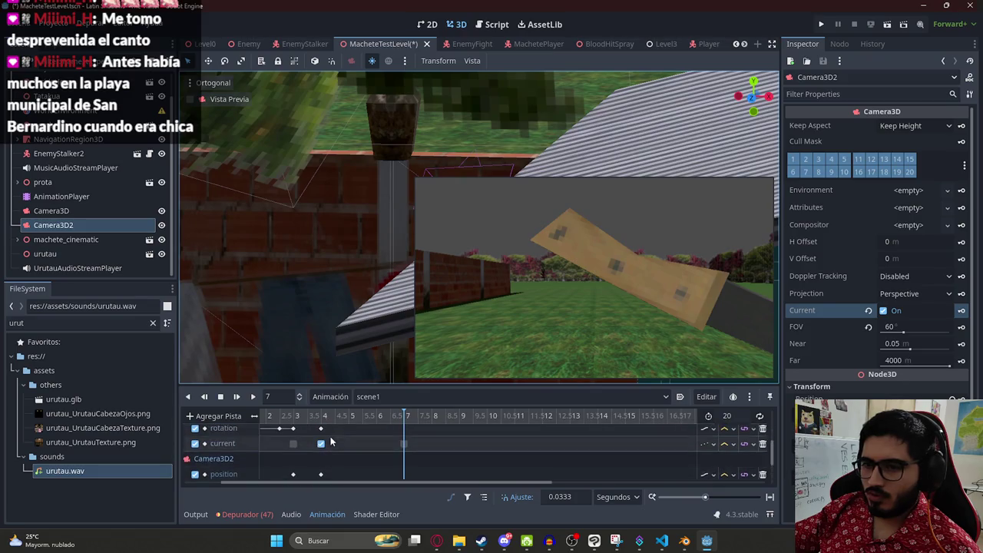
Step: At frame 4, uncheck Camera3D2's Current and key it as off
{"action": "left_click", "coordinate": [321, 422]}
{"action": "scroll", "coordinate": [322, 430], "scroll_direction": "down", "scroll_amount": 1}
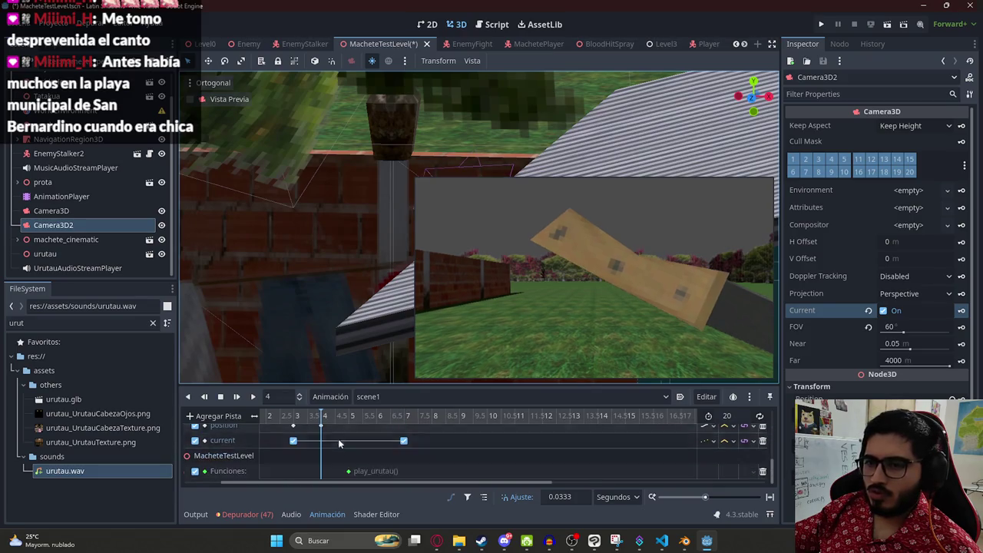
{"action": "left_click", "coordinate": [883, 310]}
{"action": "left_click", "coordinate": [962, 310]}
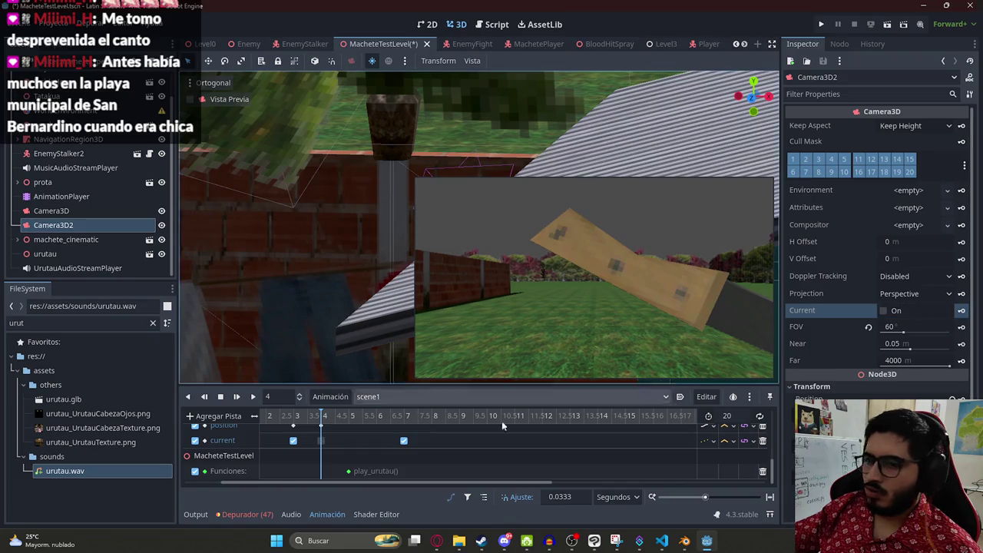
Step: Move the playhead to frame 5 and cancel the rotation-track creation prompt
{"action": "scroll", "coordinate": [349, 448], "scroll_direction": "up", "scroll_amount": 1}
{"action": "scroll", "coordinate": [344, 453], "scroll_direction": "down", "scroll_amount": 1}
{"action": "left_click", "coordinate": [367, 416]}
{"action": "mouse_move", "coordinate": [367, 417]}
{"action": "left_mouse_down"}
{"action": "mouse_move", "coordinate": [386, 423]}
{"action": "mouse_move", "coordinate": [369, 422]}
{"action": "mouse_move", "coordinate": [377, 427]}
{"action": "left_mouse_up"}
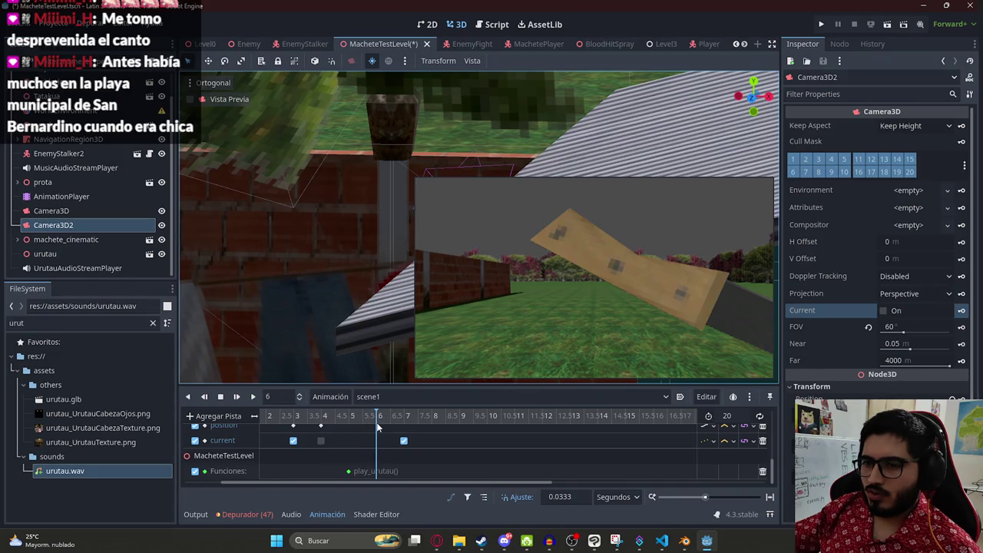
{"action": "left_click", "coordinate": [349, 415]}
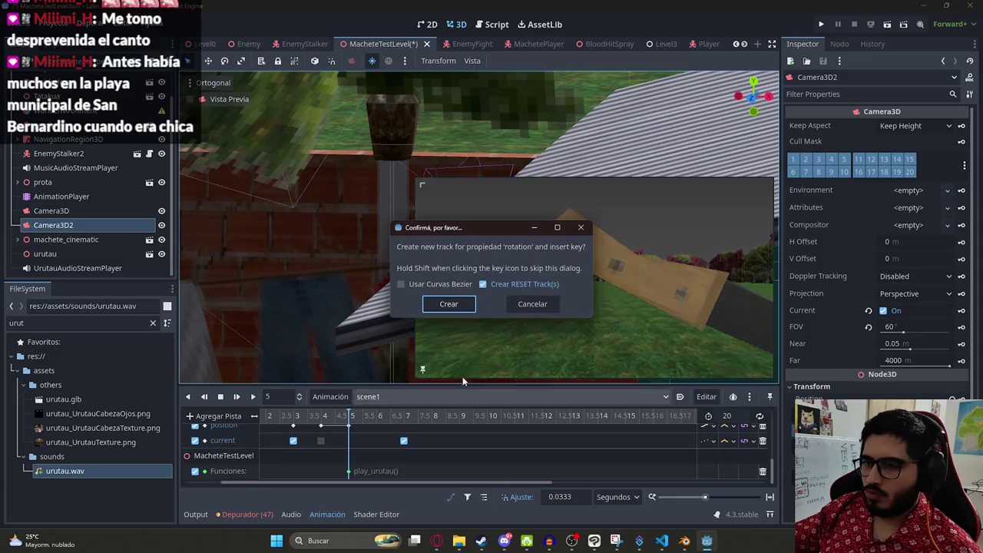
{"action": "left_click", "coordinate": [532, 305]}
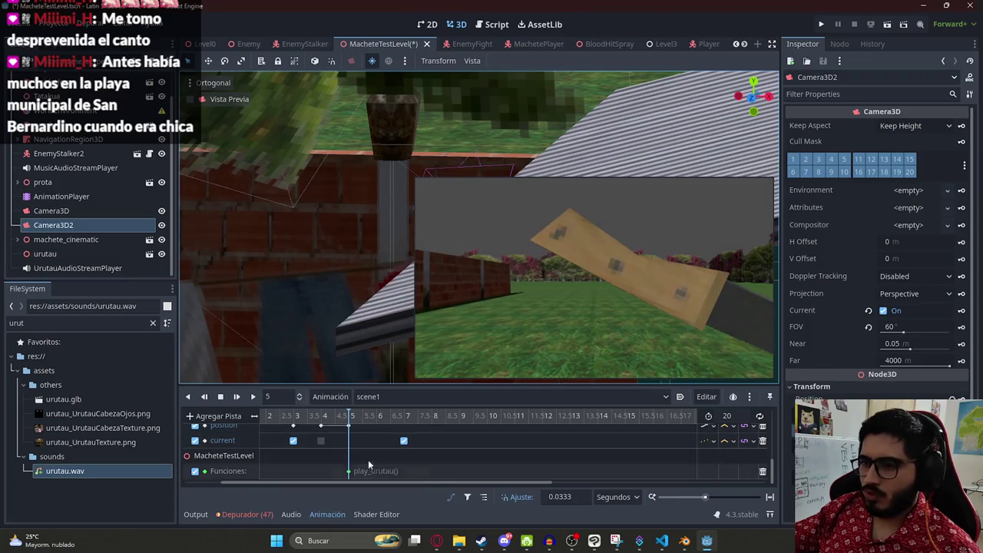
{"action": "scroll", "coordinate": [355, 456], "scroll_direction": "up", "scroll_amount": 3}
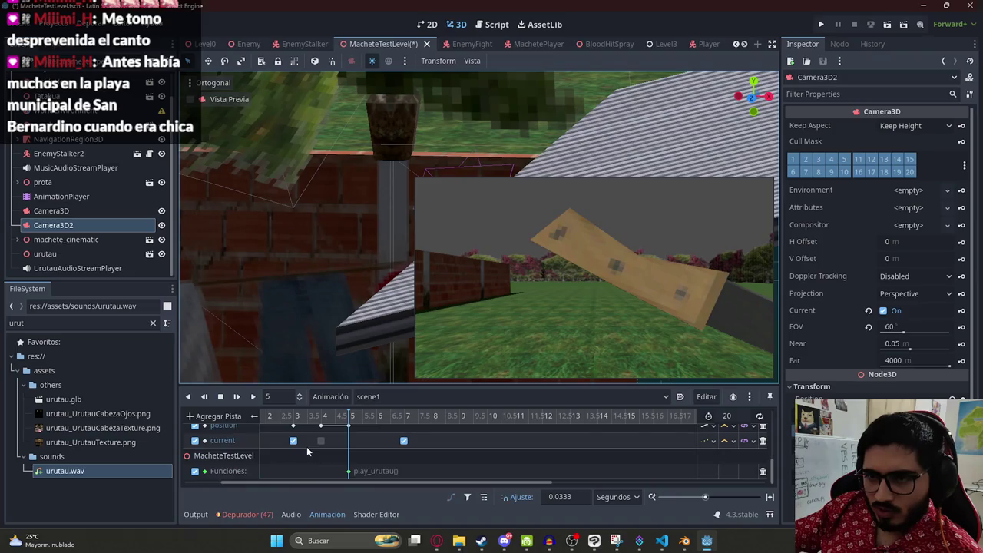
{"action": "scroll", "coordinate": [306, 446], "scroll_direction": "down", "scroll_amount": 3}
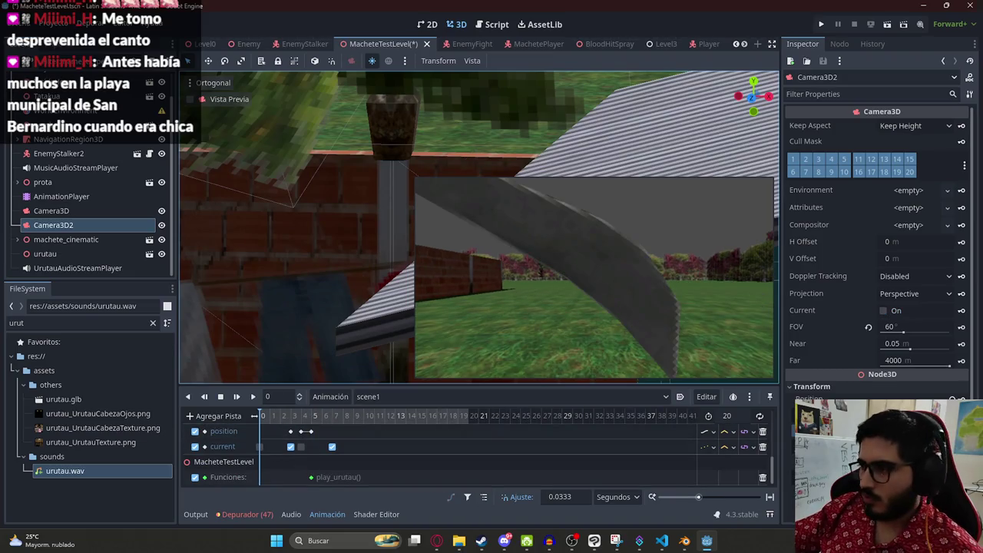
Step: Insert a camera rotation key with K, confirming the new rotation track, and scrub the timeline
{"action": "key", "text": "k"}
{"action": "key", "text": "Return"}
{"action": "left_click_drag", "start_coordinate": [284, 421], "coordinate": [328, 418]}
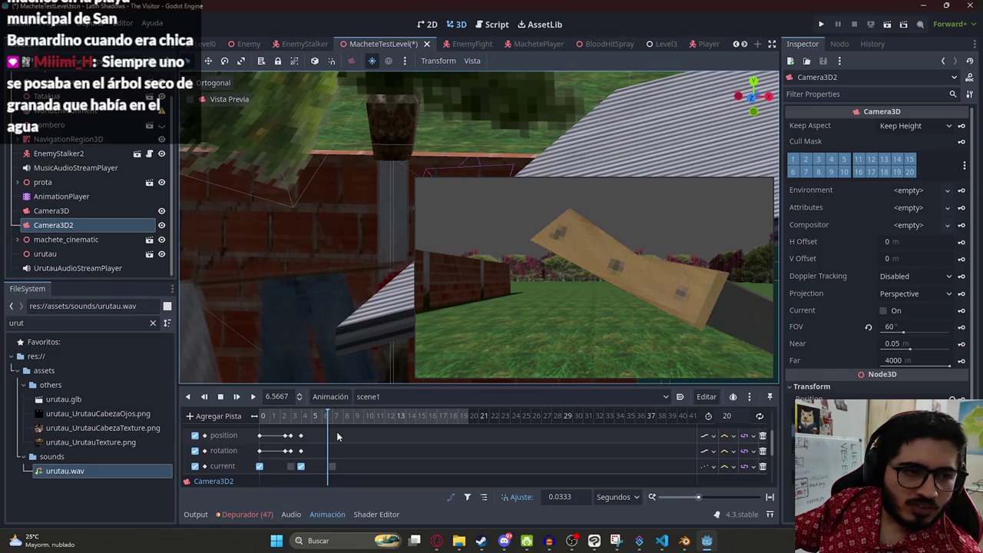
{"action": "mouse_move", "coordinate": [306, 415]}
{"action": "left_mouse_down"}
{"action": "mouse_move", "coordinate": [290, 429]}
{"action": "mouse_move", "coordinate": [332, 440]}
{"action": "mouse_move", "coordinate": [332, 422]}
{"action": "left_mouse_up"}
{"action": "scroll", "coordinate": [332, 441], "scroll_direction": "down", "scroll_amount": 1}
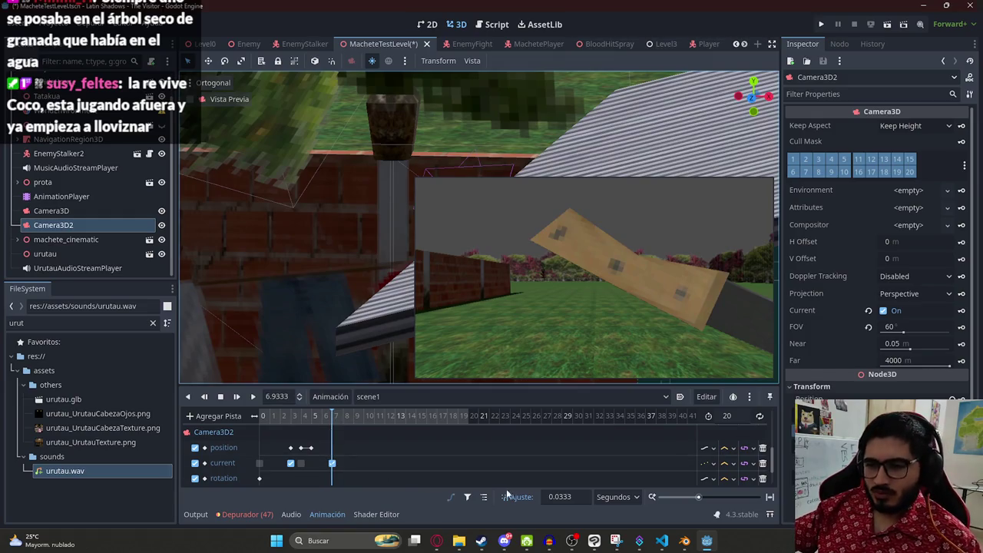
Step: Set the timeline snap step to 0.1 and scrub the animation between about 10 s and 8 s
{"action": "left_click", "coordinate": [549, 496]}
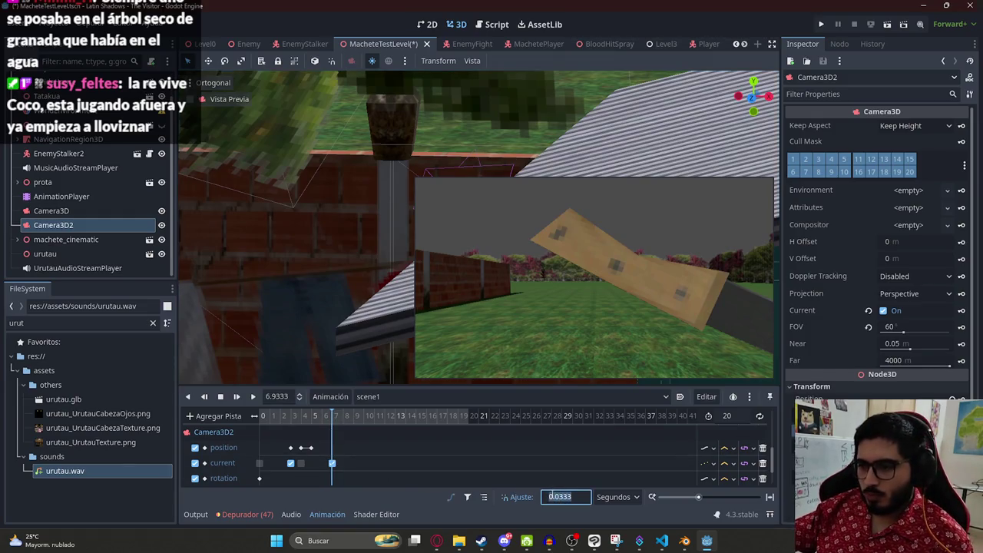
{"action": "type", "text": "0.1"}
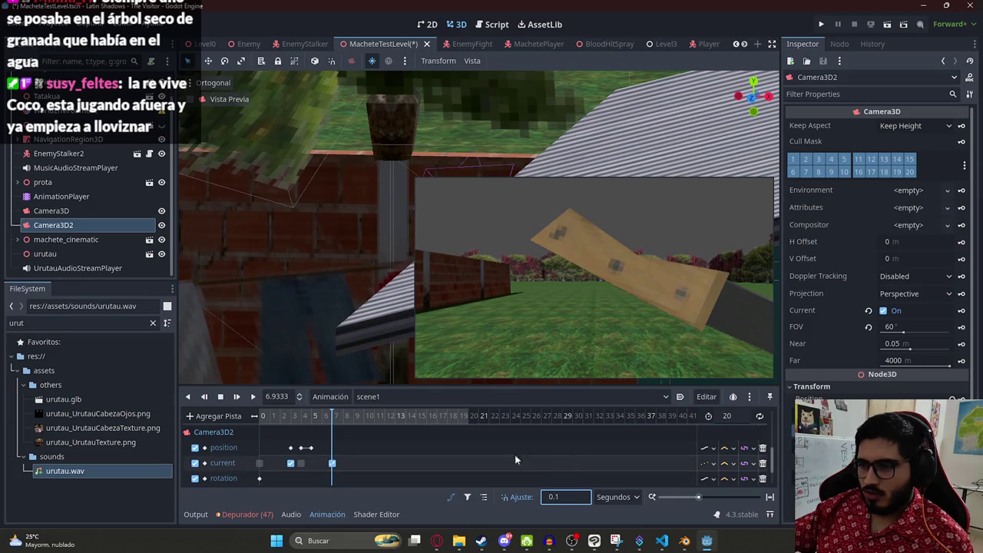
{"action": "left_click_drag", "start_coordinate": [322, 418], "coordinate": [367, 414]}
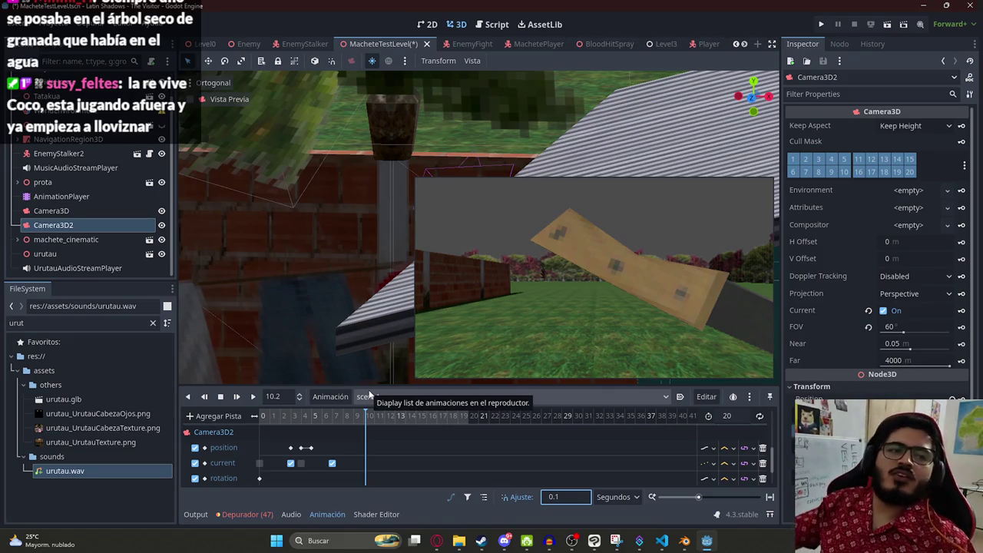
{"action": "mouse_move", "coordinate": [332, 416]}
{"action": "left_mouse_down"}
{"action": "mouse_move", "coordinate": [281, 415]}
{"action": "mouse_move", "coordinate": [347, 419]}
{"action": "left_mouse_up"}
{"action": "scroll", "coordinate": [351, 423], "scroll_direction": "down", "scroll_amount": 5}
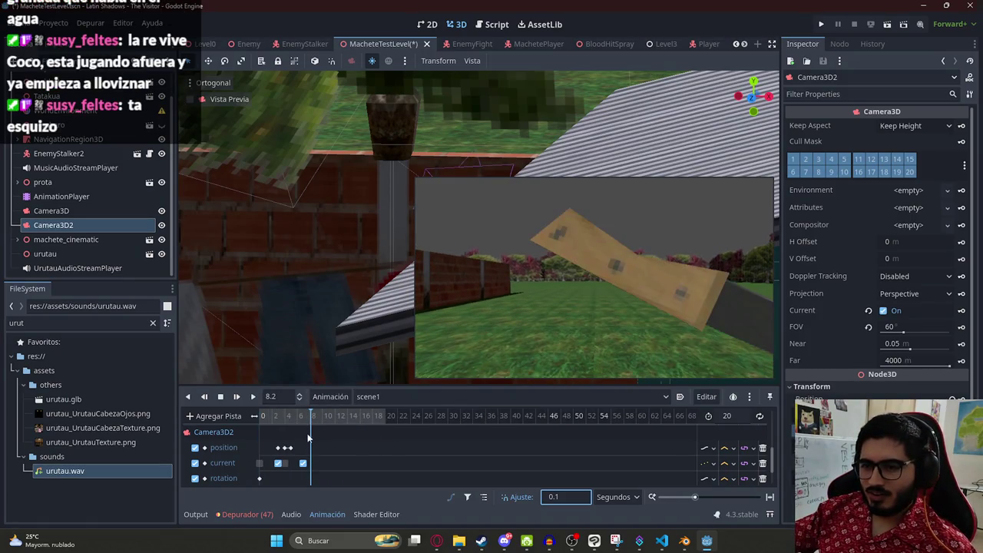
{"action": "scroll", "coordinate": [316, 453], "scroll_direction": "down", "scroll_amount": 2}
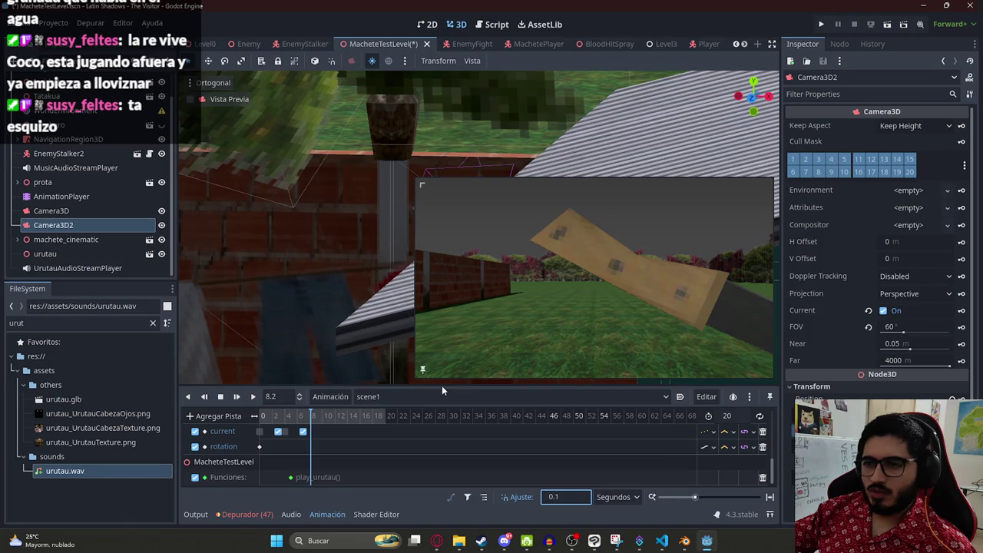
Step: Enlarge the Animation panel and scrub to 5 s to review Camera3D2's camera switch
{"action": "left_click_drag", "start_coordinate": [441, 385], "coordinate": [441, 319]}
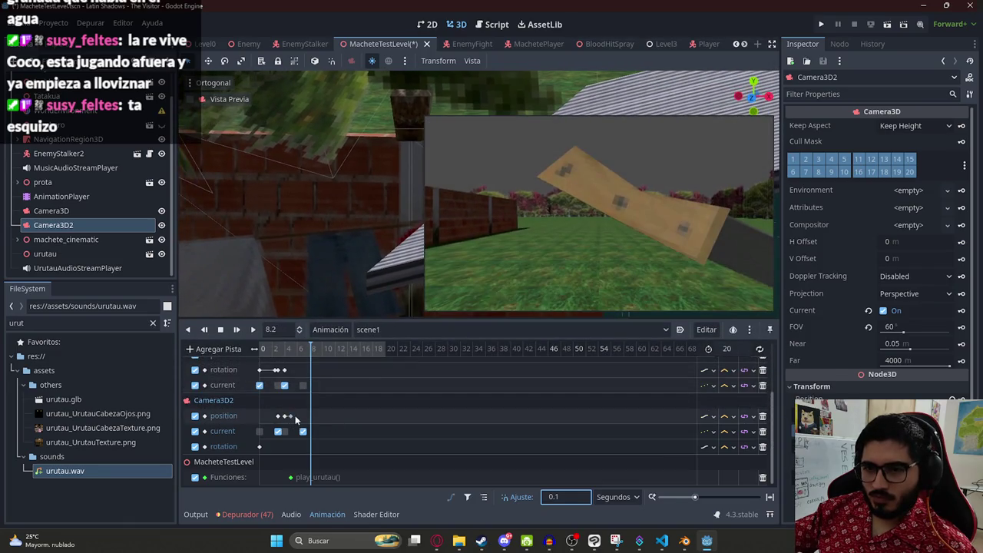
{"action": "mouse_move", "coordinate": [295, 350]}
{"action": "left_mouse_down"}
{"action": "mouse_move", "coordinate": [279, 350]}
{"action": "mouse_move", "coordinate": [292, 350]}
{"action": "left_mouse_up"}
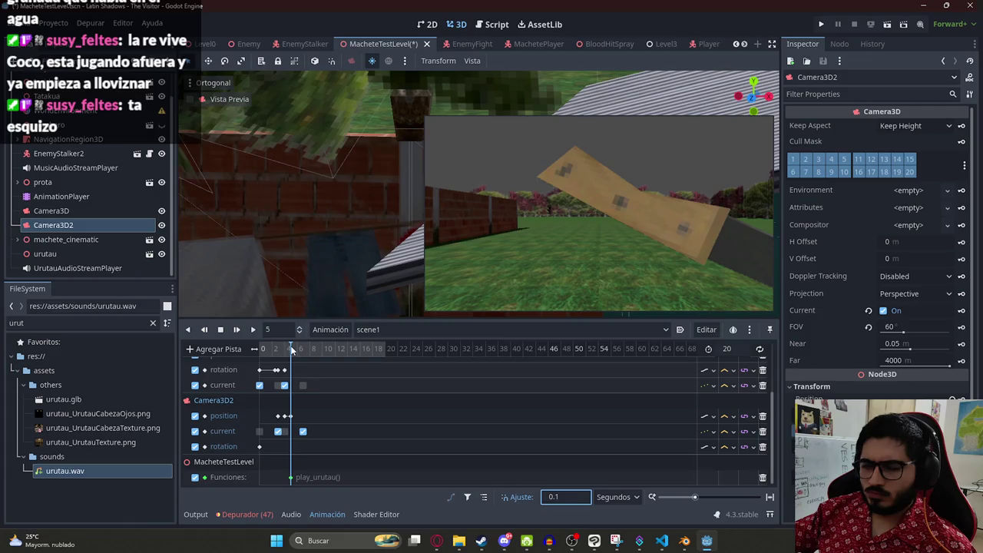
{"action": "mouse_move", "coordinate": [292, 349]}
{"action": "left_mouse_down"}
{"action": "mouse_move", "coordinate": [305, 350]}
{"action": "mouse_move", "coordinate": [292, 350]}
{"action": "left_mouse_up"}
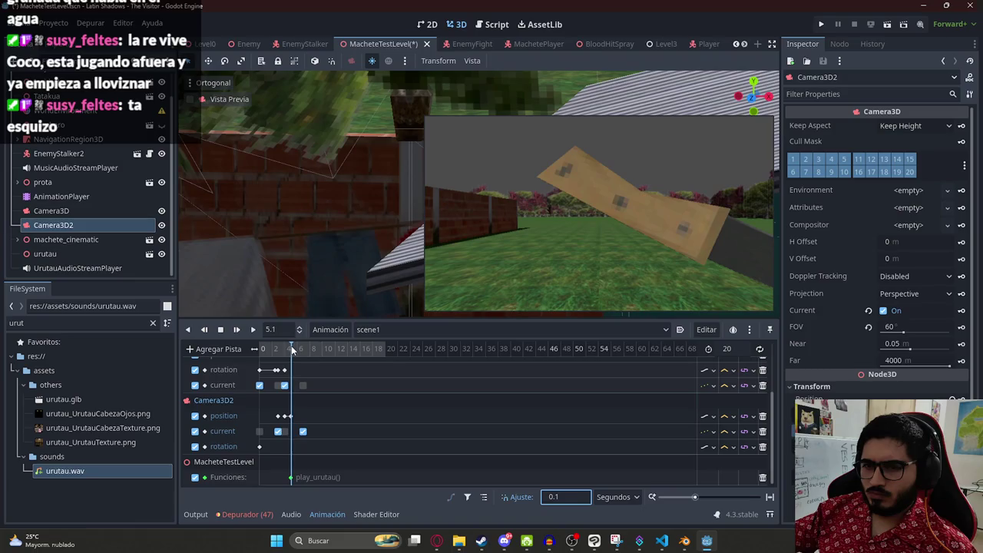
{"action": "scroll", "coordinate": [299, 419], "scroll_direction": "up", "scroll_amount": 3}
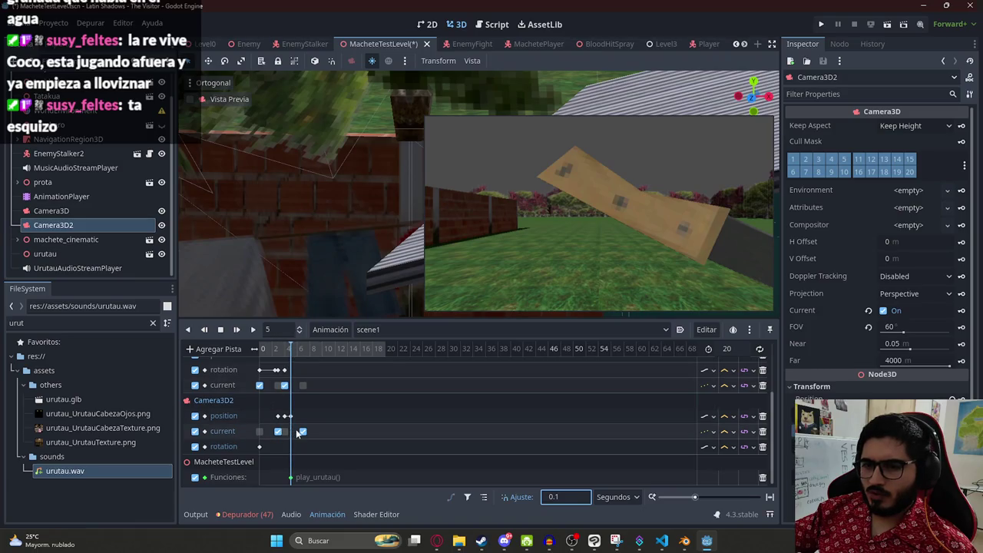
{"action": "scroll", "coordinate": [338, 418], "scroll_direction": "up", "scroll_amount": 5}
{"action": "scroll", "coordinate": [339, 418], "scroll_direction": "down", "scroll_amount": 5}
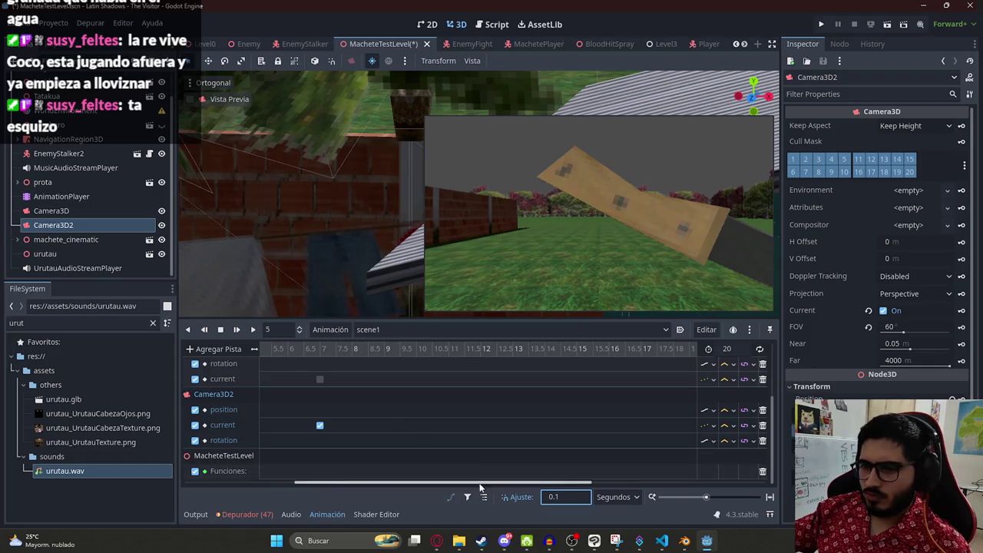
{"action": "left_click_drag", "start_coordinate": [478, 483], "coordinate": [343, 483]}
{"action": "mouse_move", "coordinate": [281, 352]}
{"action": "left_mouse_down"}
{"action": "mouse_move", "coordinate": [469, 356]}
{"action": "mouse_move", "coordinate": [450, 352]}
{"action": "left_mouse_up"}
{"action": "scroll", "coordinate": [332, 185], "scroll_direction": "down", "scroll_amount": 3}
Step: Orbit the 3D view toward the tree and shrink the camera preview inset
{"action": "mouse_move", "coordinate": [332, 185]}
{"action": "left_mouse_down"}
{"action": "mouse_move", "coordinate": [261, 296]}
{"action": "mouse_move", "coordinate": [263, 76]}
{"action": "mouse_move", "coordinate": [330, 151]}
{"action": "mouse_move", "coordinate": [764, 307]}
{"action": "mouse_move", "coordinate": [535, 141]}
{"action": "left_mouse_up"}
{"action": "scroll", "coordinate": [299, 150], "scroll_direction": "down", "scroll_amount": 3}
{"action": "mouse_move", "coordinate": [433, 125]}
{"action": "left_mouse_down"}
{"action": "mouse_move", "coordinate": [541, 201]}
{"action": "mouse_move", "coordinate": [559, 195]}
{"action": "left_mouse_up"}
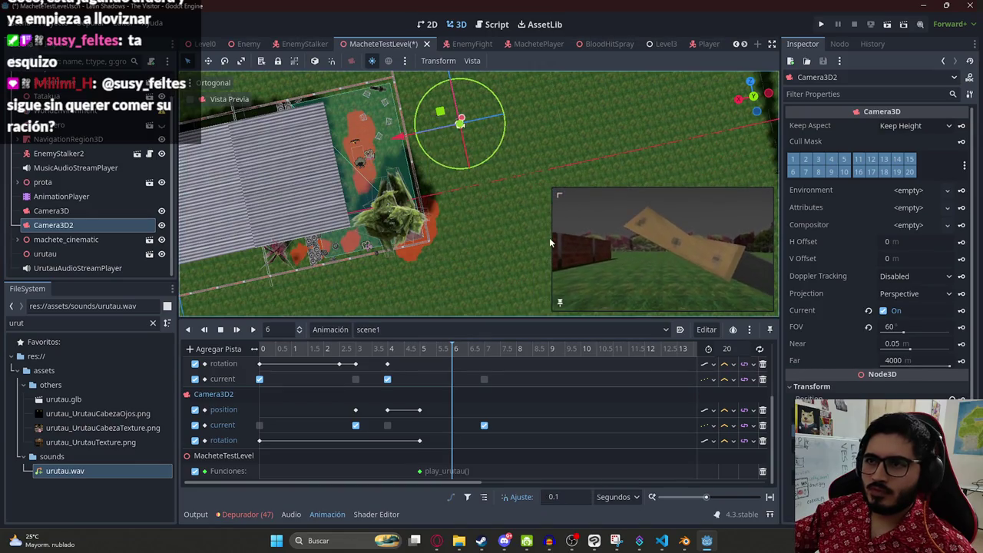
Step: Move Camera3D2 across the yard, about 2.44 m along Z and 1.5 m along X
{"action": "mouse_move", "coordinate": [456, 132]}
{"action": "left_mouse_down"}
{"action": "mouse_move", "coordinate": [430, 121]}
{"action": "mouse_move", "coordinate": [342, 213]}
{"action": "mouse_move", "coordinate": [409, 177]}
{"action": "left_mouse_up"}
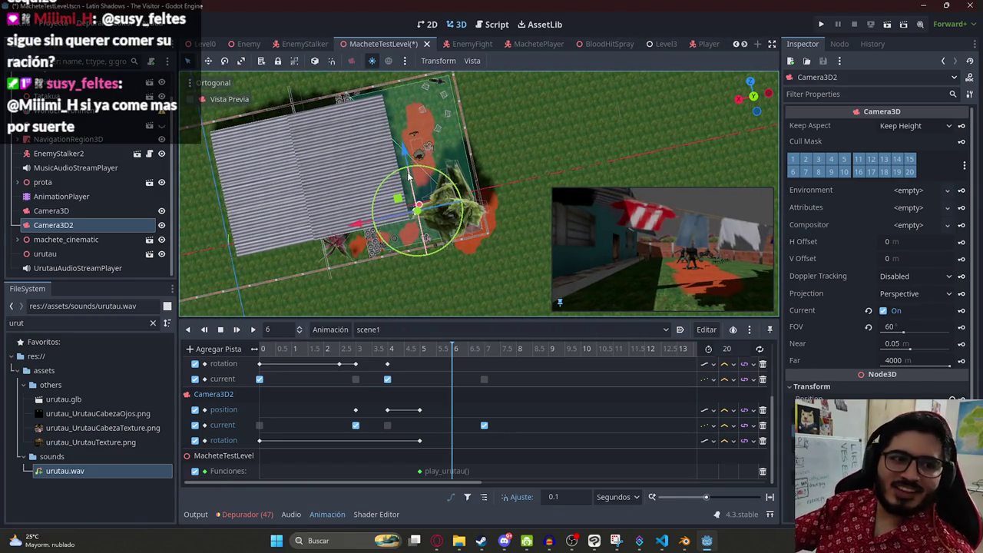
{"action": "scroll", "coordinate": [384, 180], "scroll_direction": "up", "scroll_amount": 3}
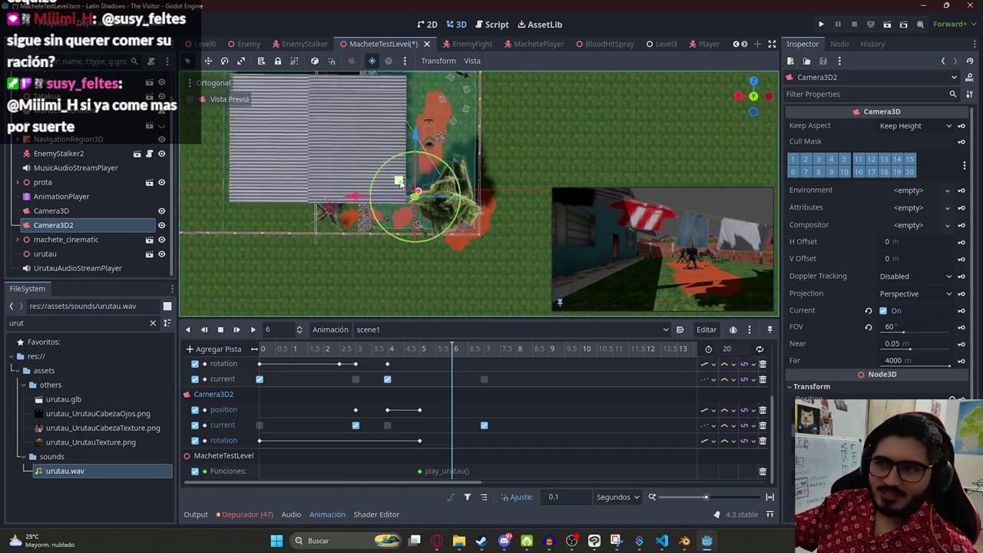
{"action": "scroll", "coordinate": [336, 185], "scroll_direction": "up", "scroll_amount": 4}
{"action": "mouse_move", "coordinate": [373, 208]}
{"action": "left_mouse_down"}
{"action": "mouse_move", "coordinate": [351, 202]}
{"action": "mouse_move", "coordinate": [461, 208]}
{"action": "mouse_move", "coordinate": [504, 180]}
{"action": "mouse_move", "coordinate": [369, 219]}
{"action": "mouse_move", "coordinate": [407, 203]}
{"action": "mouse_move", "coordinate": [406, 219]}
{"action": "left_mouse_up"}
{"action": "mouse_move", "coordinate": [386, 259]}
{"action": "left_mouse_down"}
{"action": "mouse_move", "coordinate": [376, 215]}
{"action": "mouse_move", "coordinate": [389, 228]}
{"action": "left_mouse_up"}
{"action": "left_click_drag", "start_coordinate": [324, 255], "coordinate": [366, 252]}
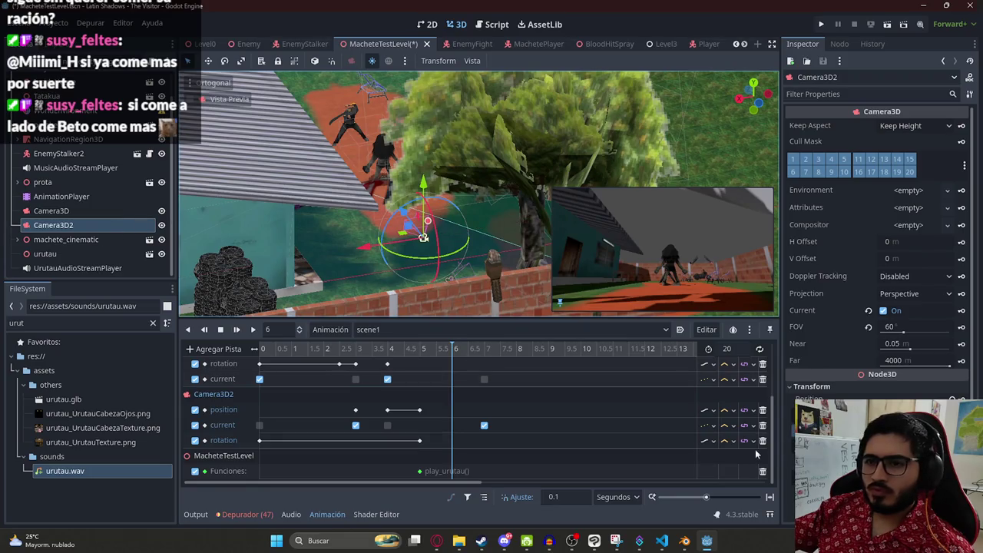
Step: Key Camera3D2's position and rotation at 6 s
{"action": "left_click", "coordinate": [952, 400]}
{"action": "left_click", "coordinate": [952, 417]}
{"action": "left_click_drag", "start_coordinate": [481, 354], "coordinate": [484, 357]}
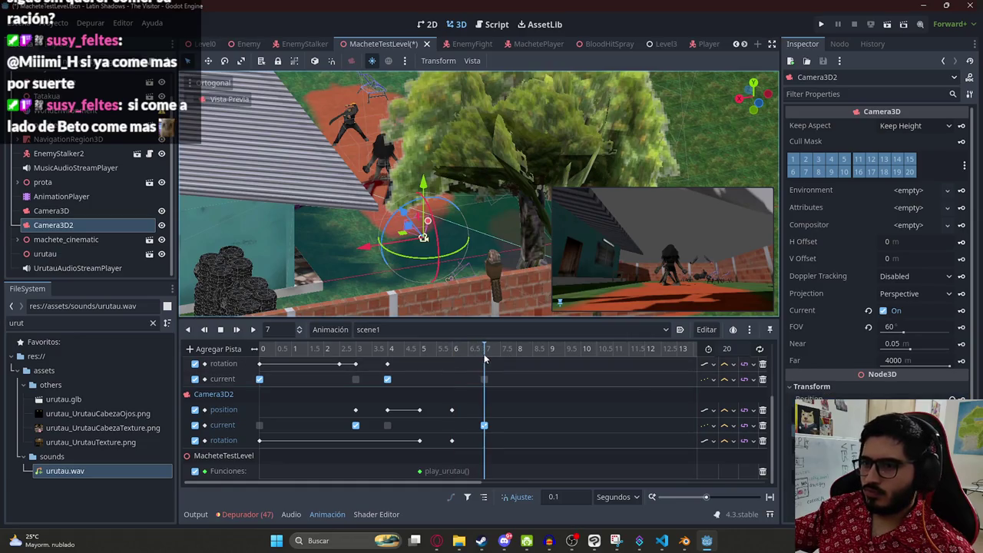
Step: Select prota and key its position and rotation at 4 s
{"action": "left_click", "coordinate": [43, 182]}
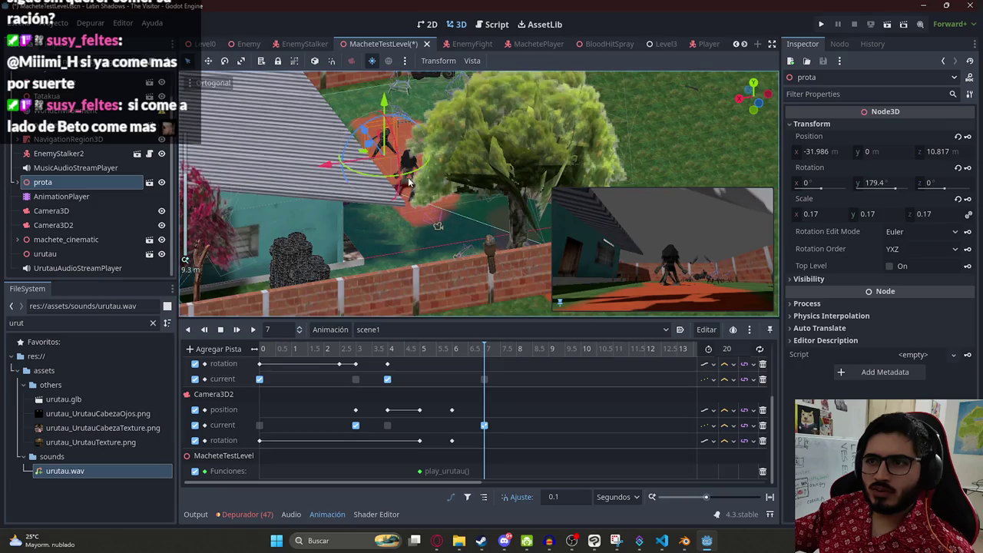
{"action": "scroll", "coordinate": [399, 207], "scroll_direction": "down", "scroll_amount": 5}
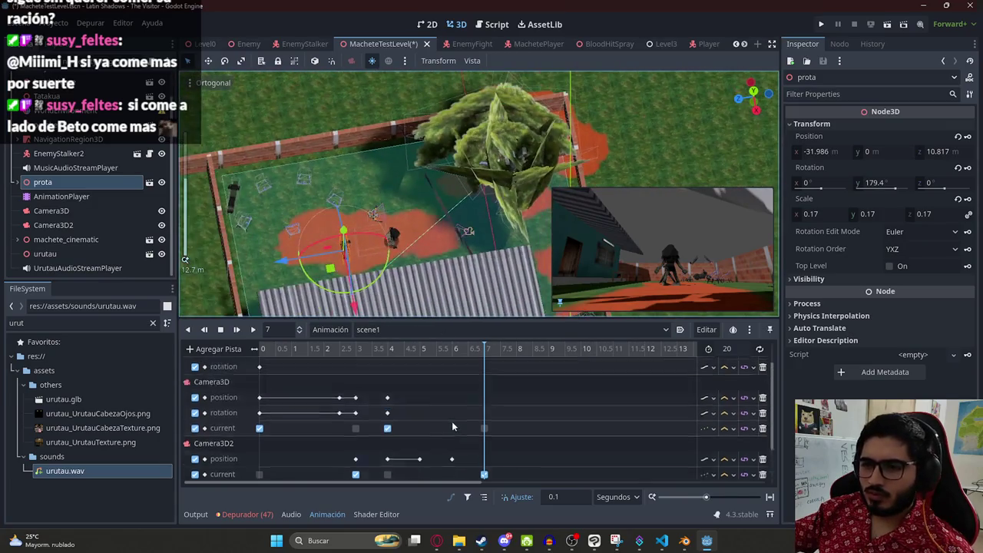
{"action": "scroll", "coordinate": [452, 420], "scroll_direction": "up", "scroll_amount": 3}
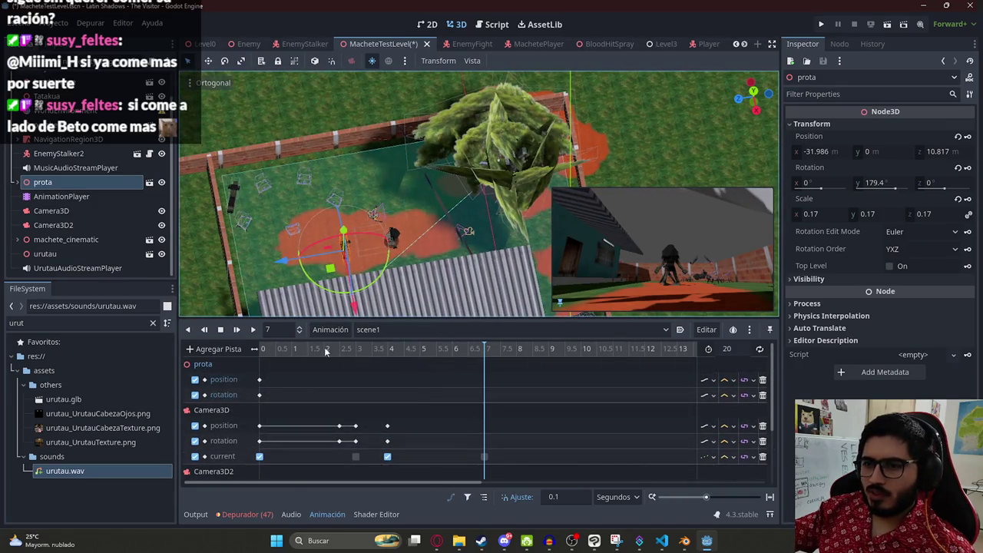
{"action": "left_click", "coordinate": [388, 350]}
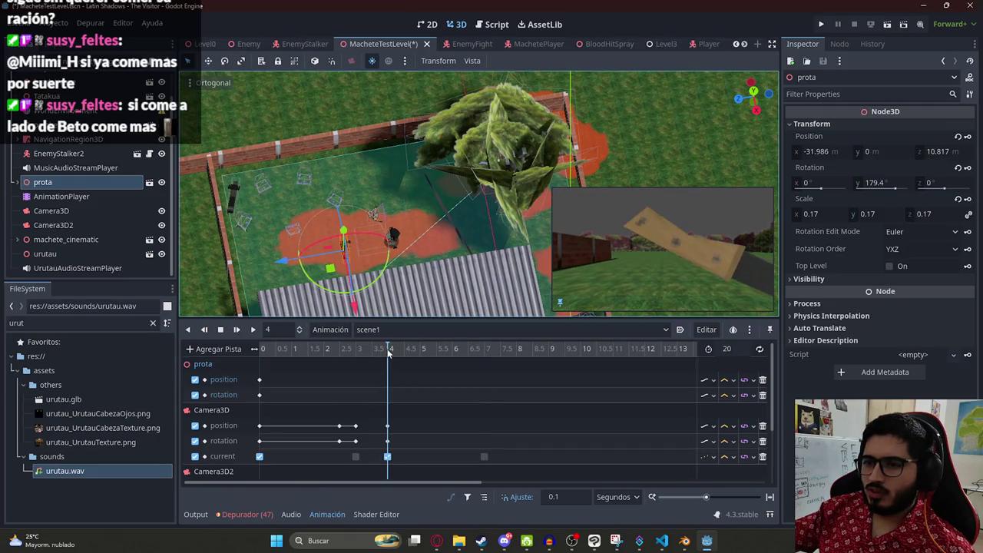
{"action": "mouse_move", "coordinate": [389, 351]}
{"action": "left_mouse_down"}
{"action": "mouse_move", "coordinate": [461, 350]}
{"action": "mouse_move", "coordinate": [386, 358]}
{"action": "left_mouse_up"}
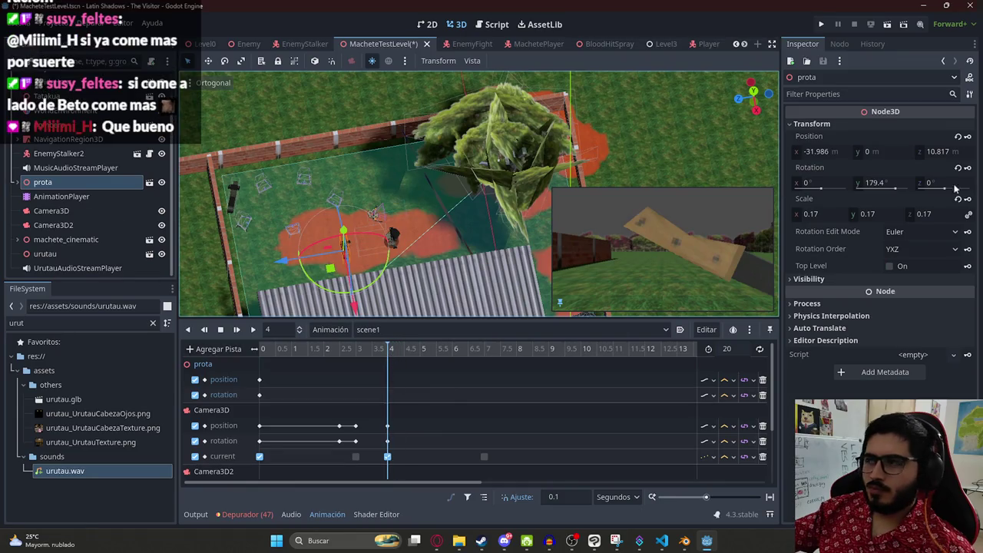
{"action": "left_click", "coordinate": [967, 137]}
{"action": "left_click", "coordinate": [968, 168]}
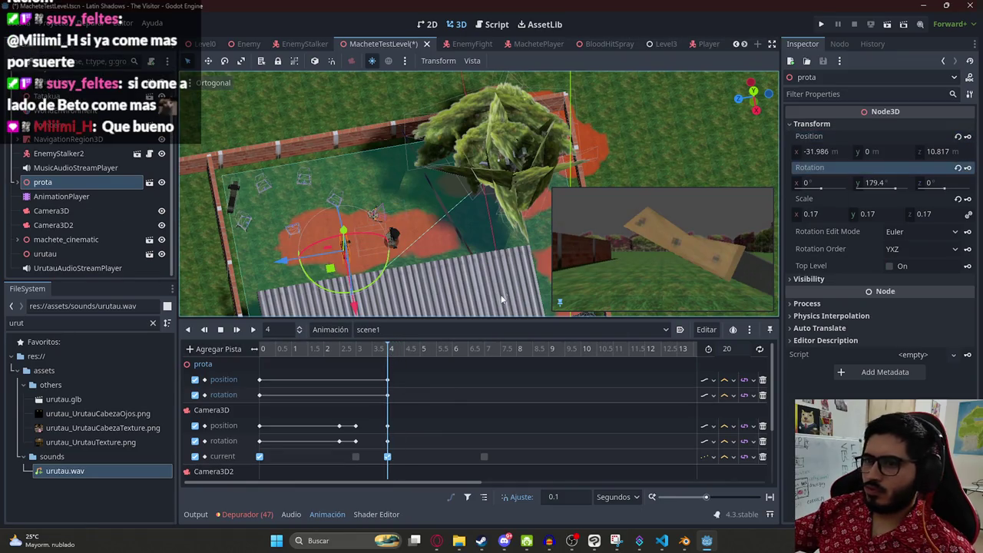
Step: Scrub from 4 s to 7 s to review the shot around 6 s, then expand prota's children
{"action": "mouse_move", "coordinate": [389, 352]}
{"action": "left_mouse_down"}
{"action": "mouse_move", "coordinate": [498, 357]}
{"action": "mouse_move", "coordinate": [485, 361]}
{"action": "left_mouse_up"}
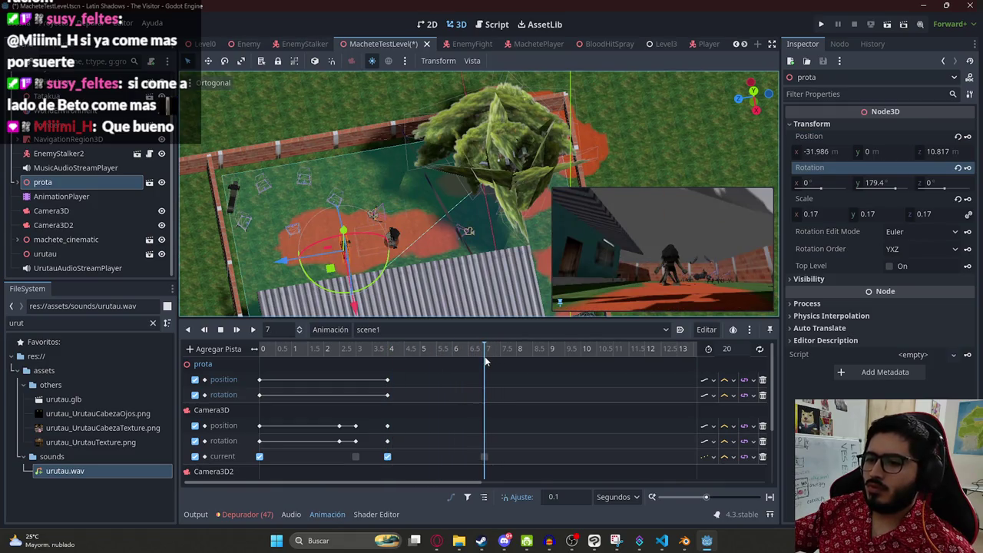
{"action": "scroll", "coordinate": [491, 380], "scroll_direction": "down", "scroll_amount": 3}
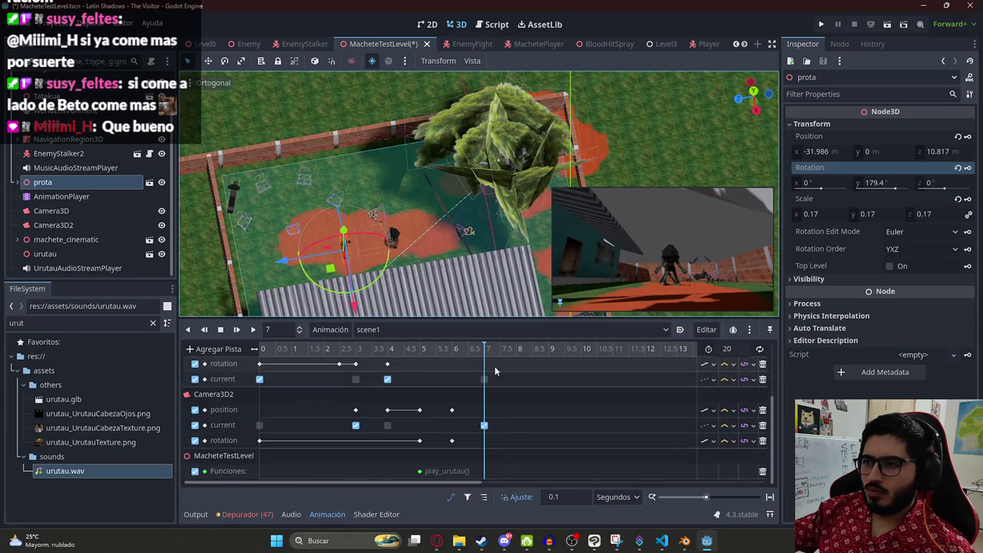
{"action": "left_click", "coordinate": [453, 352]}
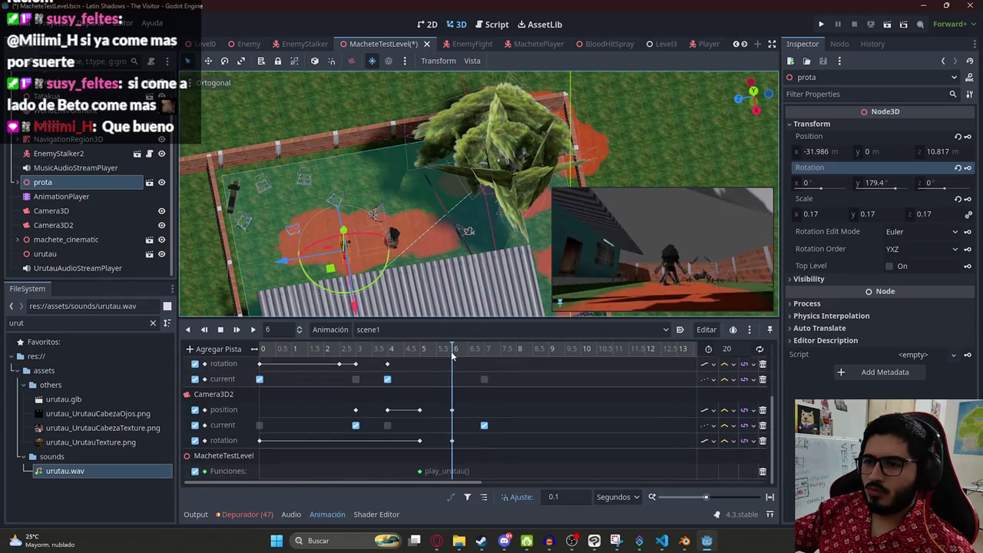
{"action": "mouse_move", "coordinate": [459, 351]}
{"action": "left_mouse_down"}
{"action": "mouse_move", "coordinate": [490, 352]}
{"action": "mouse_move", "coordinate": [435, 352]}
{"action": "mouse_move", "coordinate": [453, 352]}
{"action": "left_mouse_up"}
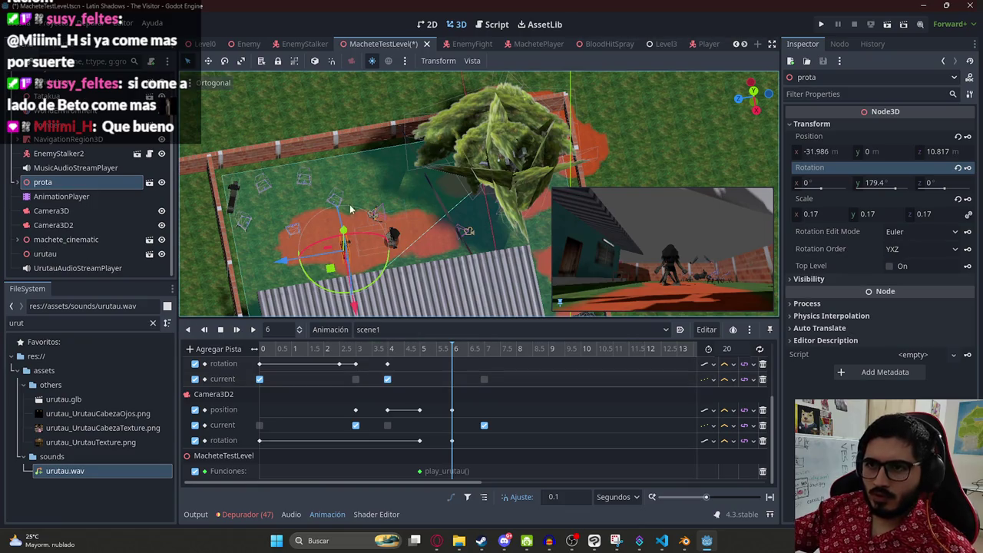
{"action": "left_click", "coordinate": [17, 182]}
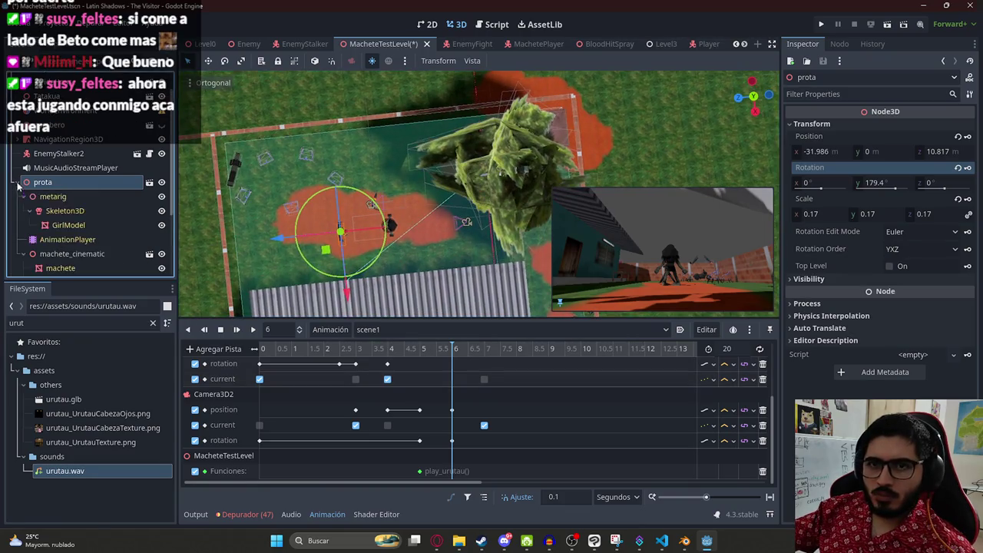
Step: Set prota's AnimationPlayer current animation to finalfight2
{"action": "left_click", "coordinate": [72, 241]}
{"action": "left_click", "coordinate": [898, 127]}
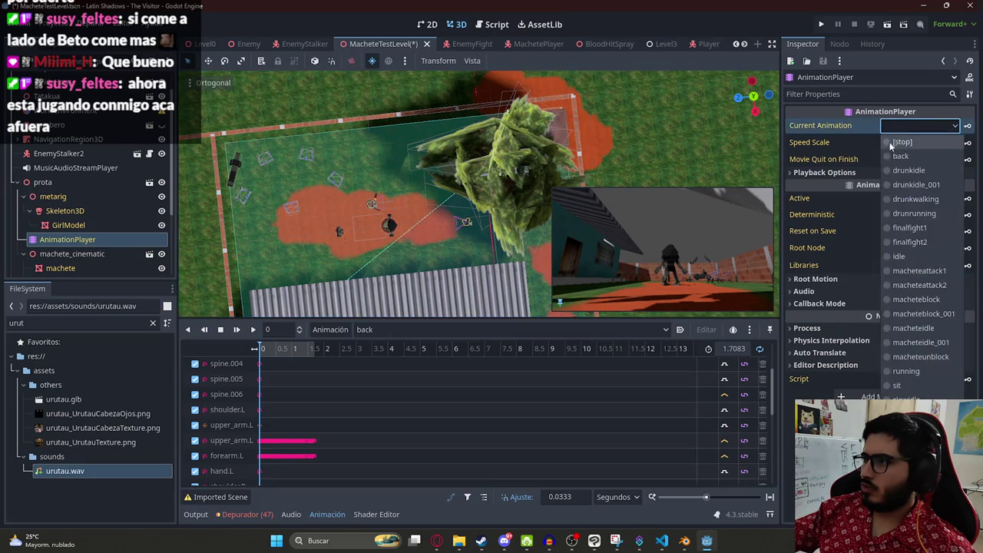
{"action": "left_click", "coordinate": [921, 242]}
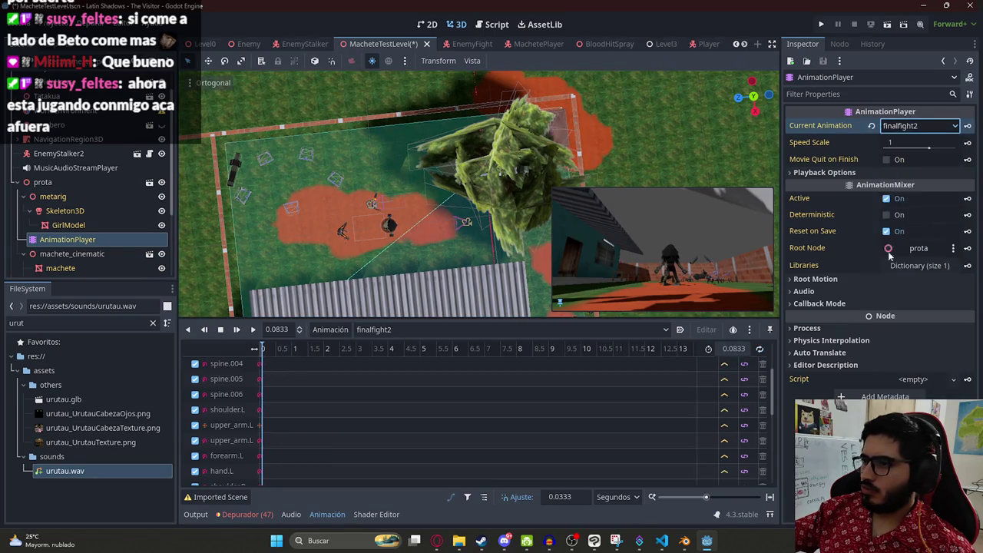
Step: Reselect and collapse prota, nudge it along Z, and show scene1 in the animation editor
{"action": "left_click", "coordinate": [42, 182]}
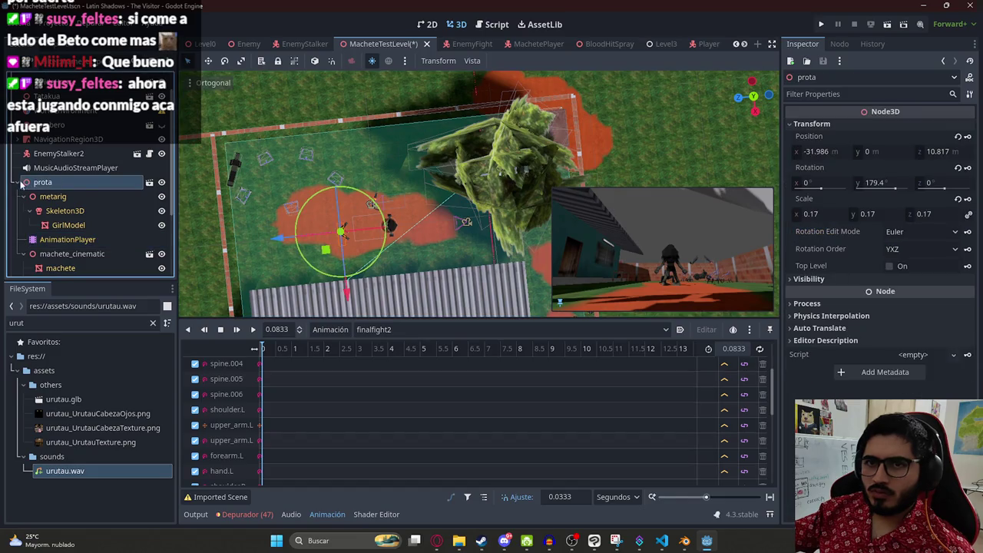
{"action": "left_click", "coordinate": [18, 182]}
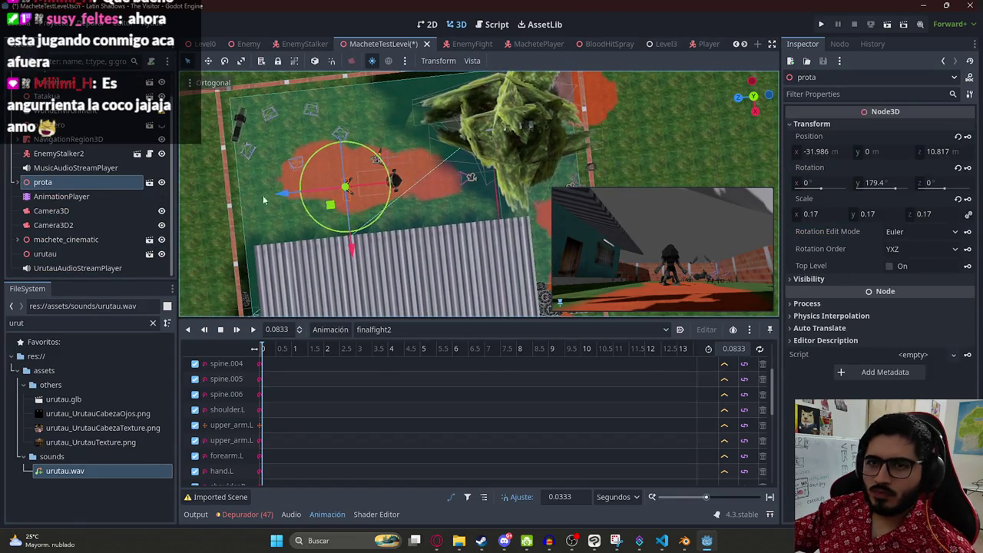
{"action": "left_click_drag", "start_coordinate": [282, 195], "coordinate": [330, 188]}
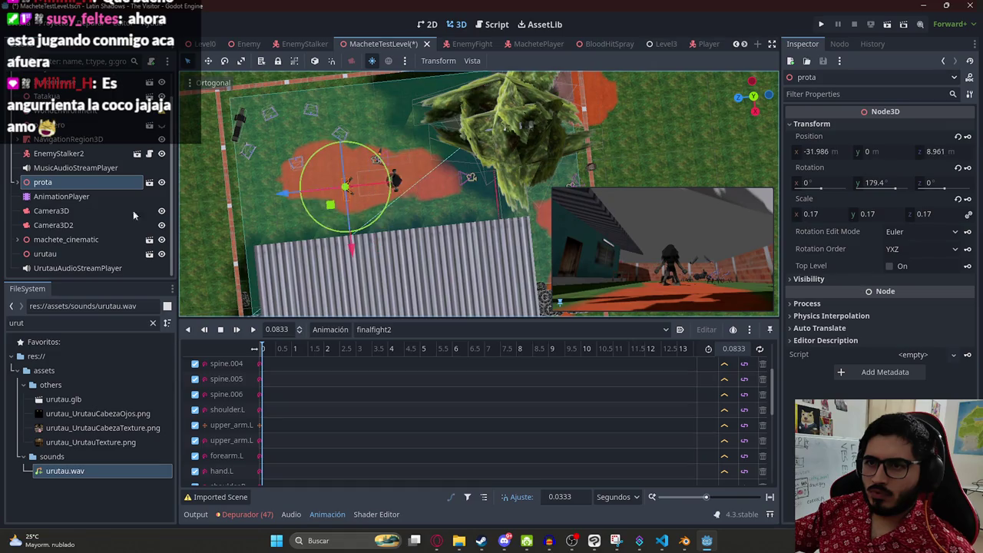
{"action": "left_click", "coordinate": [72, 200]}
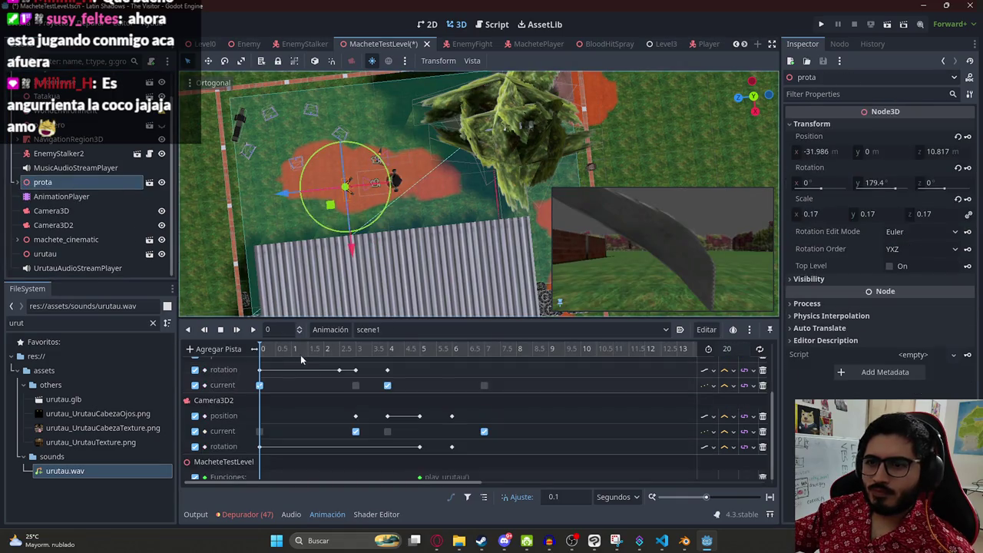
Step: At the 6-second mark, move prota along Z and X toward the other character
{"action": "left_click_drag", "start_coordinate": [349, 353], "coordinate": [450, 352]}
{"action": "mouse_move", "coordinate": [286, 194]}
{"action": "left_mouse_down"}
{"action": "mouse_move", "coordinate": [367, 205]}
{"action": "mouse_move", "coordinate": [344, 193]}
{"action": "mouse_move", "coordinate": [286, 215]}
{"action": "left_mouse_up"}
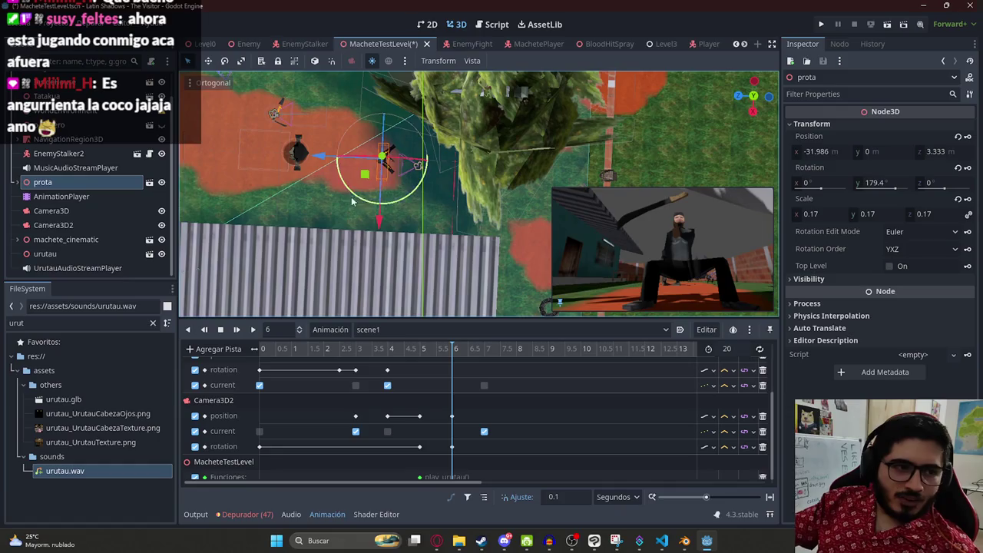
{"action": "mouse_move", "coordinate": [346, 194]}
{"action": "left_mouse_down"}
{"action": "mouse_move", "coordinate": [348, 169]}
{"action": "mouse_move", "coordinate": [369, 200]}
{"action": "mouse_move", "coordinate": [385, 181]}
{"action": "mouse_move", "coordinate": [464, 228]}
{"action": "left_mouse_up"}
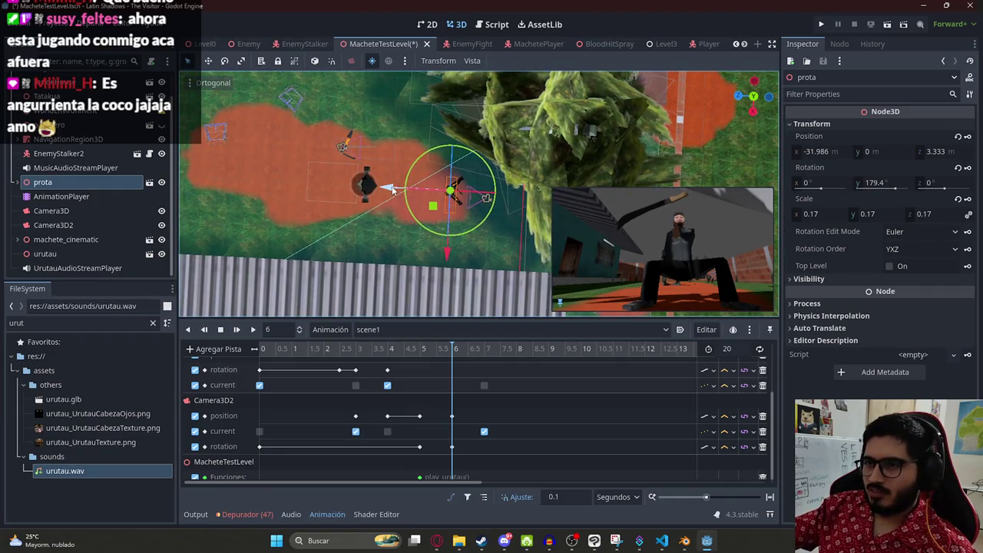
{"action": "mouse_move", "coordinate": [391, 190]}
{"action": "left_mouse_down"}
{"action": "mouse_move", "coordinate": [381, 189]}
{"action": "mouse_move", "coordinate": [391, 193]}
{"action": "left_mouse_up"}
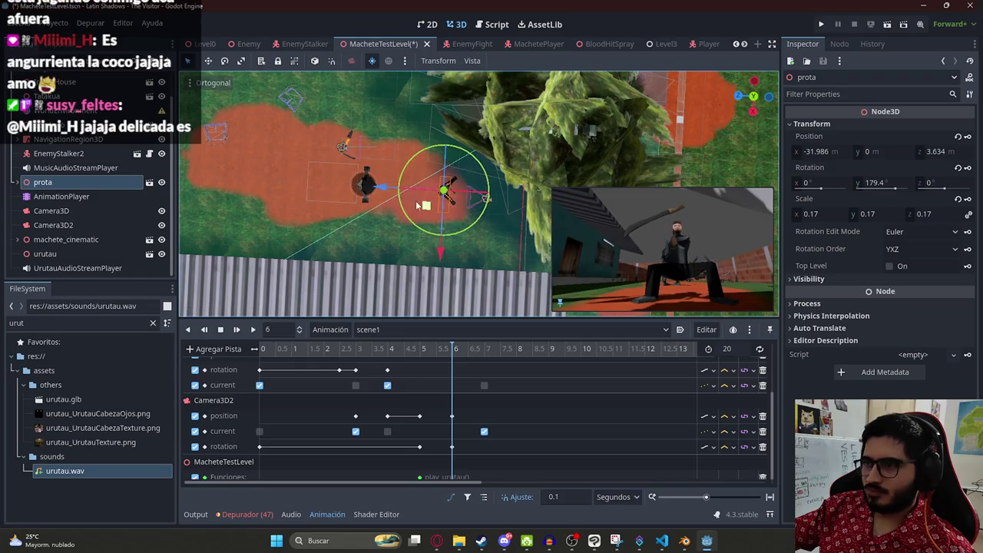
{"action": "mouse_move", "coordinate": [442, 258]}
{"action": "left_mouse_down"}
{"action": "mouse_move", "coordinate": [443, 278]}
{"action": "mouse_move", "coordinate": [448, 252]}
{"action": "left_mouse_up"}
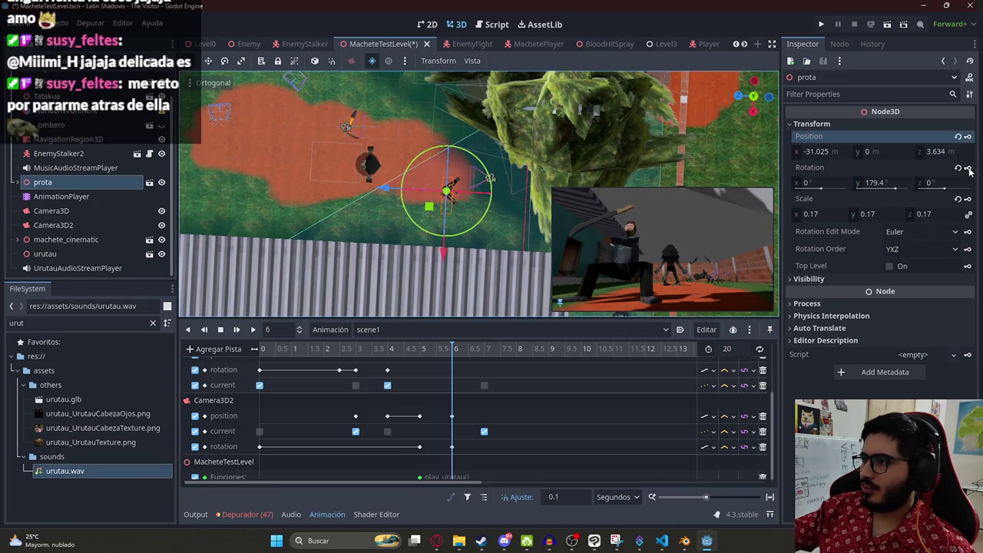
{"action": "left_click_drag", "start_coordinate": [404, 351], "coordinate": [453, 350]}
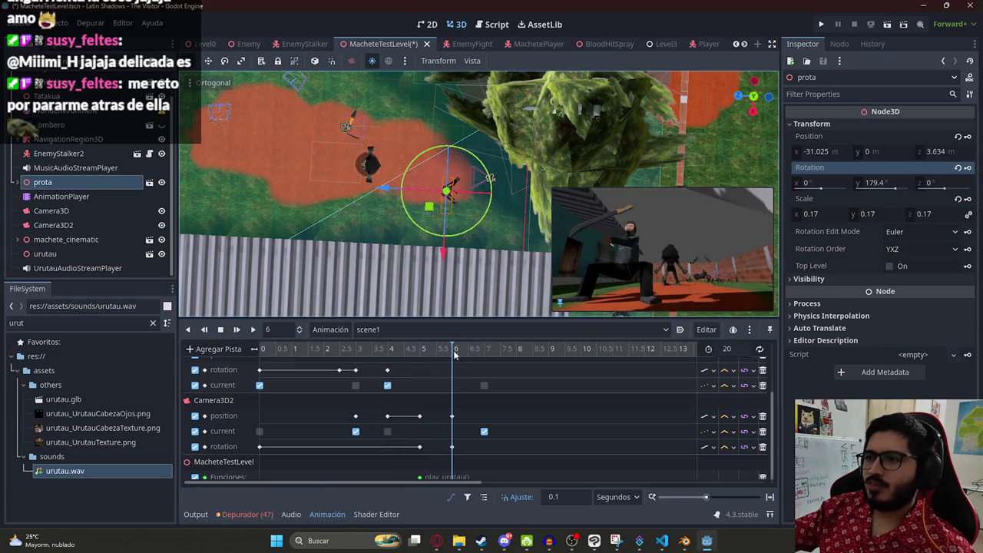
Step: Save the scene with Ctrl+S and open the machete_test_level.gd script
{"action": "scroll", "coordinate": [472, 403], "scroll_direction": "down", "scroll_amount": 1}
{"action": "key", "text": "ctrl+s"}
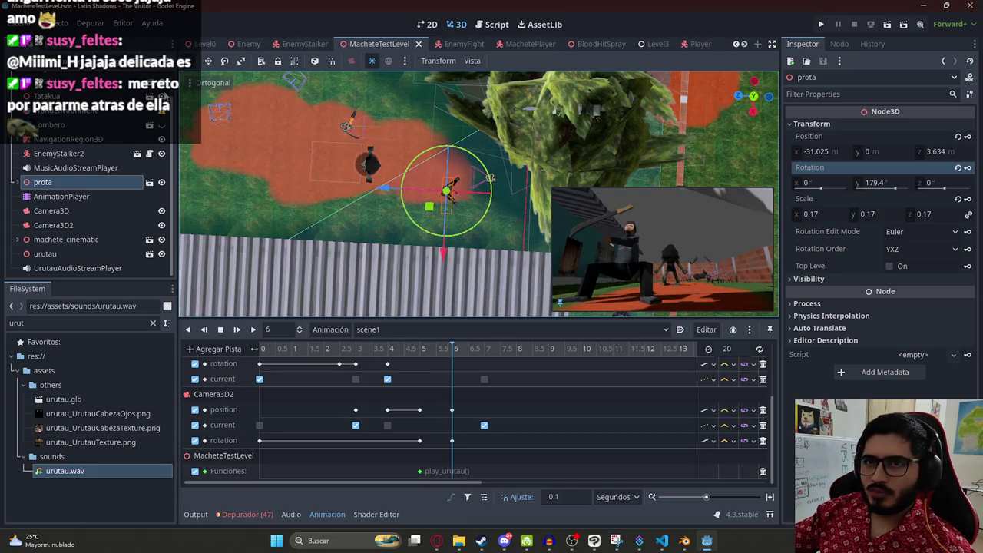
{"action": "scroll", "coordinate": [88, 176], "scroll_direction": "up", "scroll_amount": 1}
{"action": "left_click", "coordinate": [162, 90]}
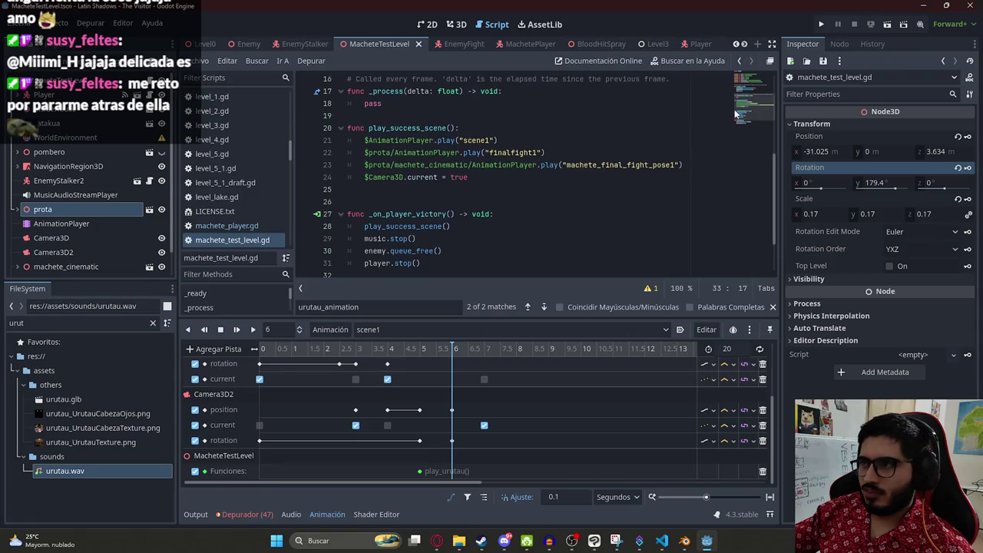
Step: Add a new play_player_scene2() function after play_urutau
{"action": "scroll", "coordinate": [434, 252], "scroll_direction": "down", "scroll_amount": 2}
{"action": "left_click", "coordinate": [412, 253]}
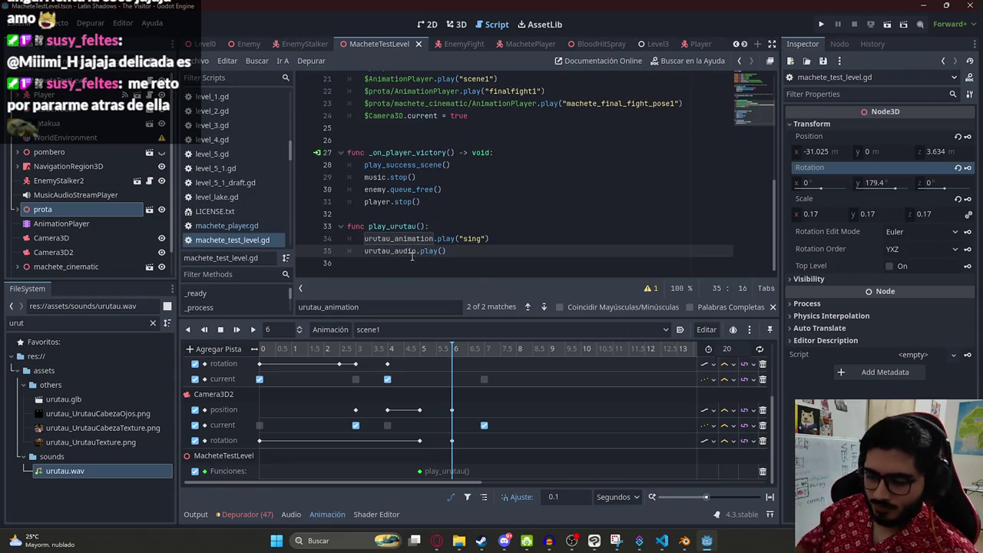
{"action": "left_click", "coordinate": [411, 258]}
{"action": "key", "text": "Return"}
{"action": "type", "text": "func play_"}
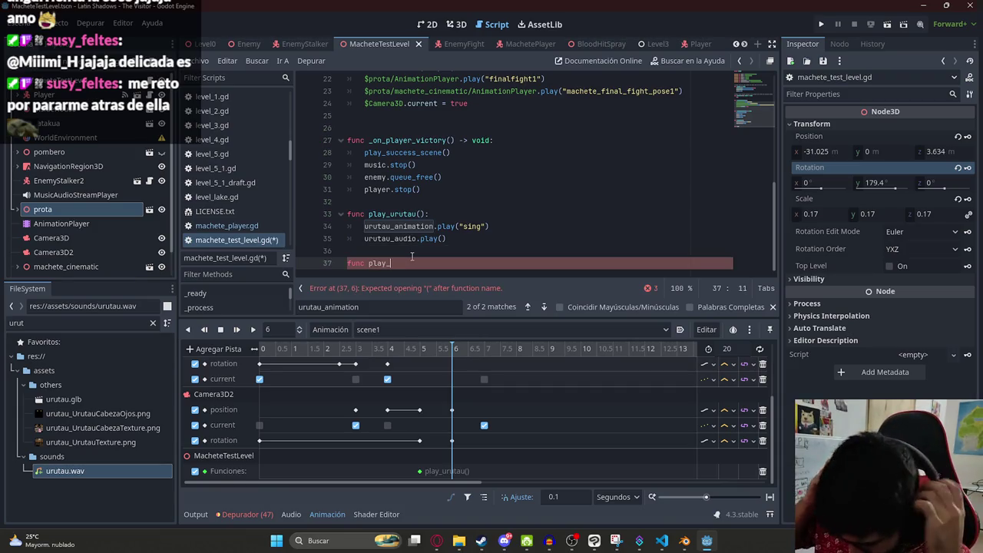
{"action": "type", "text": "player_scene2("}
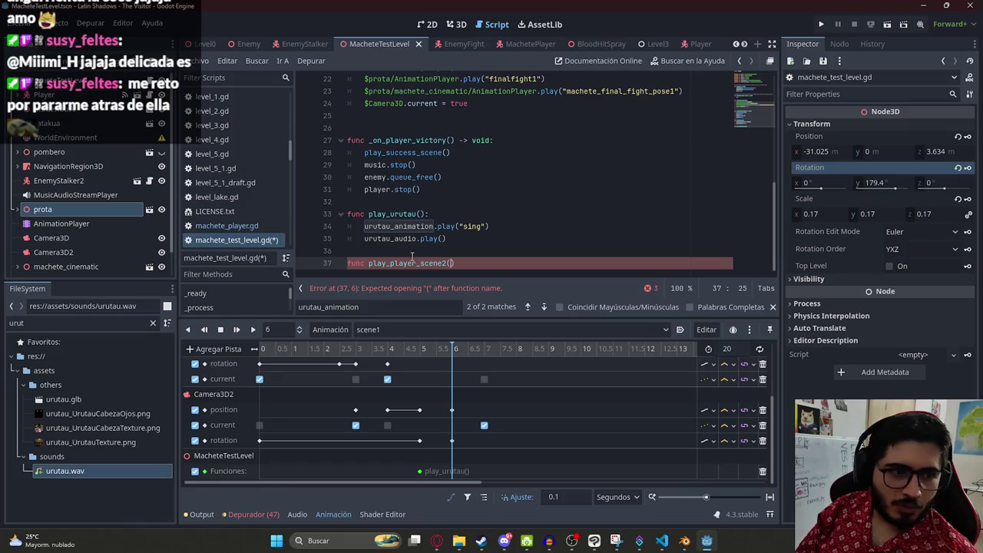
{"action": "type", "text": ")"}
{"action": "key", "text": "Return"}
{"action": "type", "text": "$"}
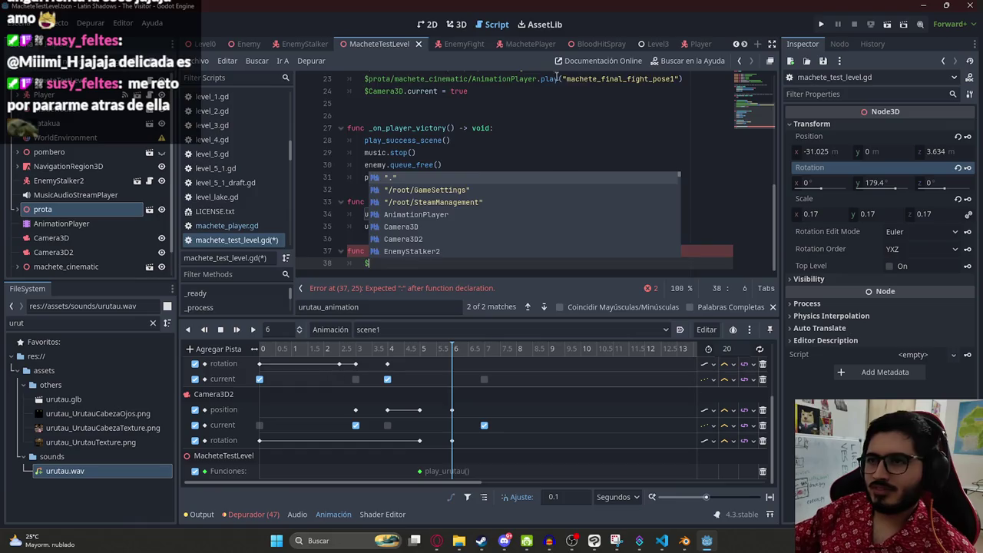
Step: In the new function, paste prota's AnimationPlayer path and call play with finalfight2
{"action": "scroll", "coordinate": [556, 76], "scroll_direction": "up", "scroll_amount": 8}
{"action": "left_click", "coordinate": [537, 127]}
{"action": "scroll", "coordinate": [541, 138], "scroll_direction": "down", "scroll_amount": 6}
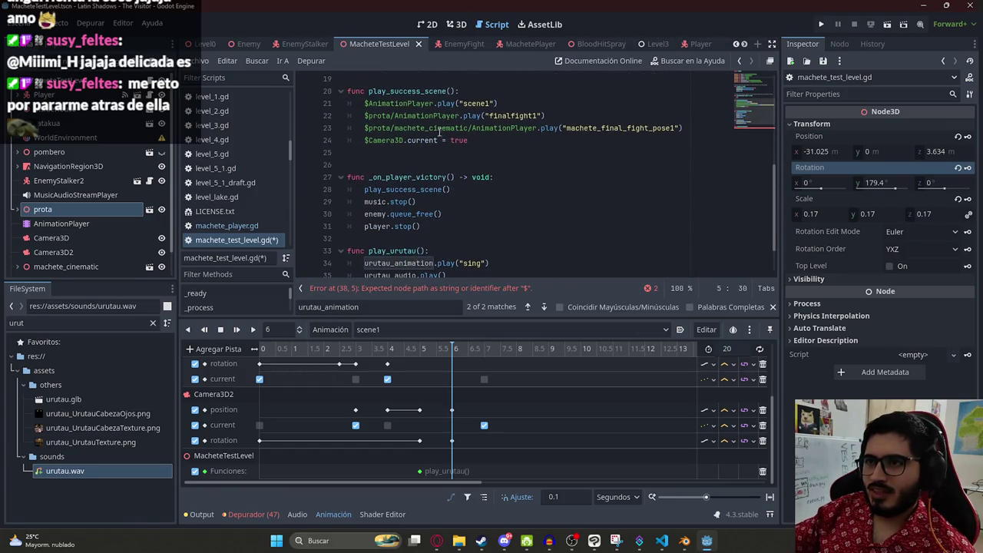
{"action": "left_click_drag", "start_coordinate": [459, 115], "coordinate": [368, 116]}
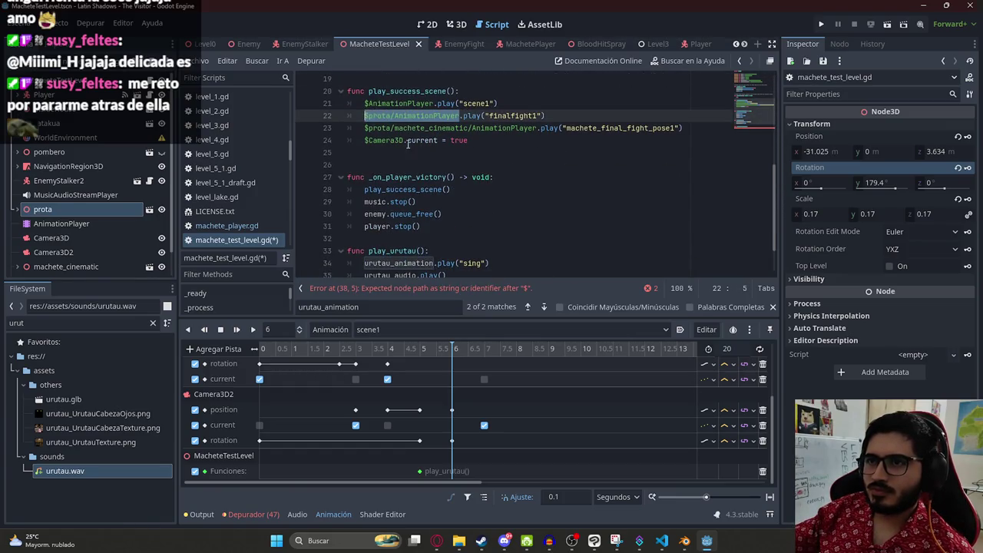
{"action": "scroll", "coordinate": [408, 144], "scroll_direction": "down", "scroll_amount": 2}
{"action": "left_click", "coordinate": [377, 263]}
{"action": "type", "text": "$prota/AnimationPlayer"}
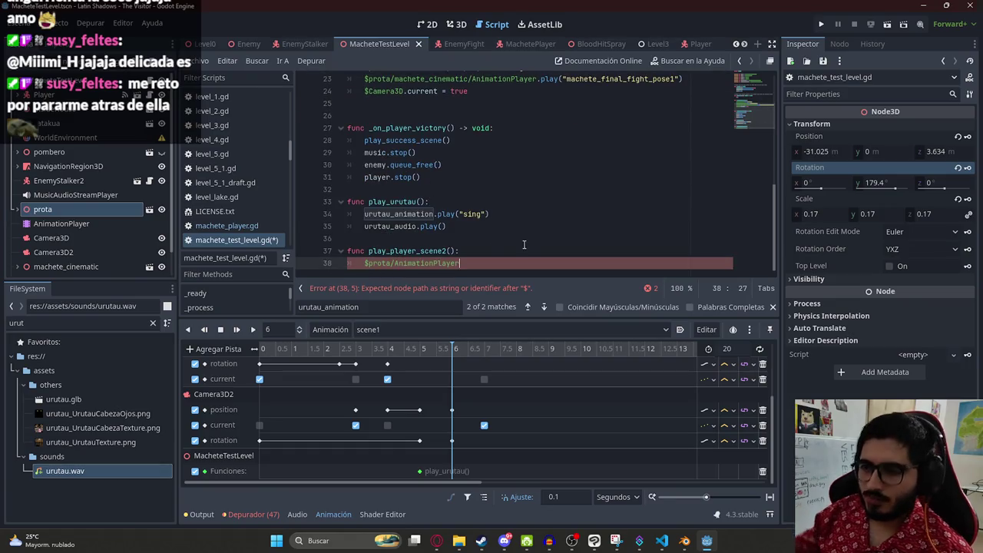
{"action": "type", "text": ".play"}
{"action": "key", "text": "Return"}
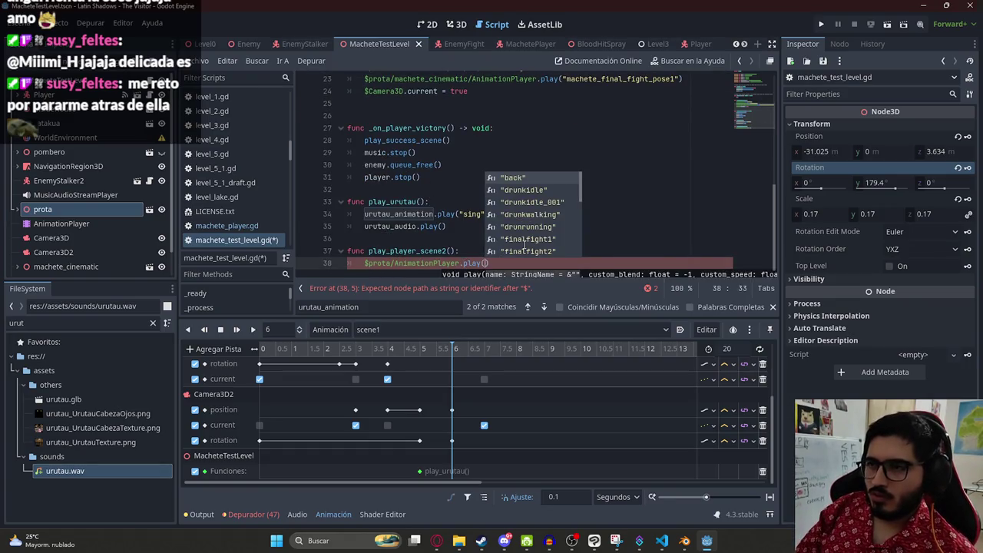
{"action": "key", "text": "Down"}
{"action": "key", "text": "Down"}
{"action": "key", "text": "Down"}
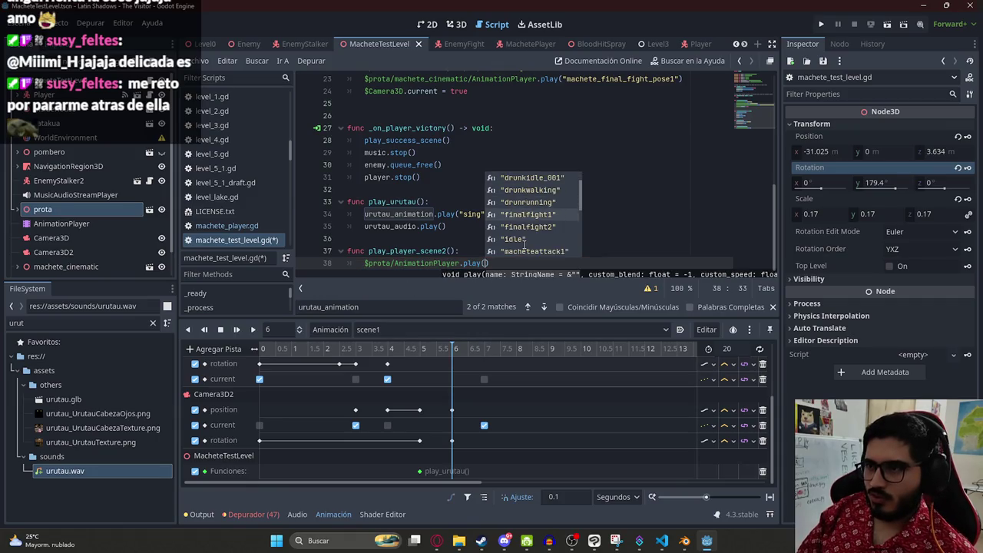
{"action": "key", "text": "Return"}
{"action": "key", "text": "Return"}
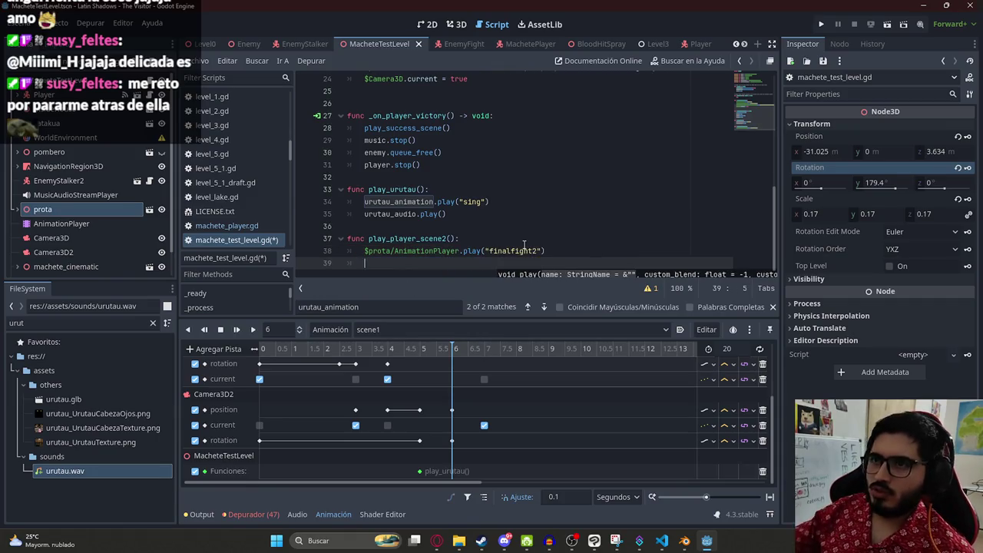
Step: Paste the machete_cinematic play line onto line 39 and save the script
{"action": "scroll", "coordinate": [584, 208], "scroll_direction": "up", "scroll_amount": 4}
{"action": "left_click", "coordinate": [365, 214]}
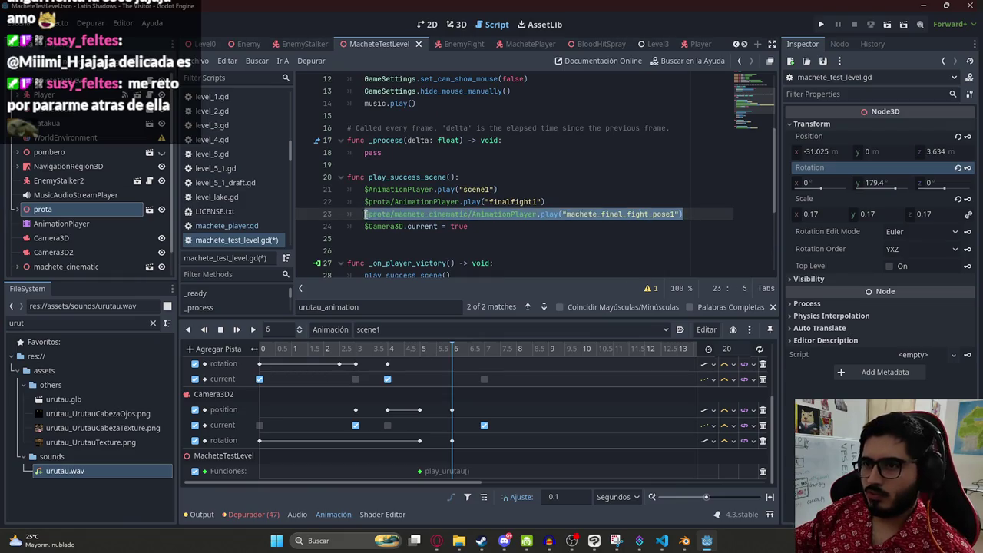
{"action": "scroll", "coordinate": [442, 209], "scroll_direction": "down", "scroll_amount": 4}
{"action": "left_click", "coordinate": [379, 265]}
{"action": "type", "text": "$prota/machete_cinematic/AnimationPlayer.play(\"machete_final_fight_pose1\")"}
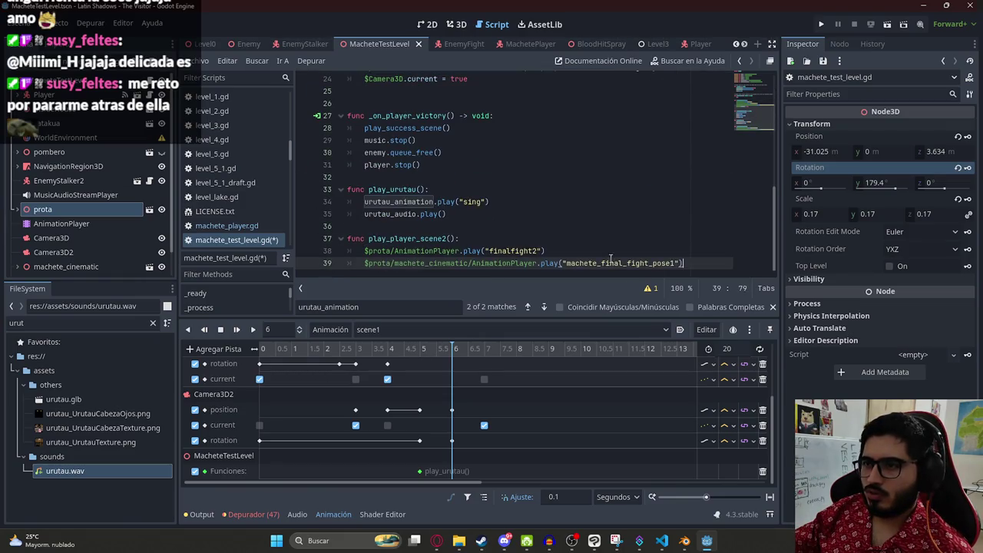
{"action": "type", "text": "2"}
{"action": "key", "text": "ctrl+s"}
Step: Review the finalfight2 and machete_final_fight_pose2 lines, then return to 3D and scrub scene1
{"action": "left_click", "coordinate": [538, 226]}
{"action": "left_click", "coordinate": [584, 249]}
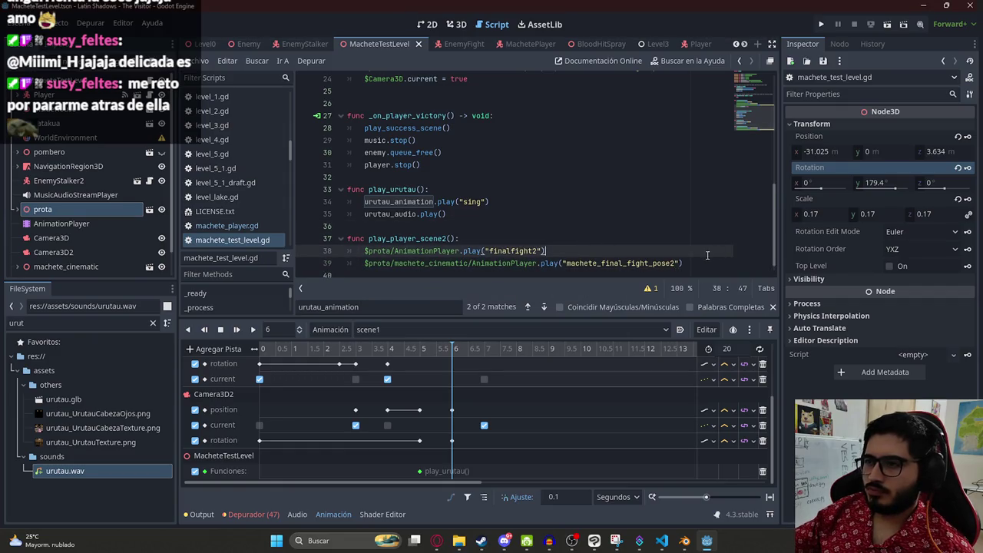
{"action": "left_click", "coordinate": [683, 263]}
{"action": "double_click", "coordinate": [659, 263]}
{"action": "double_click", "coordinate": [413, 236]}
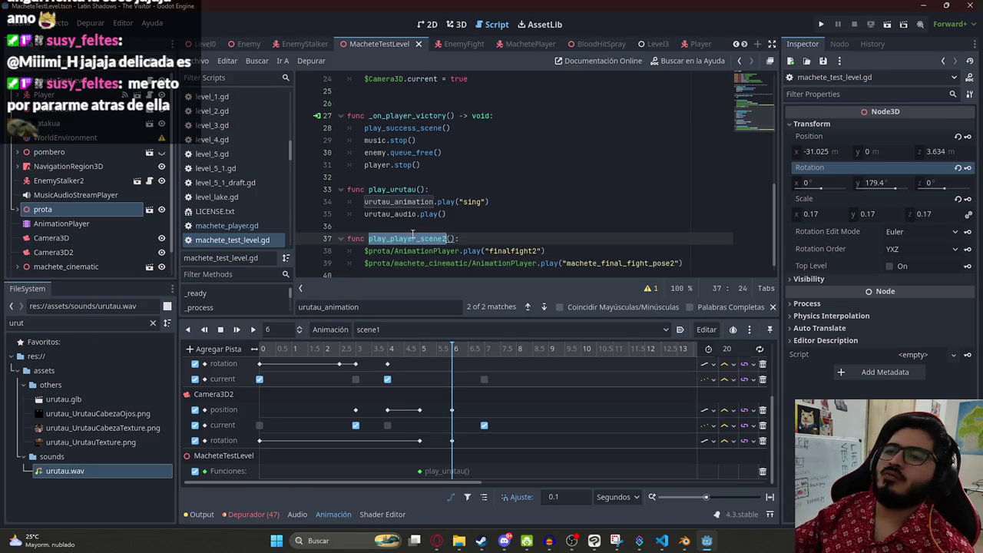
{"action": "left_click", "coordinate": [445, 23]}
{"action": "mouse_move", "coordinate": [433, 349]}
{"action": "left_mouse_down"}
{"action": "mouse_move", "coordinate": [419, 350]}
{"action": "mouse_move", "coordinate": [453, 350]}
{"action": "left_mouse_up"}
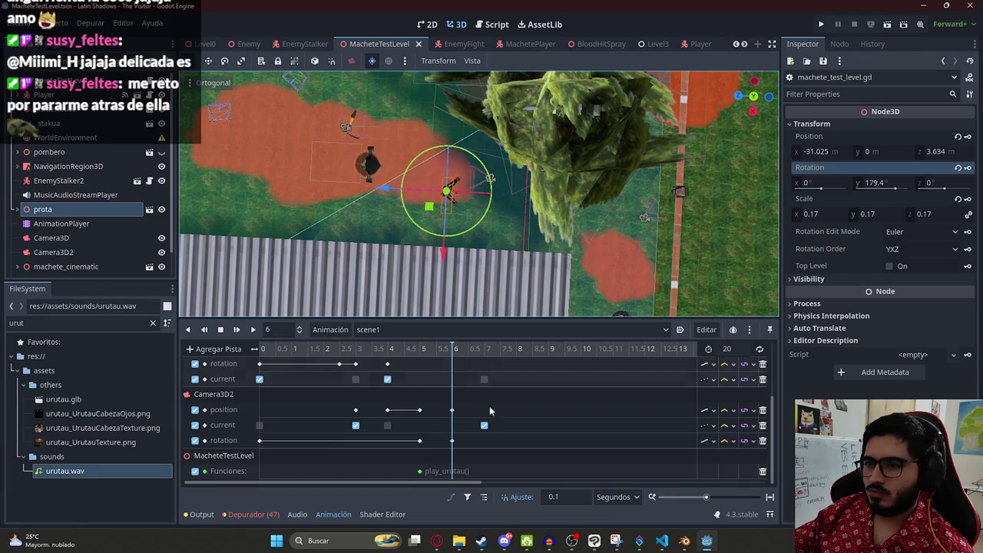
Step: Insert a method-call key on the Funciones track that calls play_player_scene2
{"action": "left_click", "coordinate": [482, 352]}
{"action": "left_click_drag", "start_coordinate": [483, 351], "coordinate": [453, 352]}
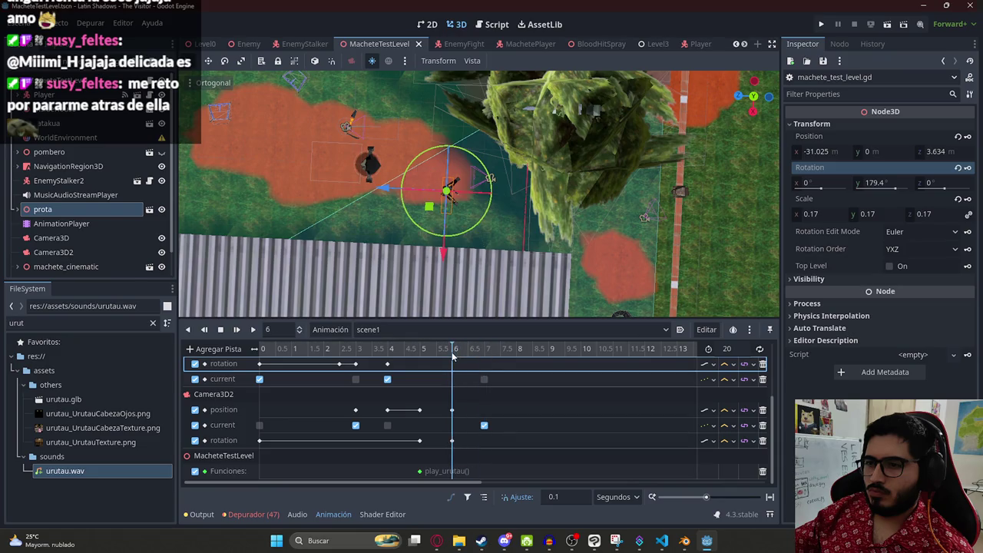
{"action": "right_click", "coordinate": [452, 471]}
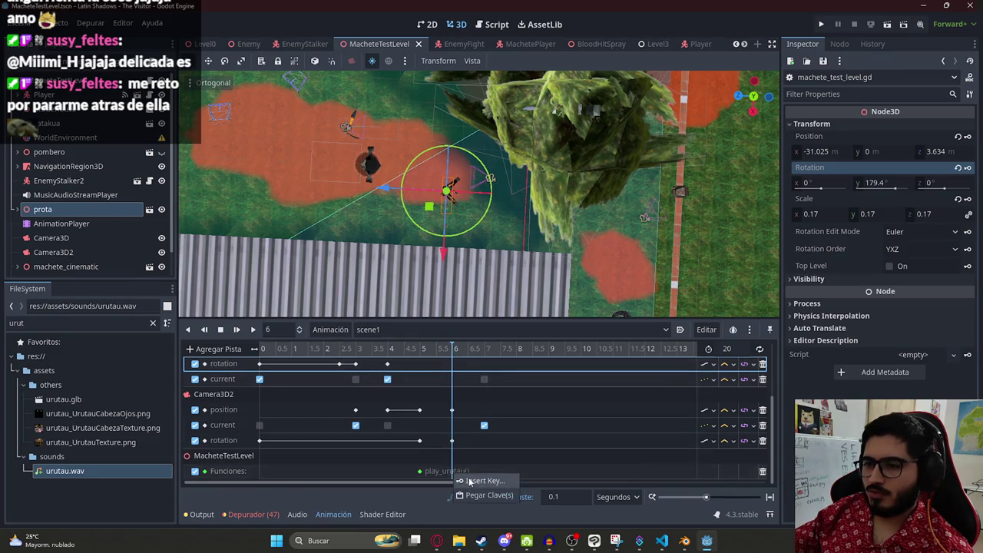
{"action": "left_click", "coordinate": [476, 479]}
{"action": "type", "text": "play_player_scene2"}
{"action": "key", "text": "Return"}
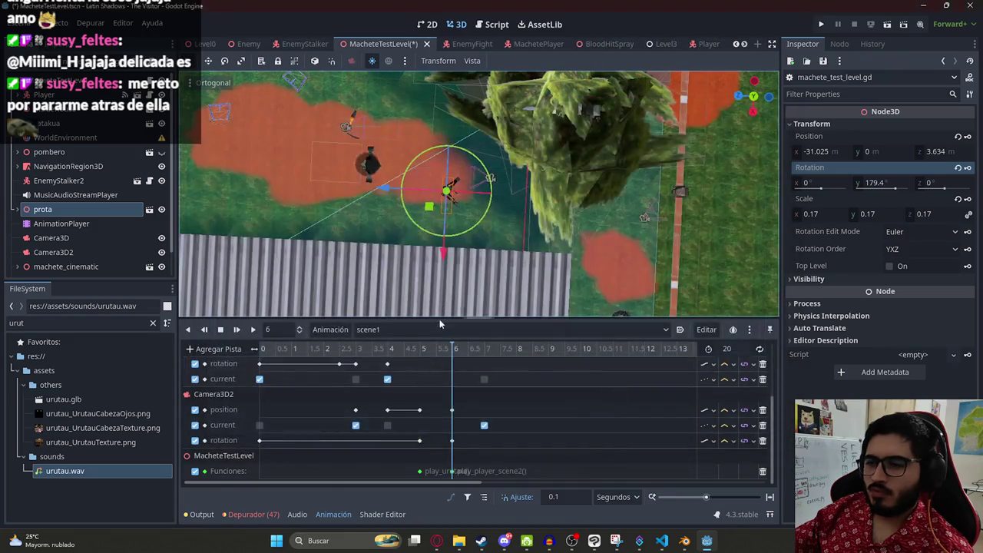
Step: Select Camera3D2, save the scene, and expand machete_cinematic's children
{"action": "left_click", "coordinate": [483, 355]}
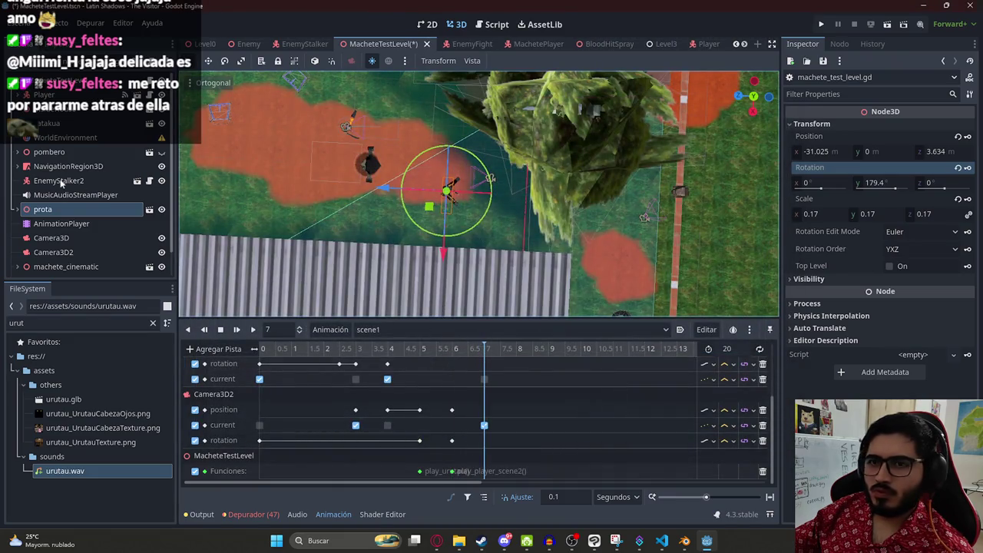
{"action": "left_click", "coordinate": [79, 252]}
{"action": "key", "text": "ctrl+s"}
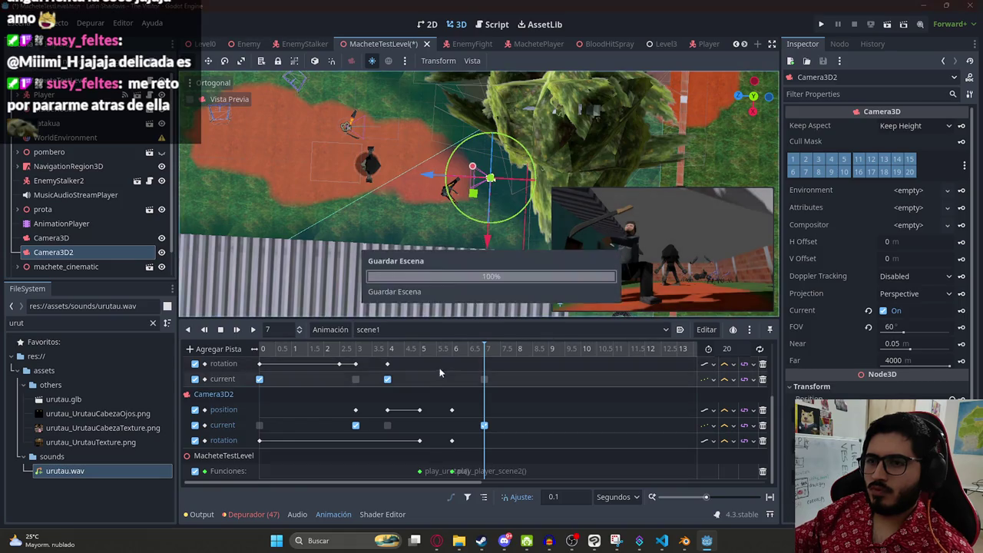
{"action": "left_click", "coordinate": [18, 266]}
{"action": "scroll", "coordinate": [55, 254], "scroll_direction": "down", "scroll_amount": 2}
Step: On the machete's AnimationPlayer, compare machete_final_fight_pose2 with pose1 from time 0
{"action": "left_click", "coordinate": [66, 240]}
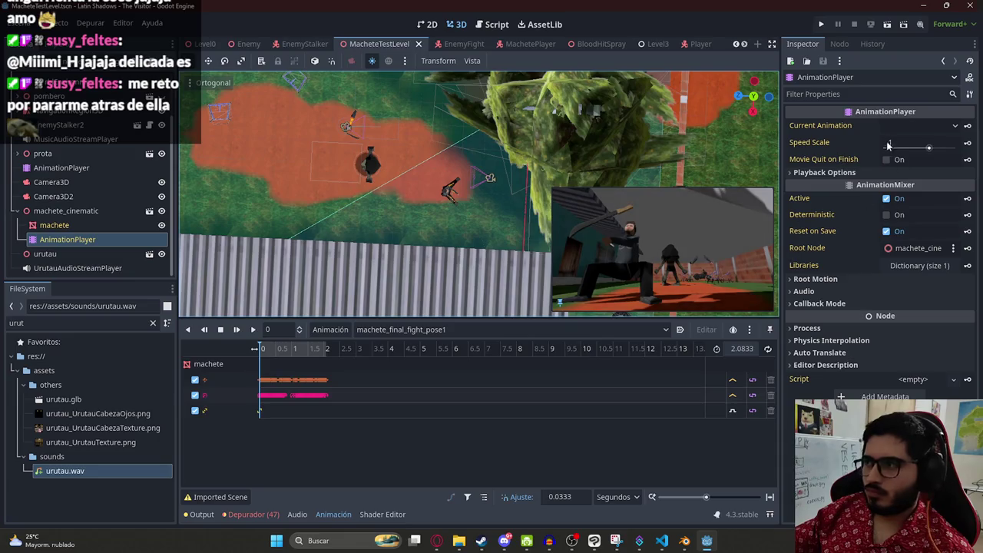
{"action": "left_click", "coordinate": [917, 125]}
{"action": "left_click", "coordinate": [918, 170]}
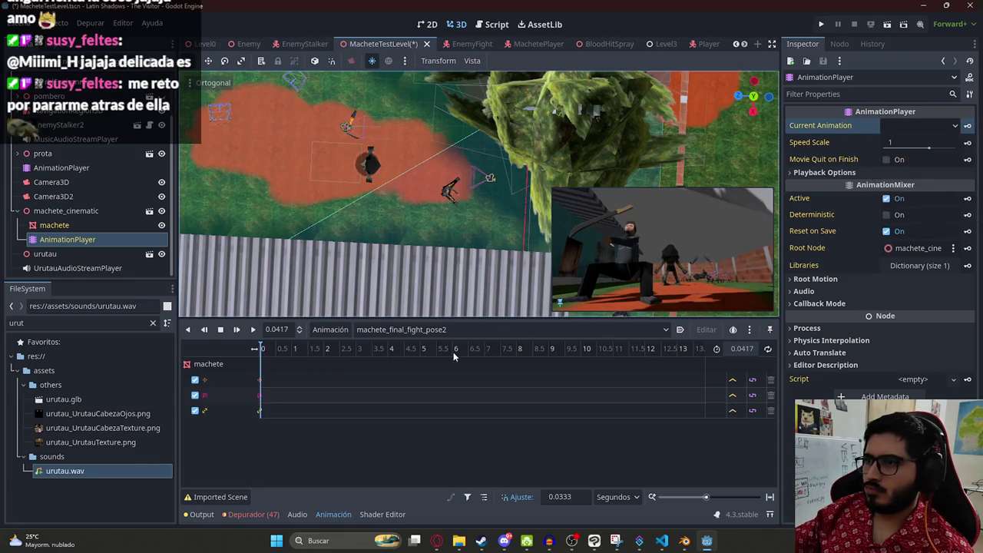
{"action": "scroll", "coordinate": [265, 368], "scroll_direction": "up", "scroll_amount": 10}
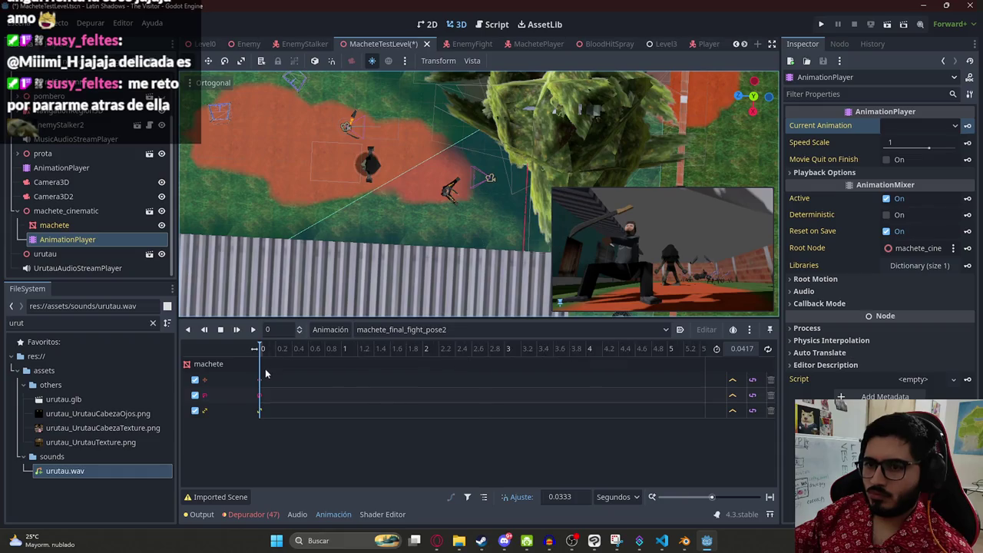
{"action": "left_click", "coordinate": [405, 331]}
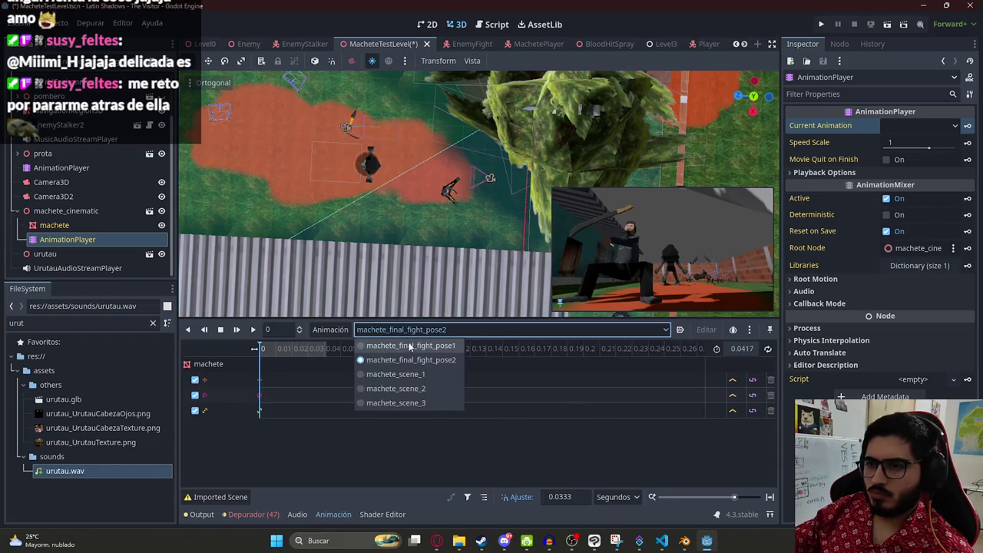
{"action": "left_click", "coordinate": [376, 347]}
{"action": "scroll", "coordinate": [386, 394], "scroll_direction": "down", "scroll_amount": 3}
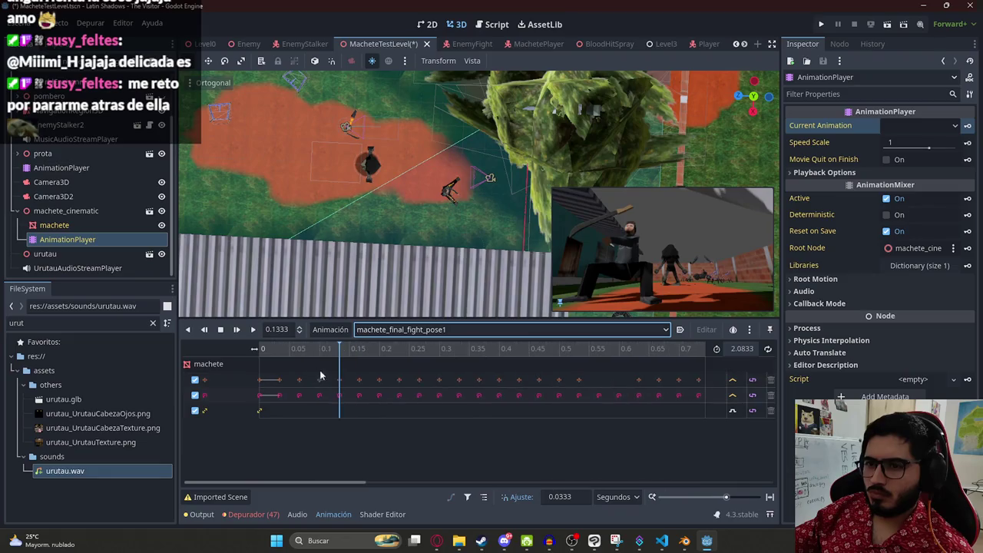
{"action": "left_click", "coordinate": [204, 329]}
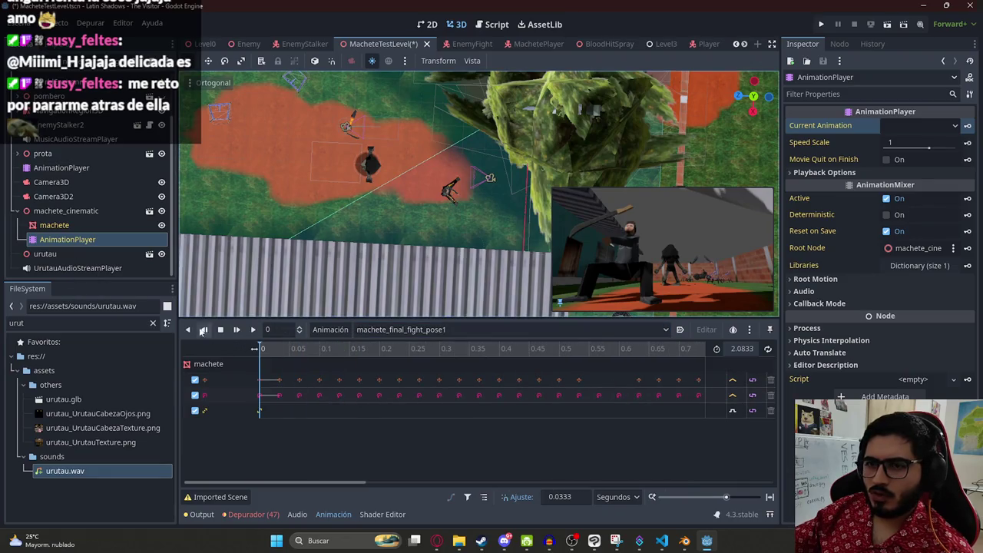
Step: Switch back to machete_final_fight_pose2 at time 0 and inspect prota's animation player
{"action": "left_click", "coordinate": [368, 332]}
{"action": "left_click", "coordinate": [388, 353]}
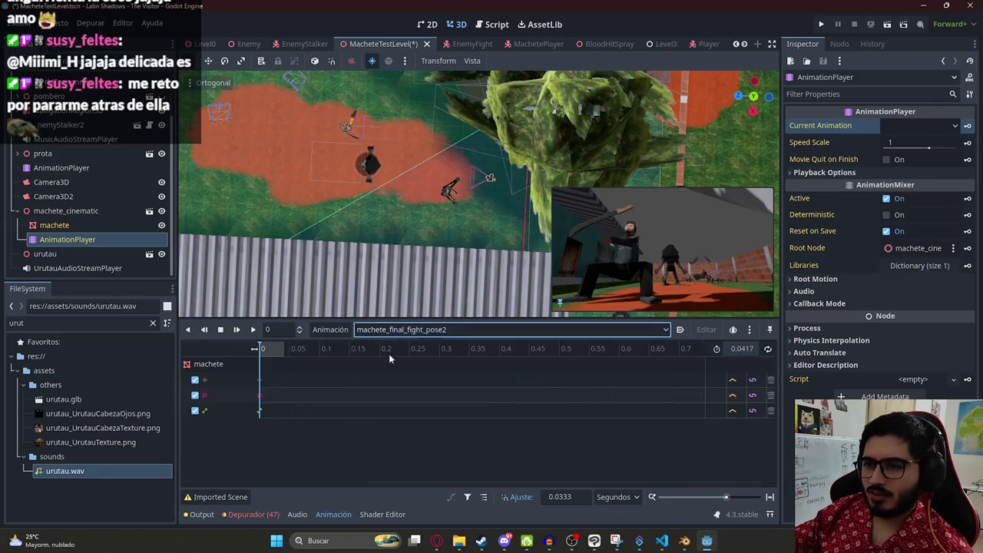
{"action": "left_click_drag", "start_coordinate": [292, 356], "coordinate": [205, 357]}
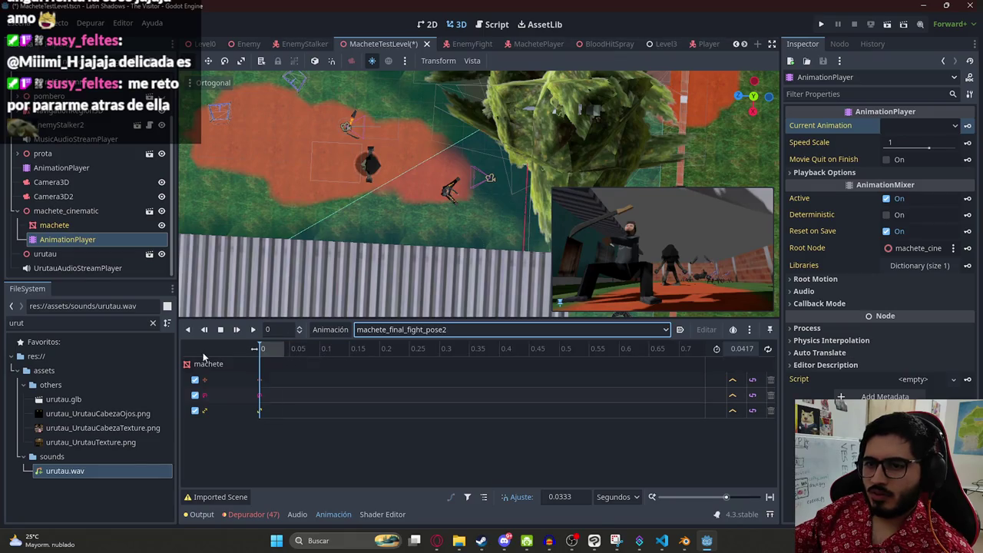
{"action": "left_click", "coordinate": [18, 154]}
{"action": "left_click", "coordinate": [54, 211]}
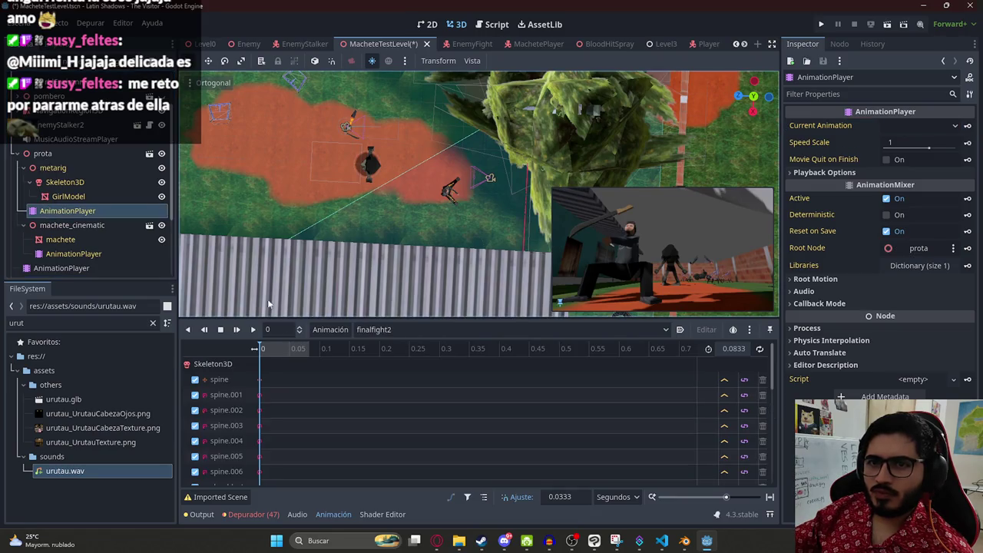
Step: Reload machete_final_fight_pose2 on the machete's AnimationPlayer and save the level scene
{"action": "left_click", "coordinate": [69, 253]}
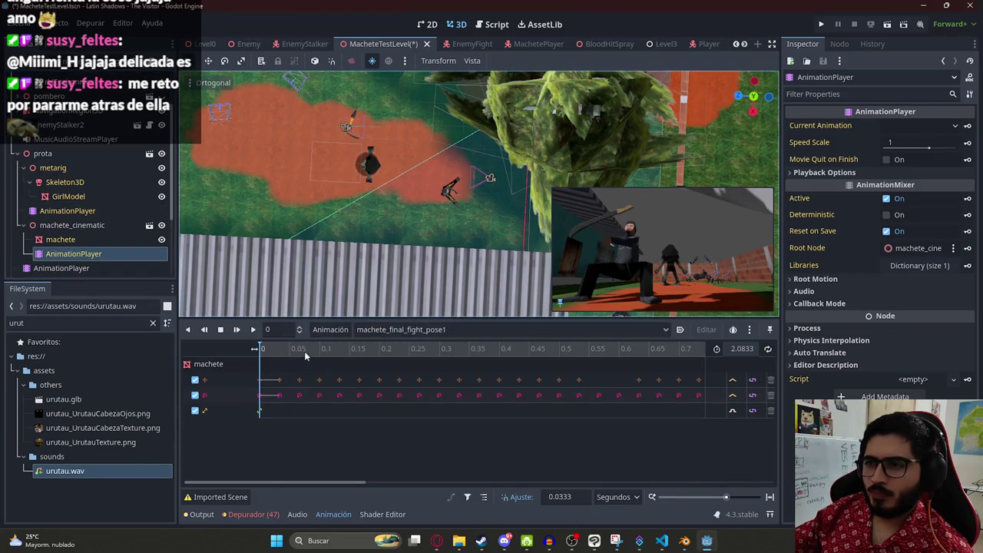
{"action": "left_click", "coordinate": [428, 329]}
{"action": "left_click", "coordinate": [427, 355]}
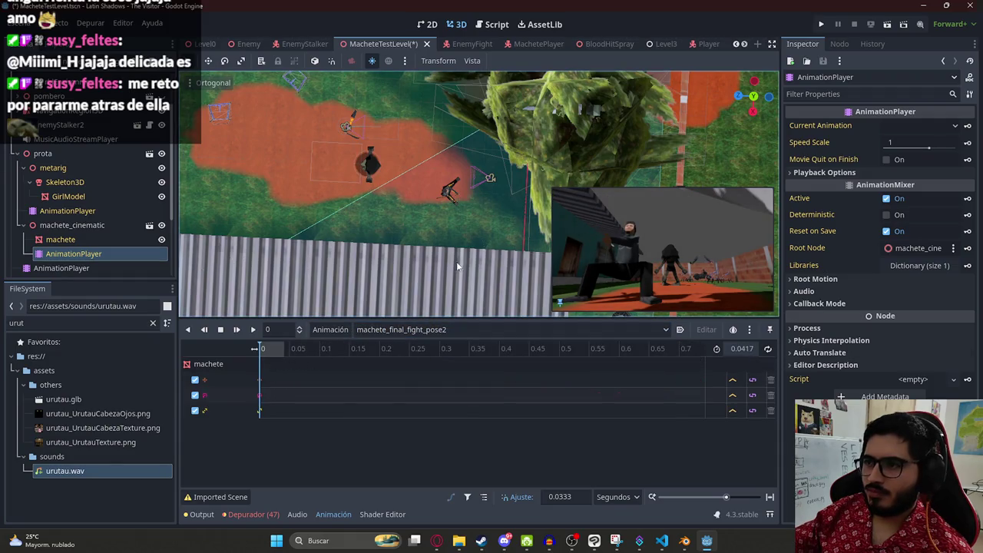
{"action": "scroll", "coordinate": [433, 179], "scroll_direction": "down", "scroll_amount": 3}
{"action": "key", "text": "ctrl+s"}
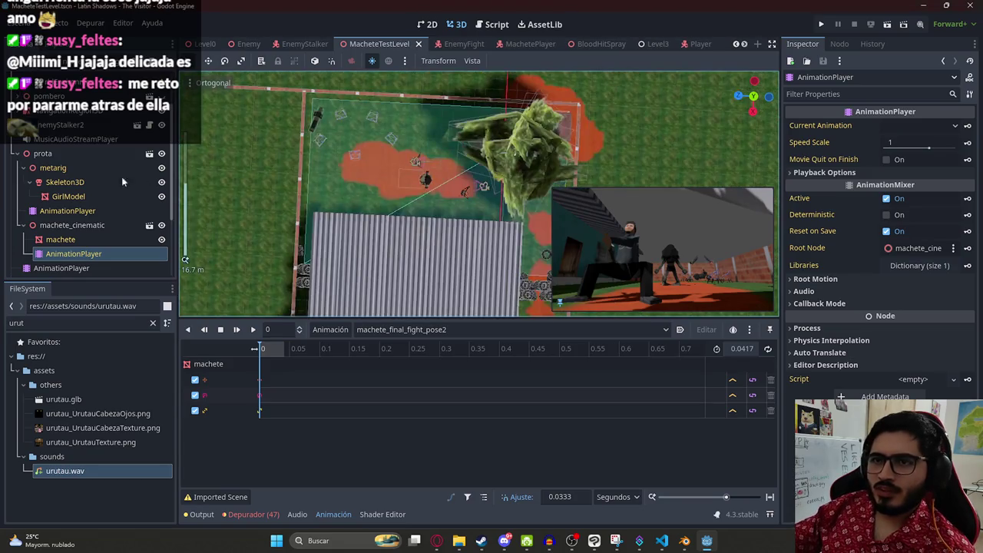
Step: Filter the FileSystem by 'pombero' and drop pombero.glb into the level viewport
{"action": "left_click", "coordinate": [18, 154]}
{"action": "scroll", "coordinate": [23, 196], "scroll_direction": "up", "scroll_amount": 3}
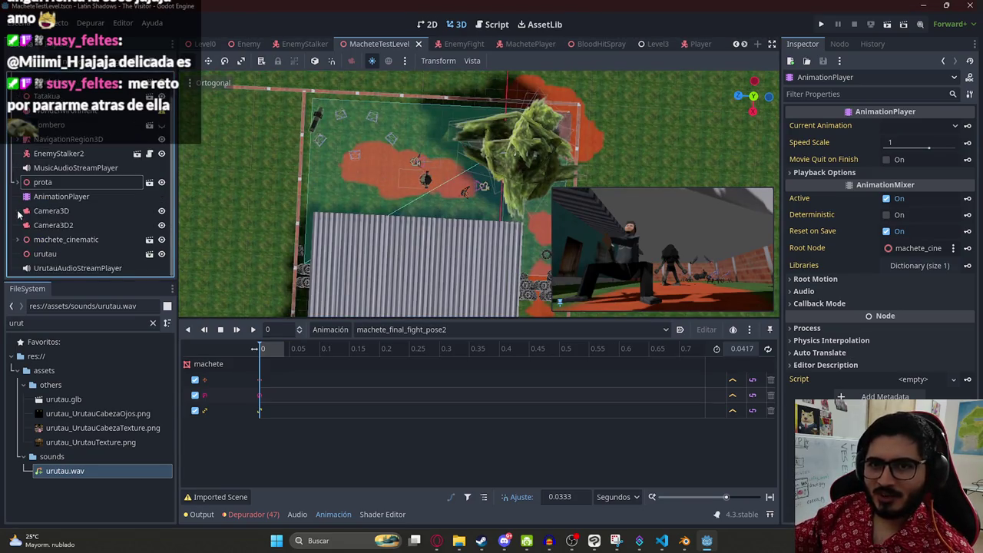
{"action": "double_click", "coordinate": [65, 325]}
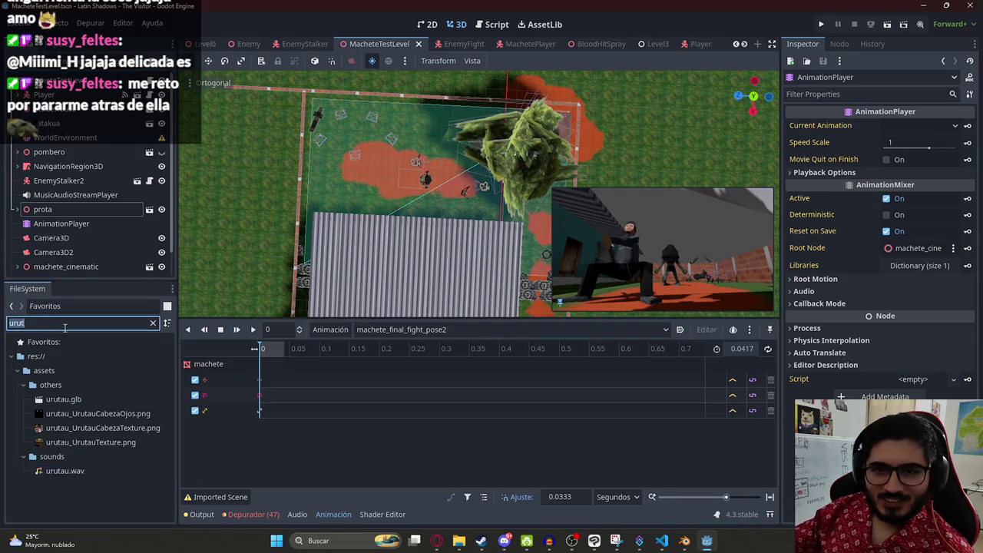
{"action": "type", "text": "pombero"}
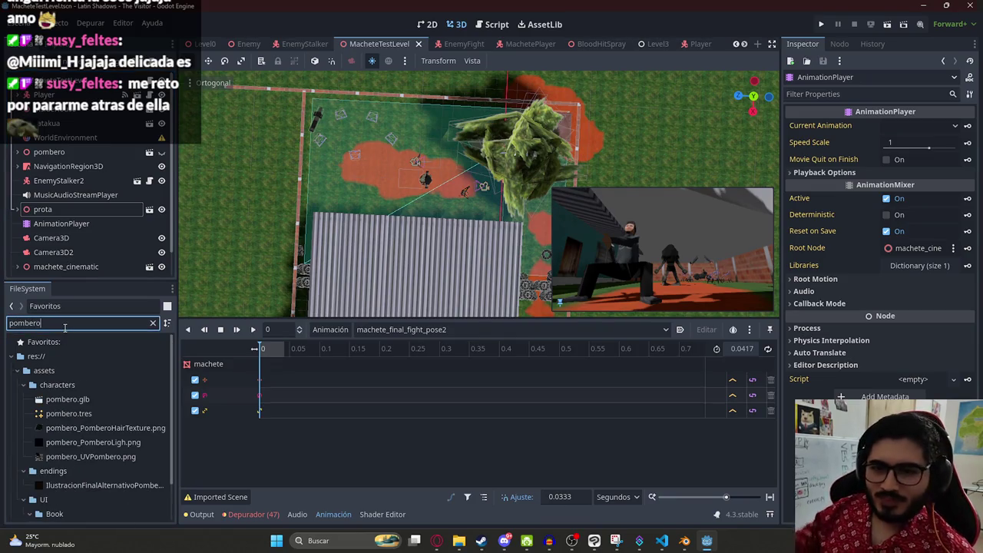
{"action": "scroll", "coordinate": [77, 400], "scroll_direction": "down", "scroll_amount": 2}
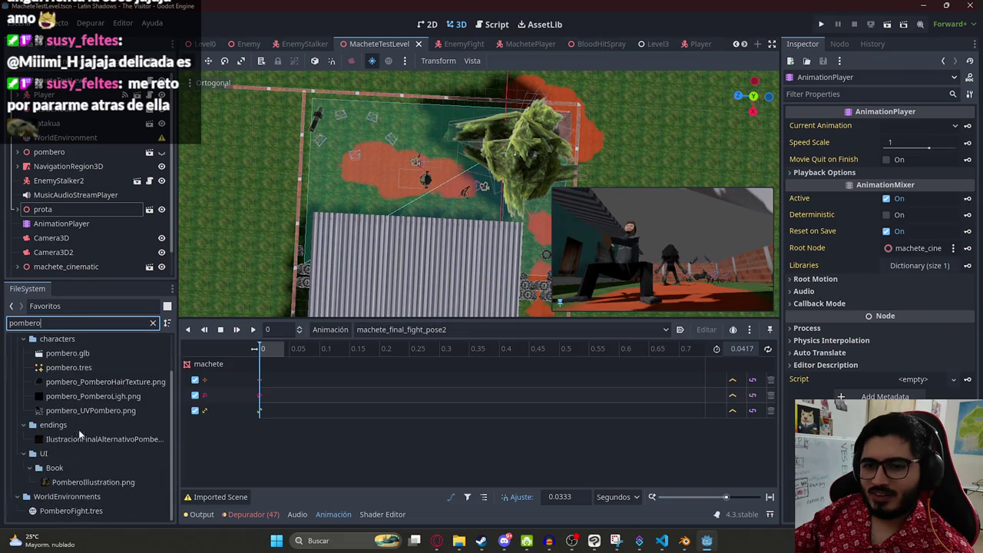
{"action": "scroll", "coordinate": [68, 393], "scroll_direction": "up", "scroll_amount": 1}
{"action": "left_click_drag", "start_coordinate": [61, 377], "coordinate": [391, 168]}
Step: Set the pombero's scale to 0.17 and move it to the scene's top level
{"action": "left_click", "coordinate": [812, 124]}
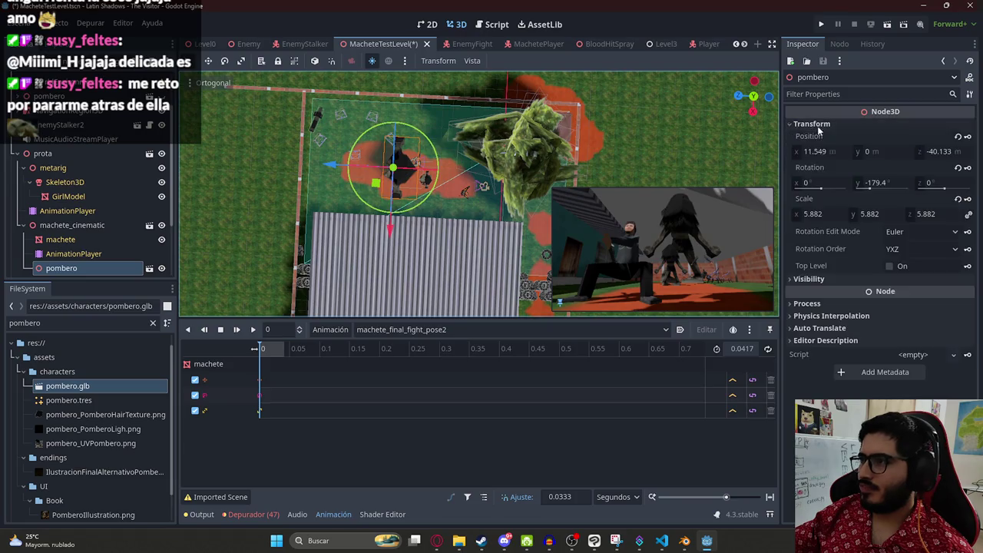
{"action": "left_click", "coordinate": [816, 215]}
{"action": "type", "text": "0.17"}
{"action": "key", "text": "Return"}
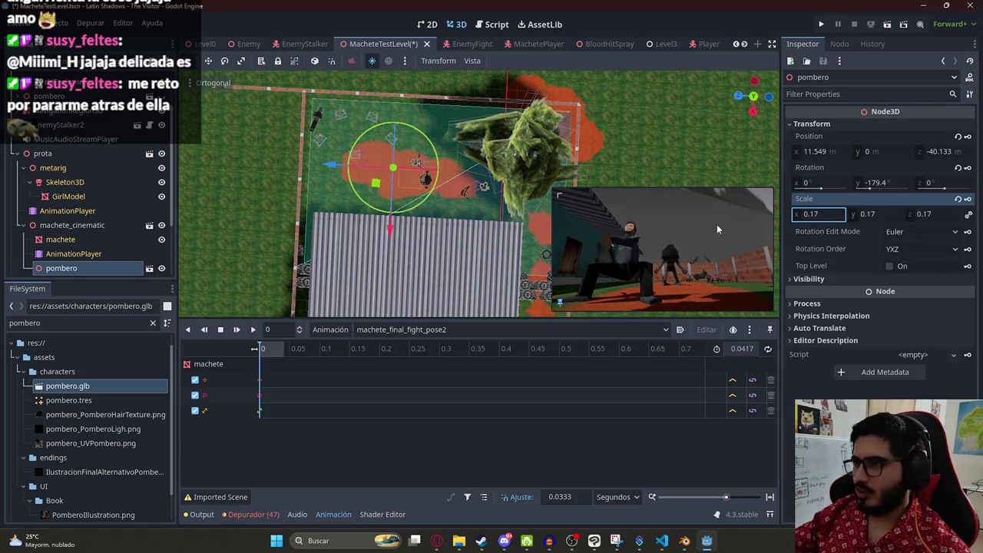
{"action": "mouse_move", "coordinate": [60, 268]}
{"action": "left_mouse_down"}
{"action": "mouse_move", "coordinate": [31, 159]}
{"action": "mouse_move", "coordinate": [83, 188]}
{"action": "left_mouse_up"}
{"action": "left_click", "coordinate": [18, 168]}
{"action": "double_click", "coordinate": [82, 182]}
{"action": "type", "text": "pombero_cinema"}
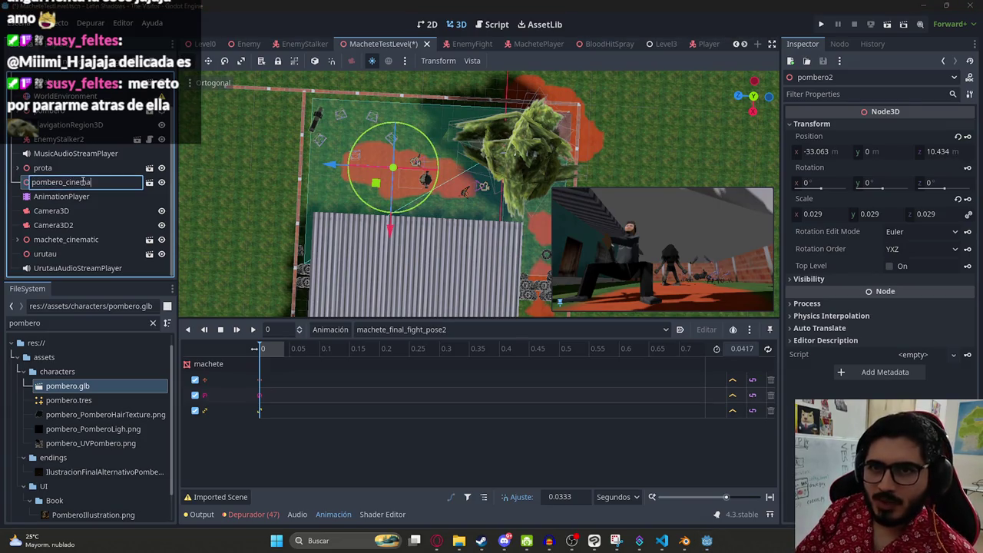
Step: Rename pombero2 to pombero_cinematic, enable Editable Children, and select the AnimationPlayer showing scene1
{"action": "type", "text": "tic"}
{"action": "key", "text": "Return"}
{"action": "right_click", "coordinate": [78, 188]}
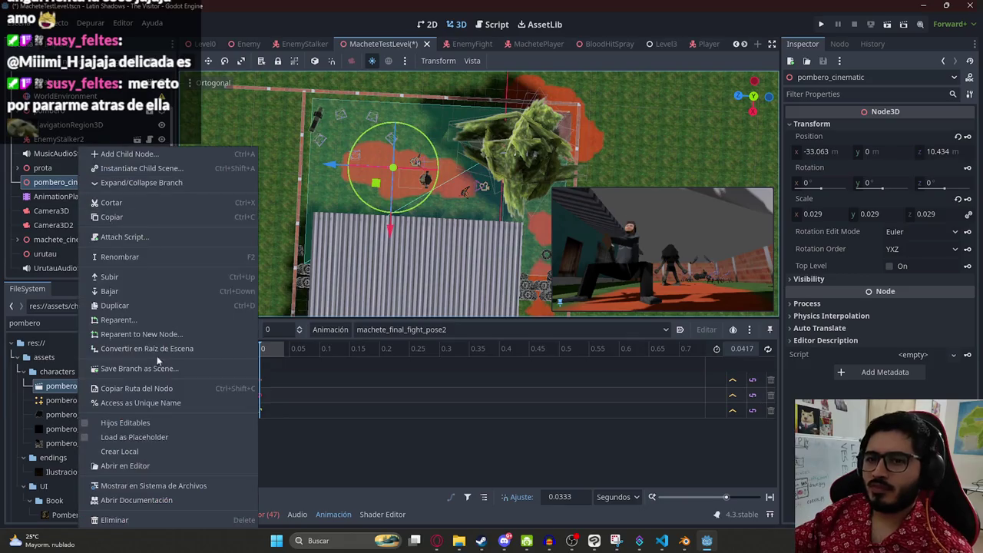
{"action": "left_click", "coordinate": [115, 422]}
{"action": "scroll", "coordinate": [321, 188], "scroll_direction": "up", "scroll_amount": 5}
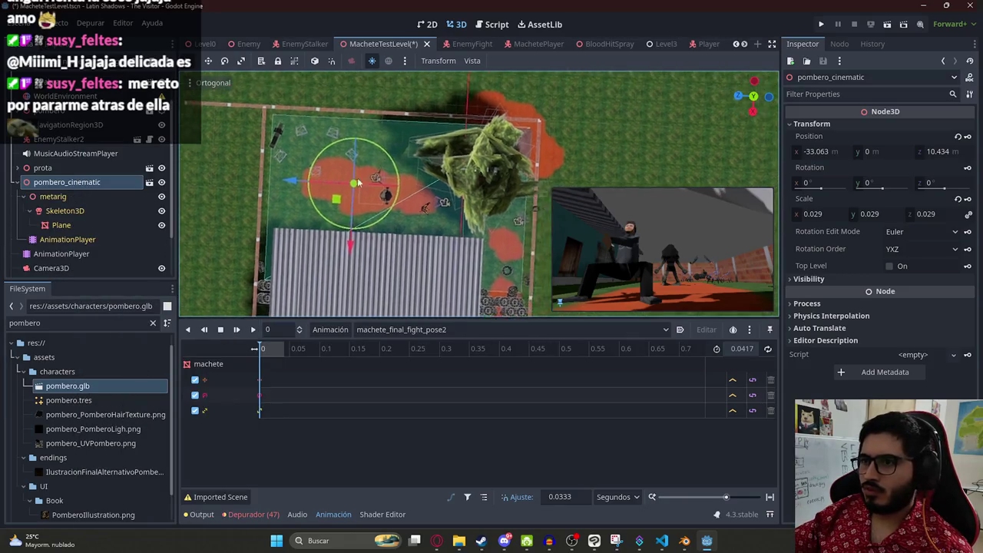
{"action": "left_click", "coordinate": [73, 254]}
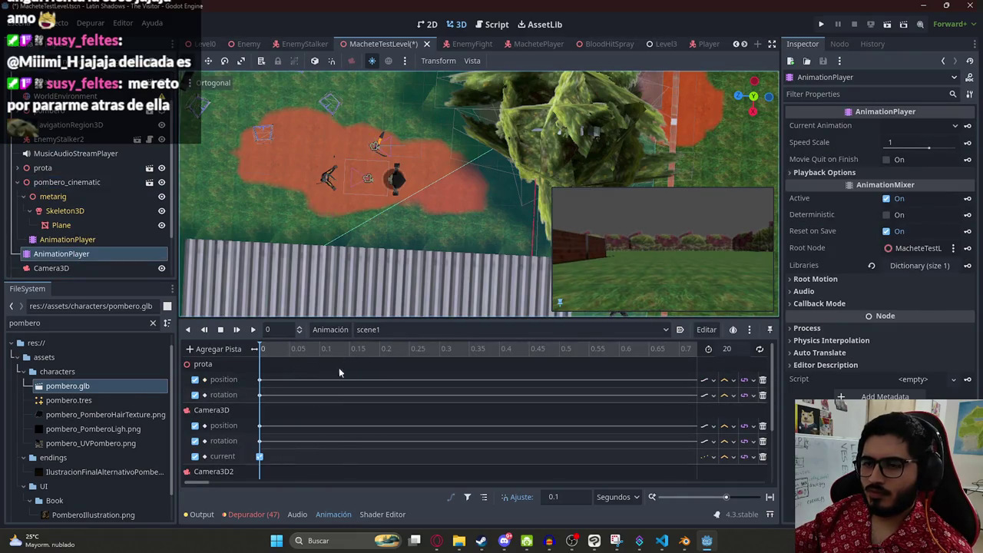
Step: Select pombero_cinematic and move it to -36.043, 0, 23.528 in the level
{"action": "scroll", "coordinate": [339, 367], "scroll_direction": "down", "scroll_amount": 5}
{"action": "scroll", "coordinate": [330, 376], "scroll_direction": "down", "scroll_amount": 2}
{"action": "scroll", "coordinate": [202, 210], "scroll_direction": "down", "scroll_amount": 4}
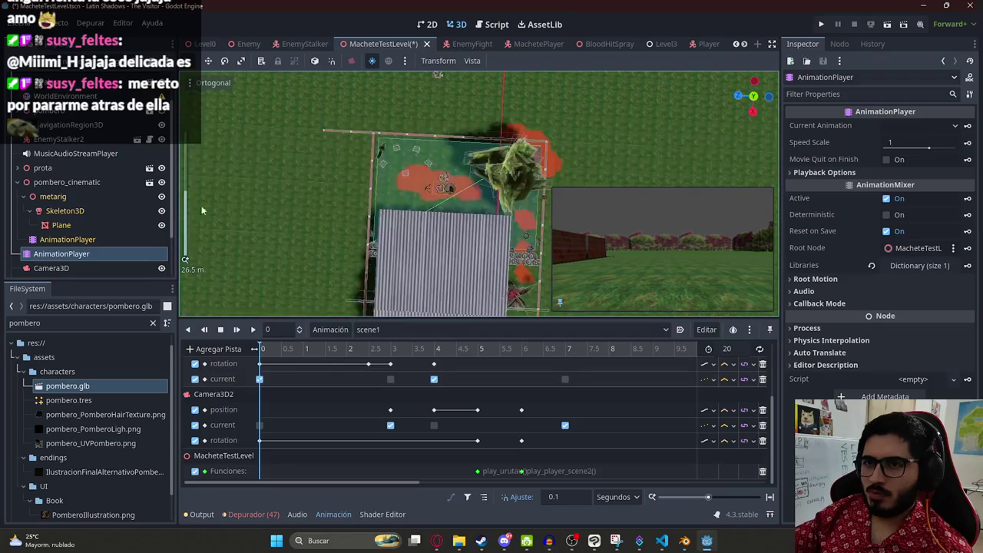
{"action": "left_click", "coordinate": [443, 185]}
{"action": "left_click", "coordinate": [453, 167]}
{"action": "mouse_move", "coordinate": [420, 200]}
{"action": "left_mouse_down"}
{"action": "mouse_move", "coordinate": [288, 202]}
{"action": "mouse_move", "coordinate": [334, 176]}
{"action": "left_mouse_up"}
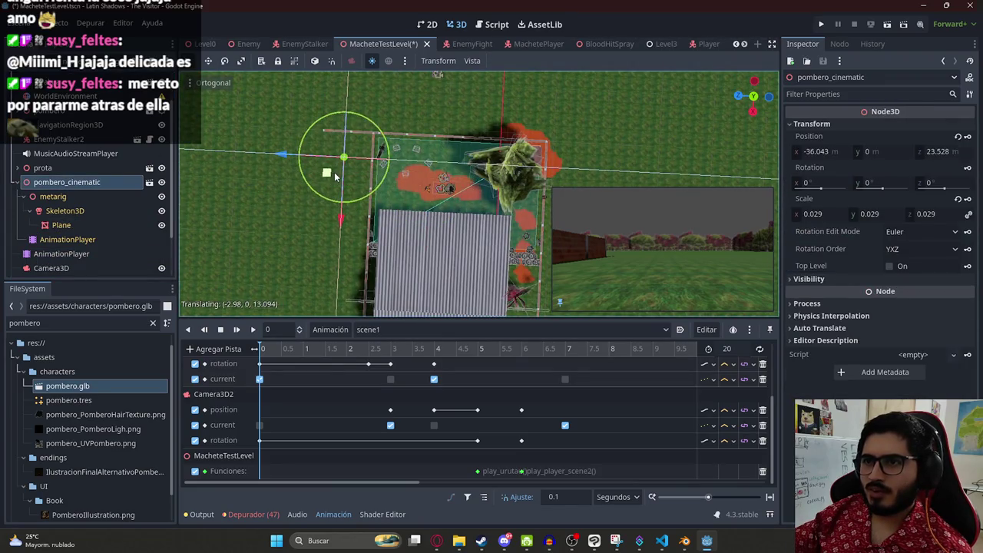
Step: Key pombero_cinematic's position and rotation at second 0 of scene1, creating both tracks
{"action": "left_click", "coordinate": [968, 138]}
{"action": "key", "text": "Return"}
{"action": "left_click", "coordinate": [967, 168]}
{"action": "key", "text": "Return"}
{"action": "scroll", "coordinate": [307, 451], "scroll_direction": "down", "scroll_amount": 3}
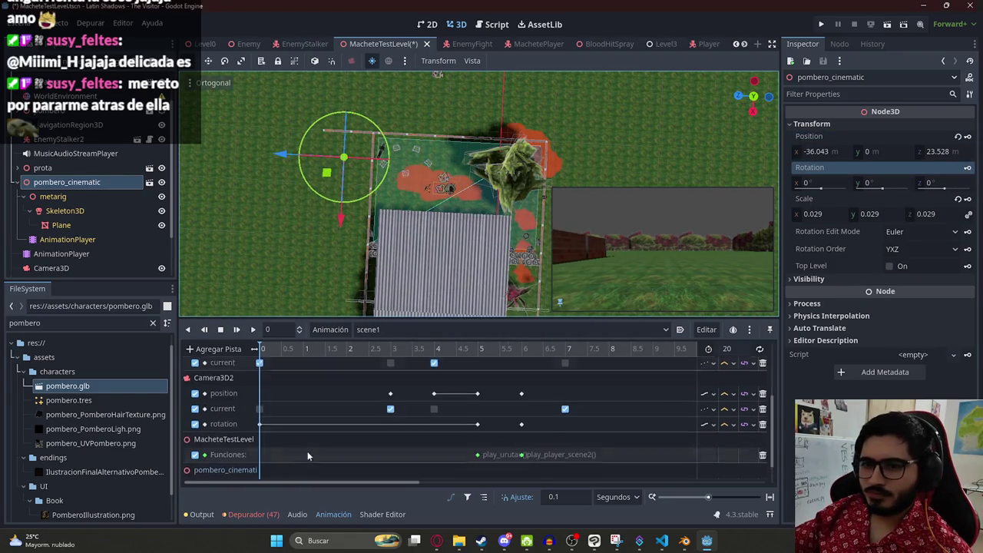
{"action": "left_click", "coordinate": [710, 456]}
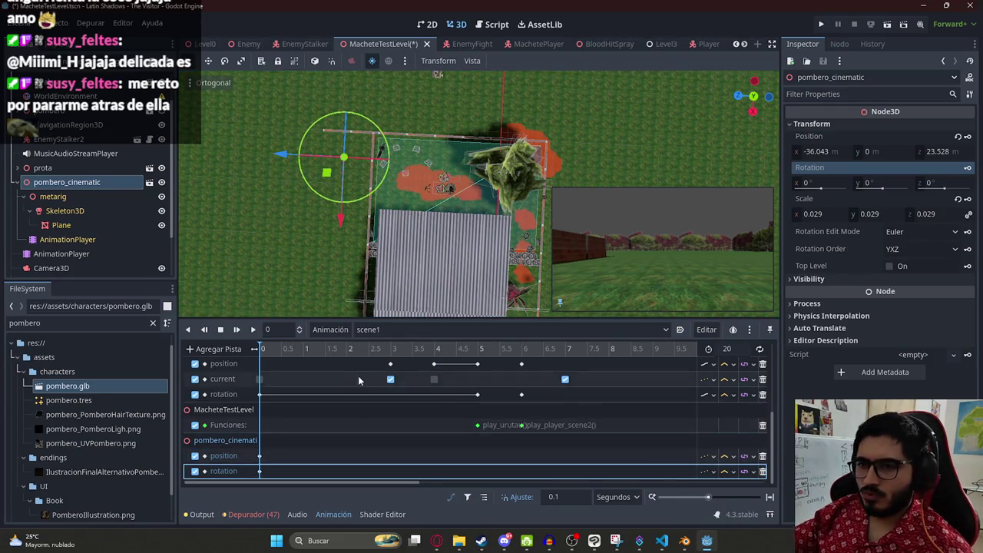
{"action": "scroll", "coordinate": [358, 375], "scroll_direction": "up", "scroll_amount": 3}
{"action": "left_click", "coordinate": [520, 350]}
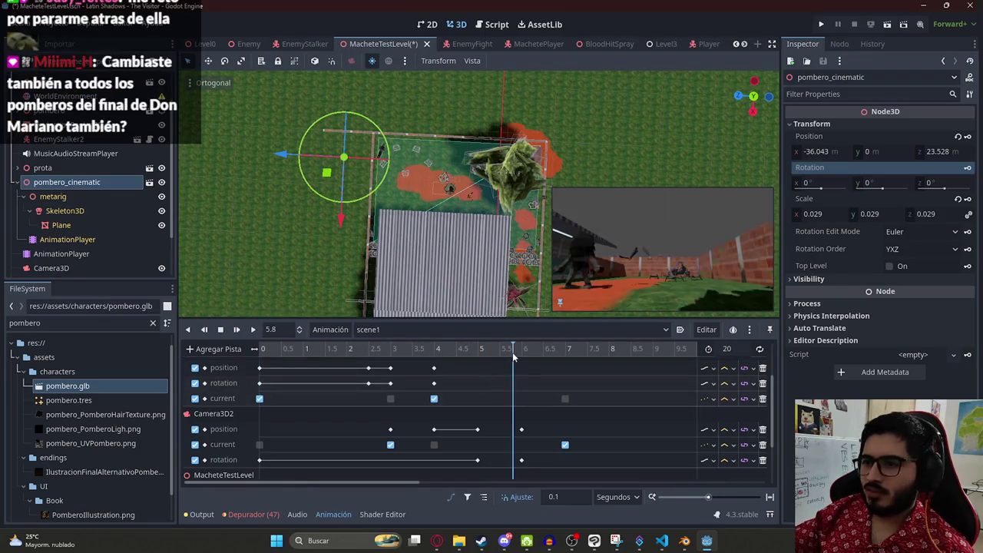
Step: Near 6 seconds, move pombero_cinematic onto the ground and give it a uniform 0.2 scale
{"action": "mouse_move", "coordinate": [521, 355]}
{"action": "left_mouse_down"}
{"action": "mouse_move", "coordinate": [561, 361]}
{"action": "mouse_move", "coordinate": [520, 368]}
{"action": "left_mouse_up"}
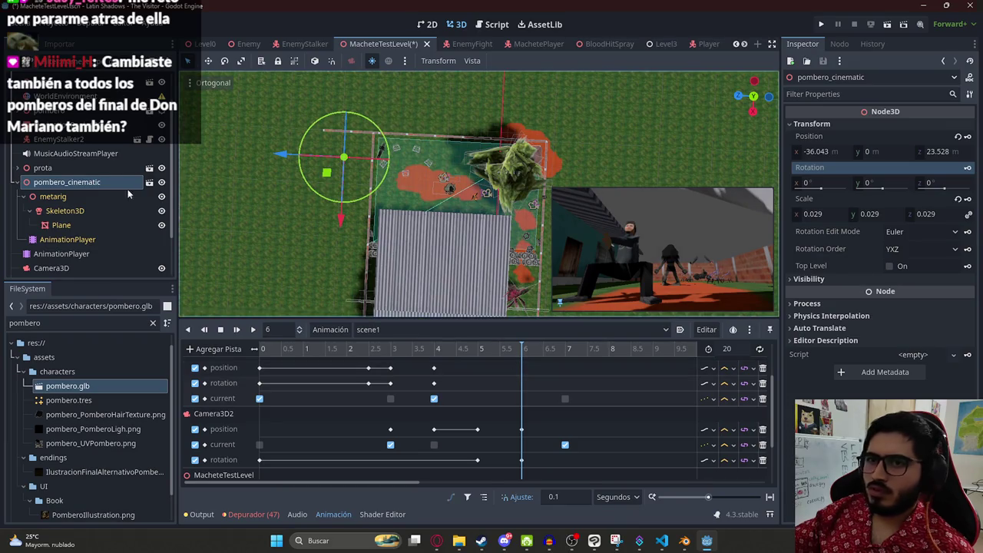
{"action": "left_click", "coordinate": [34, 182]}
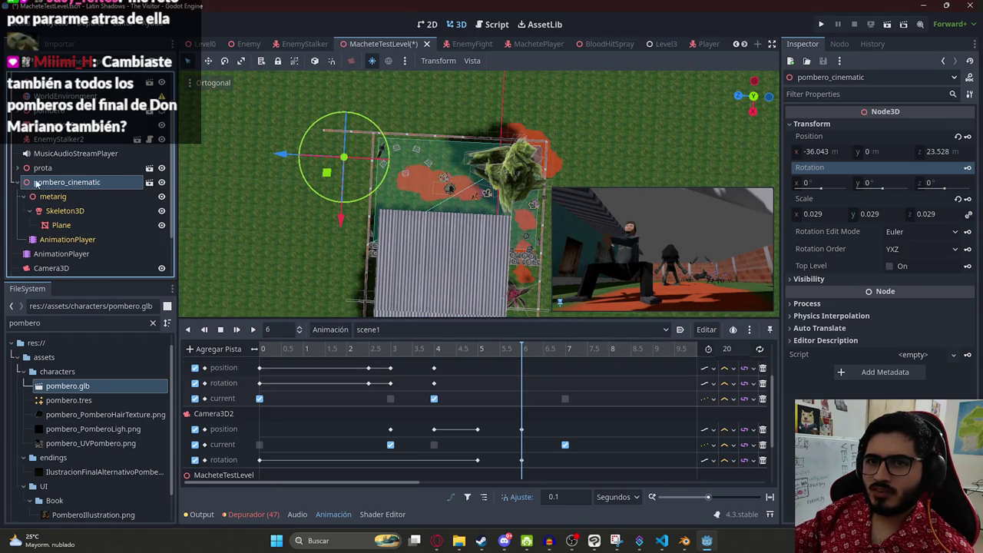
{"action": "mouse_move", "coordinate": [326, 173]}
{"action": "left_mouse_down"}
{"action": "mouse_move", "coordinate": [421, 164]}
{"action": "mouse_move", "coordinate": [443, 187]}
{"action": "mouse_move", "coordinate": [396, 198]}
{"action": "mouse_move", "coordinate": [376, 183]}
{"action": "left_mouse_up"}
{"action": "scroll", "coordinate": [292, 172], "scroll_direction": "up", "scroll_amount": 5}
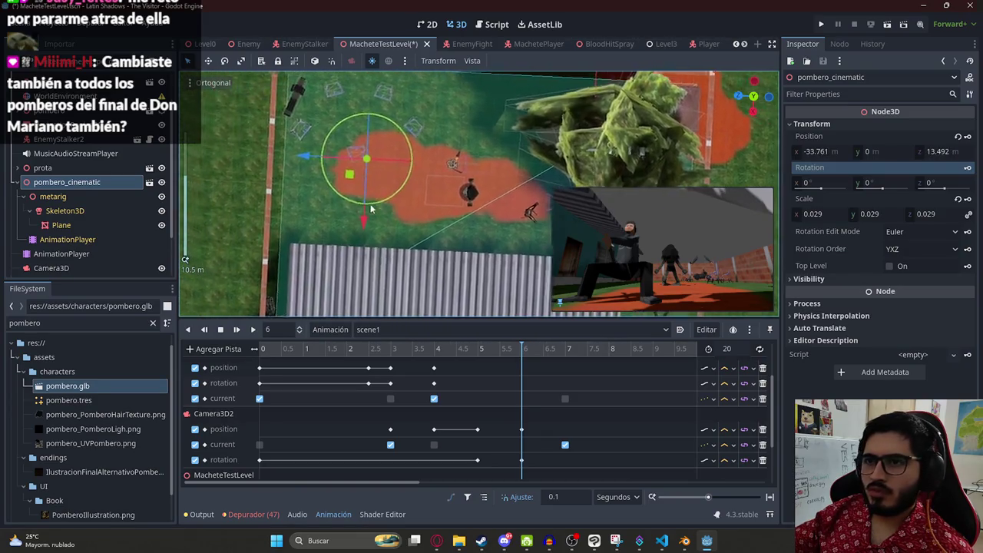
{"action": "mouse_move", "coordinate": [291, 159]}
{"action": "left_mouse_down"}
{"action": "mouse_move", "coordinate": [396, 185]}
{"action": "mouse_move", "coordinate": [402, 202]}
{"action": "left_mouse_up"}
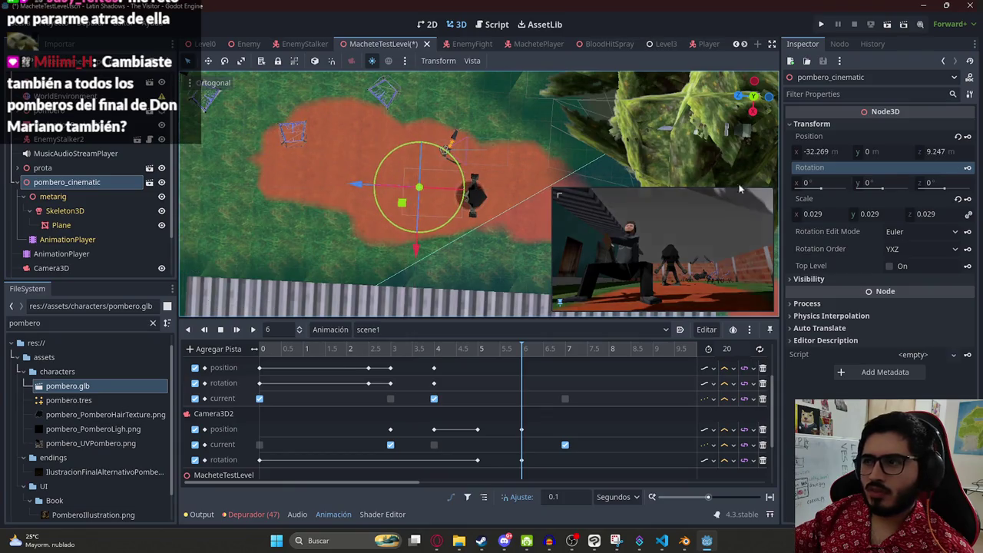
{"action": "left_click", "coordinate": [828, 213]}
{"action": "type", "text": "1"}
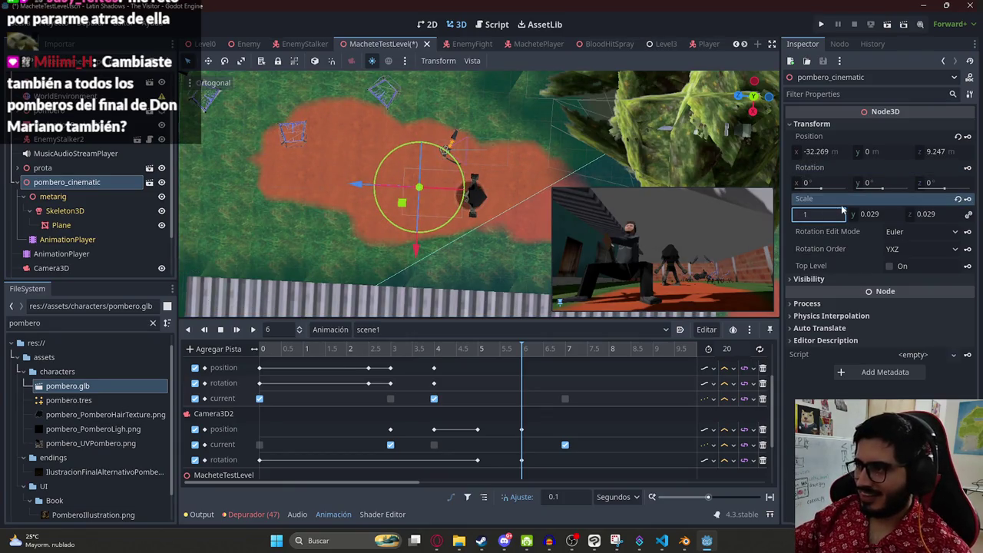
{"action": "key", "text": "BackSpace"}
{"action": "type", "text": "0.17"}
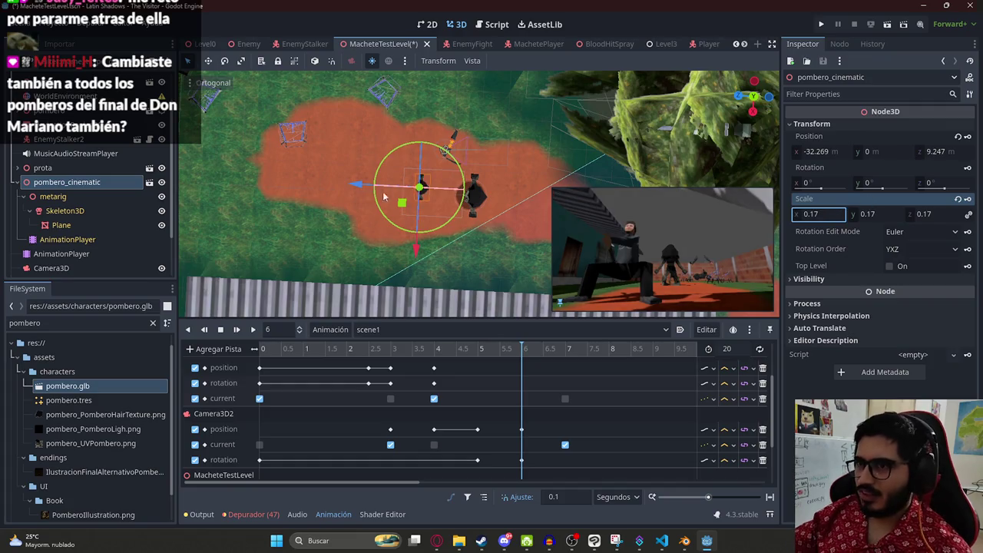
{"action": "scroll", "coordinate": [392, 221], "scroll_direction": "up", "scroll_amount": 4}
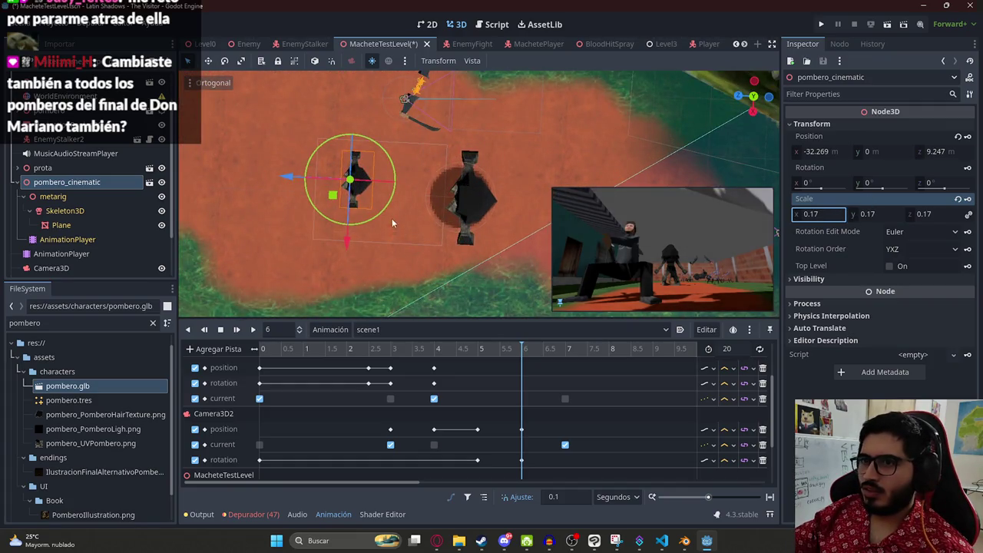
{"action": "left_click_drag", "start_coordinate": [369, 204], "coordinate": [573, 225]}
{"action": "left_click", "coordinate": [829, 214]}
{"action": "type", "text": "0.2"}
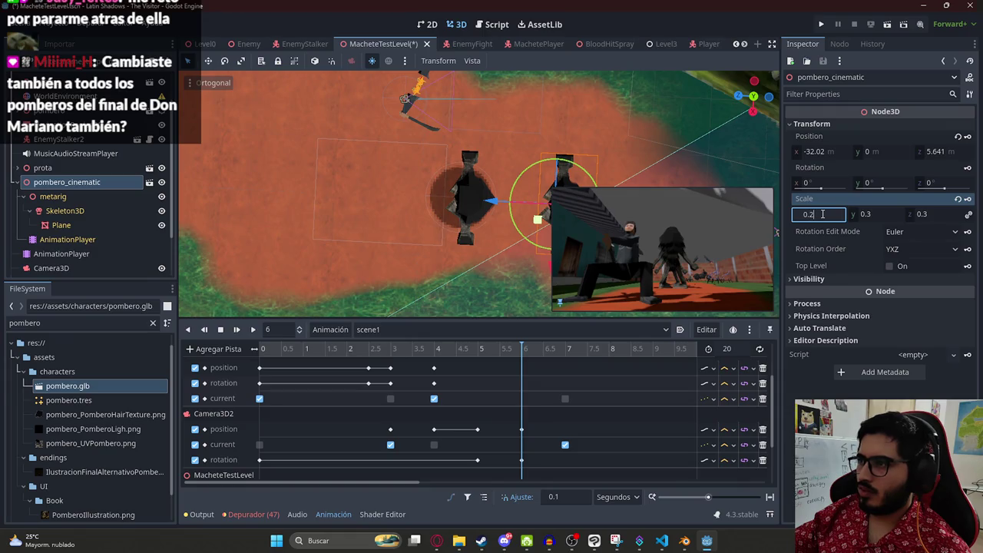
{"action": "key", "text": "Return"}
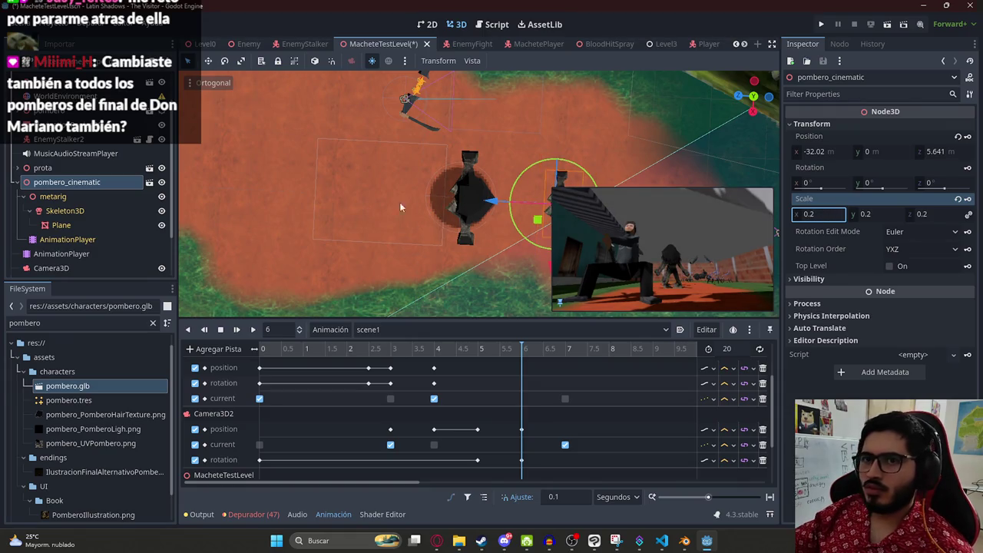
Step: Fine-tune pombero_cinematic's position along its axes and save the level
{"action": "left_click", "coordinate": [460, 197]}
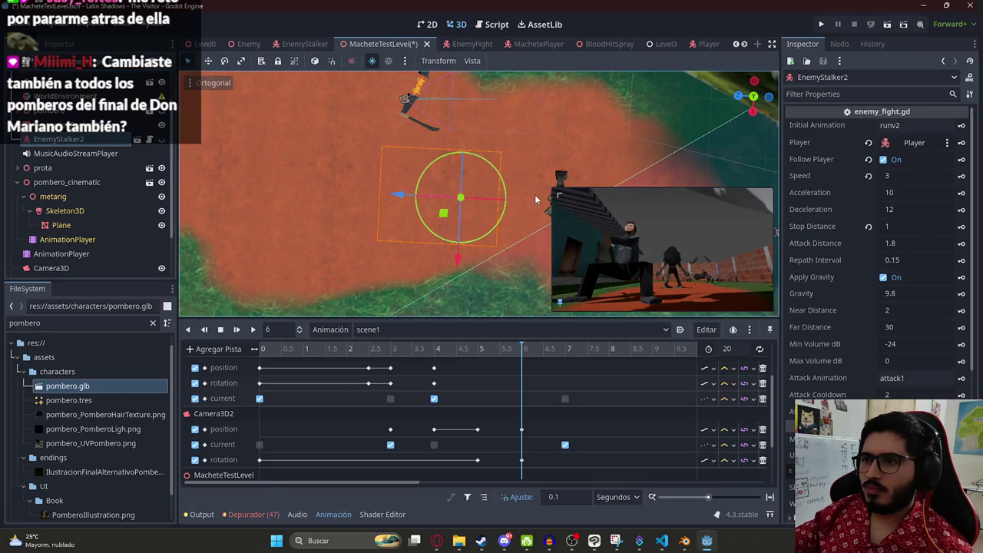
{"action": "mouse_move", "coordinate": [549, 205]}
{"action": "left_mouse_down"}
{"action": "mouse_move", "coordinate": [299, 198]}
{"action": "mouse_move", "coordinate": [408, 203]}
{"action": "mouse_move", "coordinate": [340, 197]}
{"action": "mouse_move", "coordinate": [377, 197]}
{"action": "mouse_move", "coordinate": [393, 212]}
{"action": "left_mouse_up"}
{"action": "left_click", "coordinate": [471, 203]}
{"action": "left_click", "coordinate": [65, 183]}
{"action": "left_click_drag", "start_coordinate": [450, 261], "coordinate": [448, 259]}
{"action": "mouse_move", "coordinate": [390, 192]}
{"action": "left_mouse_down"}
{"action": "mouse_move", "coordinate": [323, 183]}
{"action": "mouse_move", "coordinate": [371, 187]}
{"action": "left_mouse_up"}
{"action": "mouse_move", "coordinate": [408, 247]}
{"action": "left_mouse_down"}
{"action": "mouse_move", "coordinate": [408, 206]}
{"action": "mouse_move", "coordinate": [411, 221]}
{"action": "left_mouse_up"}
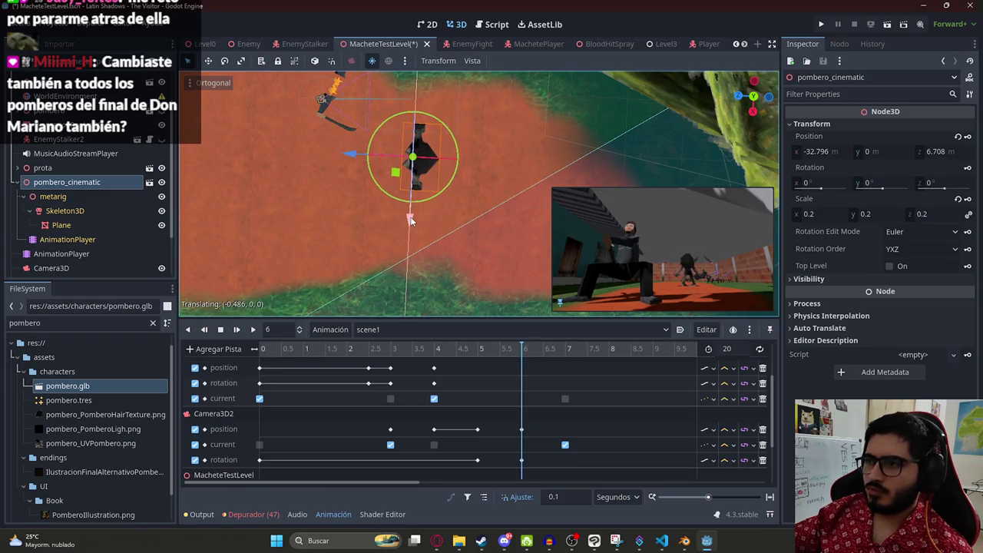
{"action": "key", "text": "ctrl+s"}
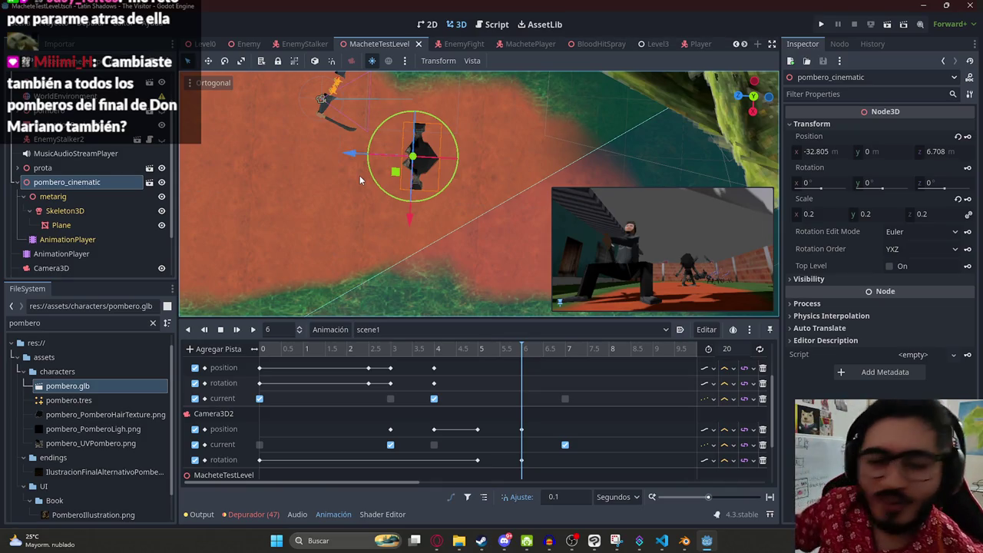
Step: At 6 seconds, place the pombero beside the player at -32.994, 0, 6.389, skip scale key, save
{"action": "left_click_drag", "start_coordinate": [422, 353], "coordinate": [522, 361]}
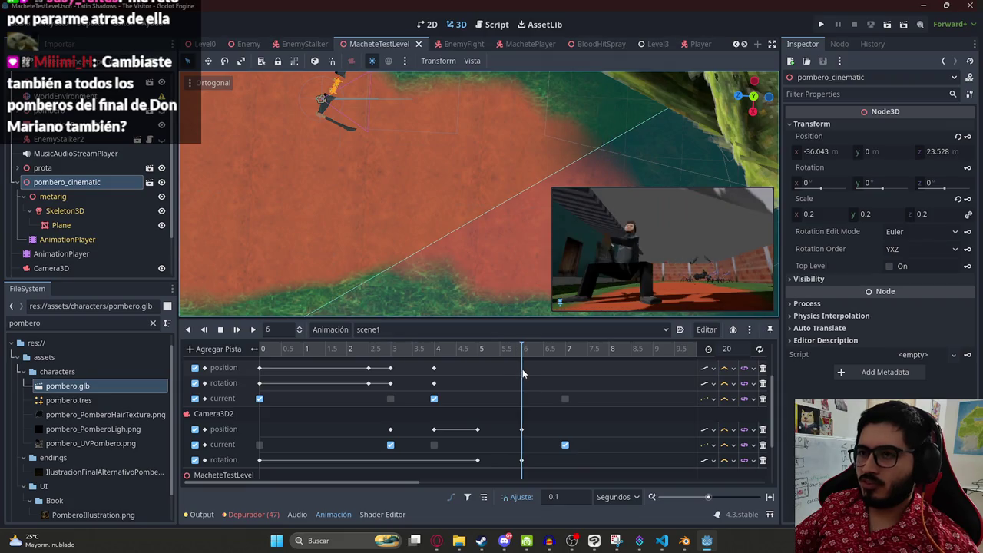
{"action": "scroll", "coordinate": [316, 166], "scroll_direction": "down", "scroll_amount": 5}
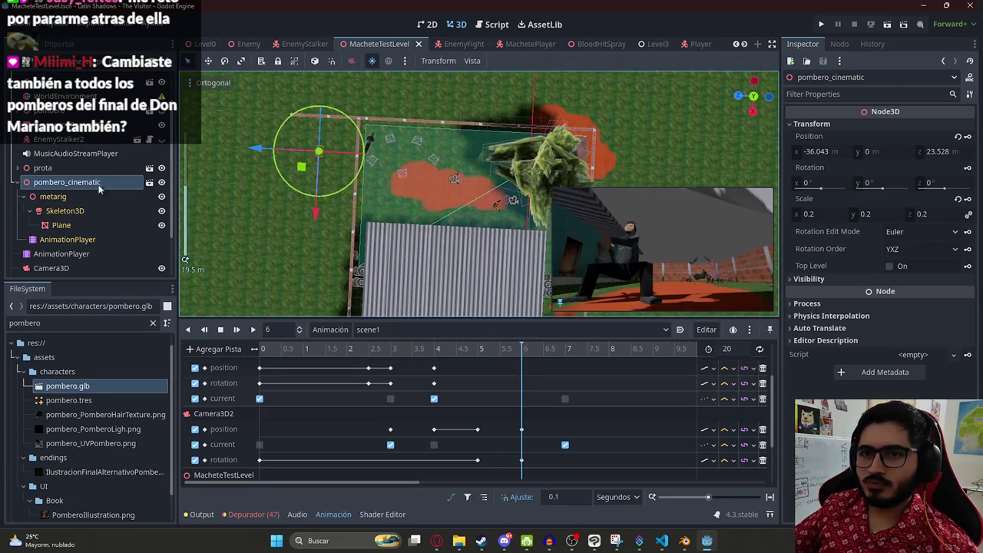
{"action": "mouse_move", "coordinate": [300, 168]}
{"action": "left_mouse_down"}
{"action": "mouse_move", "coordinate": [435, 209]}
{"action": "mouse_move", "coordinate": [386, 201]}
{"action": "left_mouse_up"}
{"action": "scroll", "coordinate": [435, 209], "scroll_direction": "up", "scroll_amount": 2}
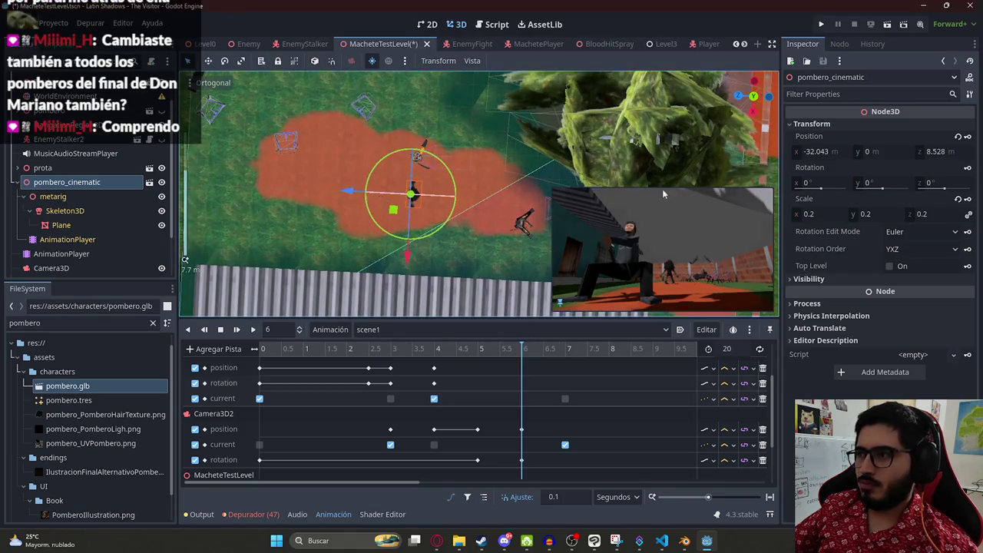
{"action": "left_click", "coordinate": [822, 218]}
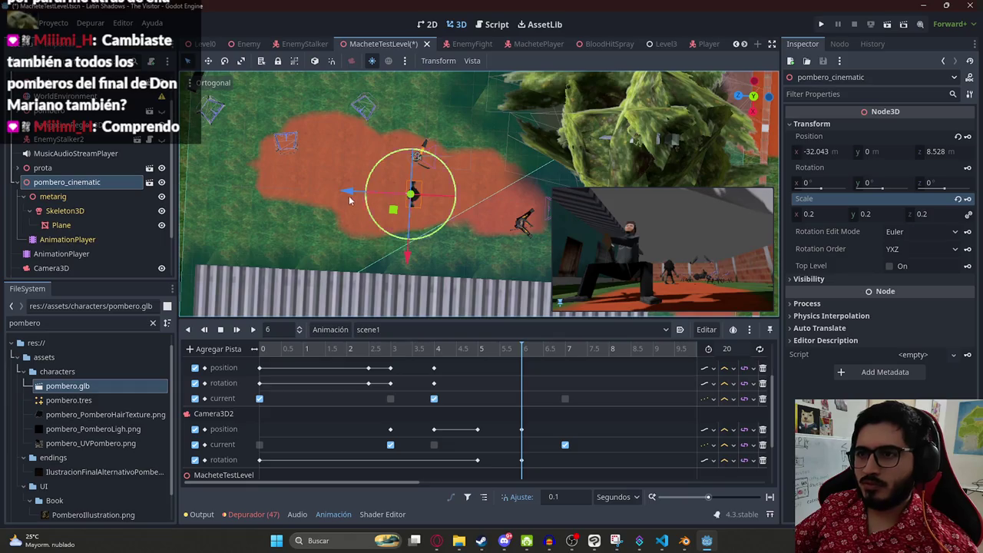
{"action": "left_click_drag", "start_coordinate": [357, 196], "coordinate": [374, 194]}
{"action": "left_click_drag", "start_coordinate": [437, 253], "coordinate": [439, 232]}
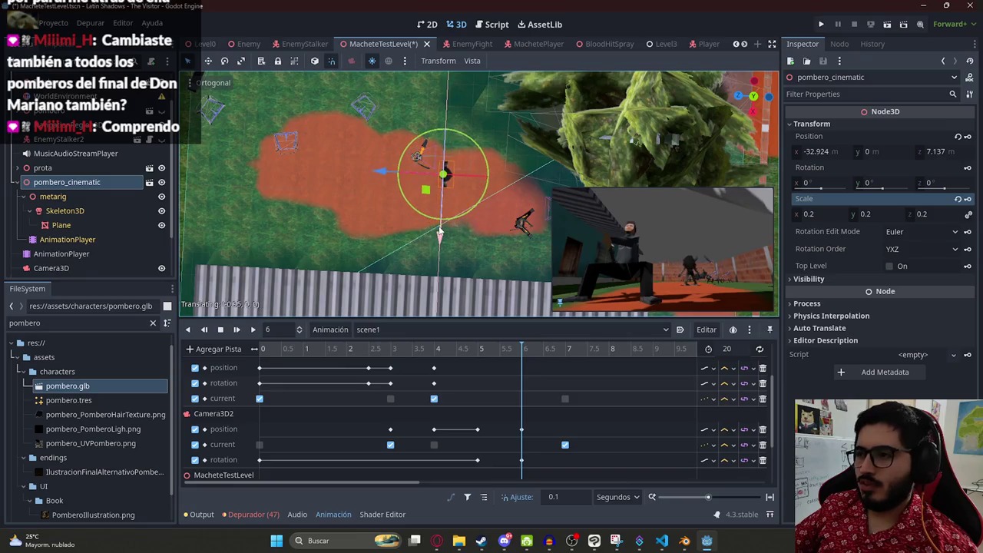
{"action": "left_click_drag", "start_coordinate": [381, 171], "coordinate": [398, 175]}
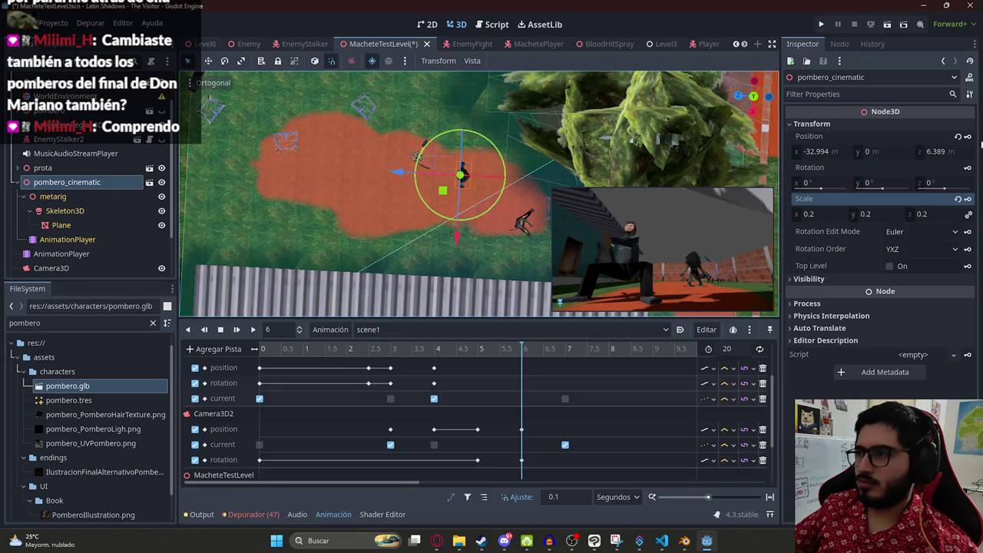
{"action": "left_click", "coordinate": [968, 199]}
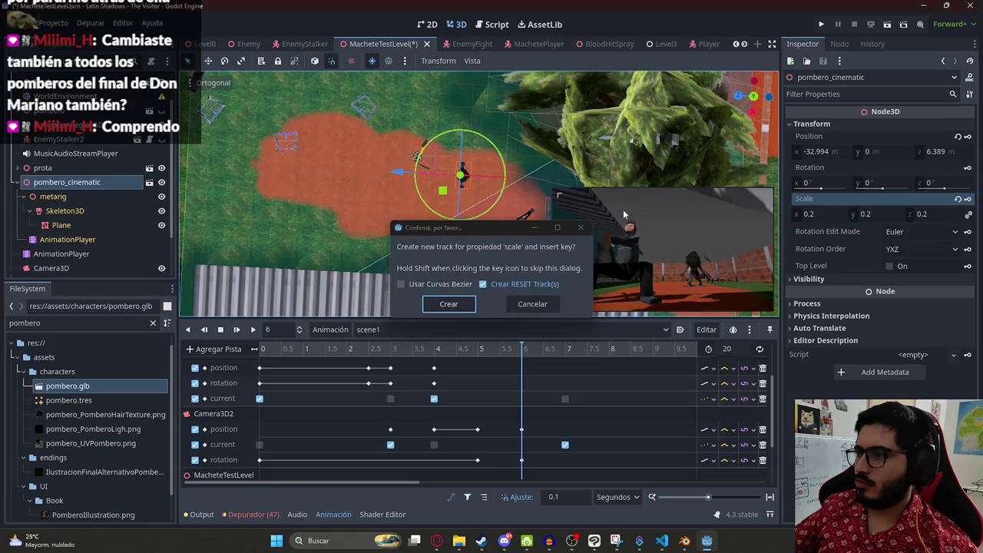
{"action": "left_click", "coordinate": [539, 306]}
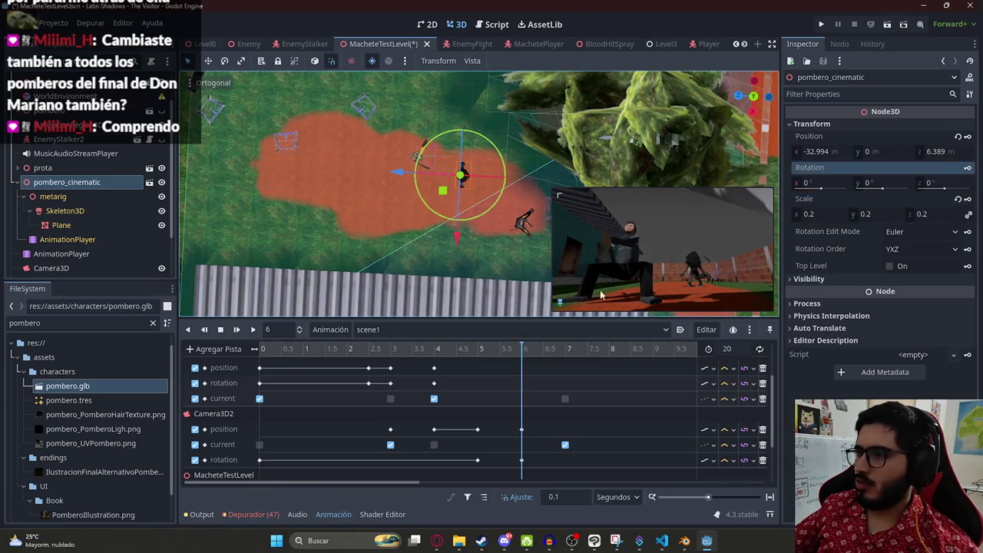
{"action": "key", "text": "ctrl+s"}
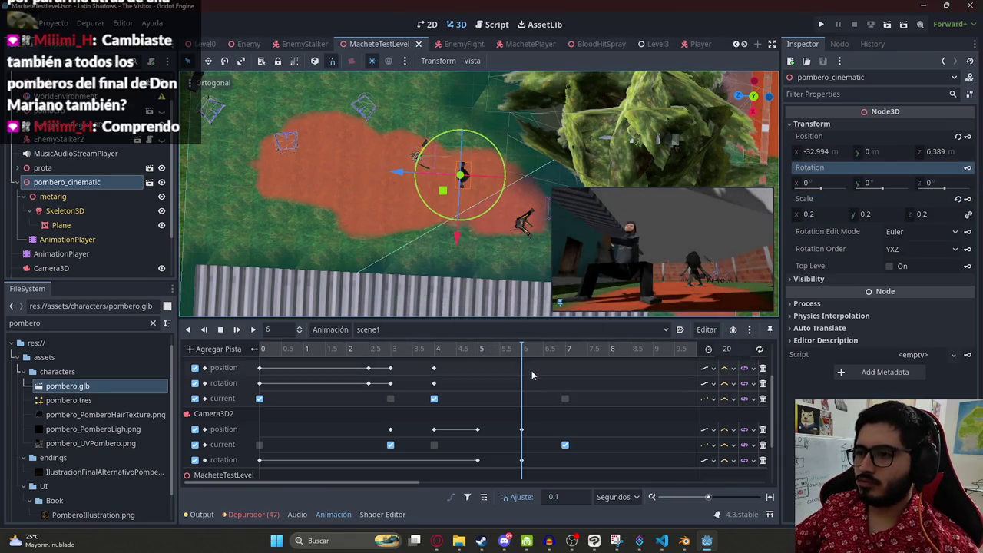
{"action": "scroll", "coordinate": [453, 368], "scroll_direction": "down", "scroll_amount": 3}
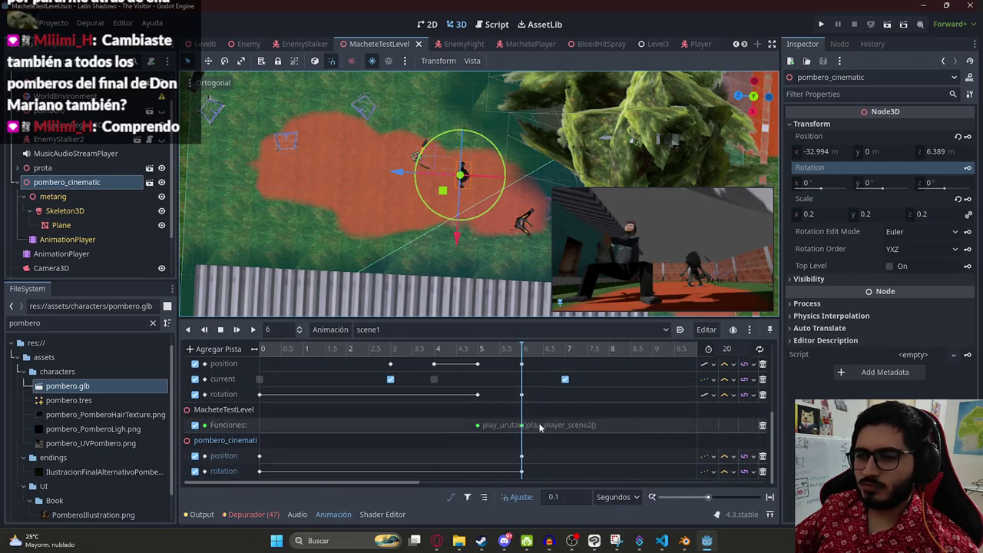
{"action": "right_click", "coordinate": [70, 188]}
{"action": "left_click", "coordinate": [153, 520]}
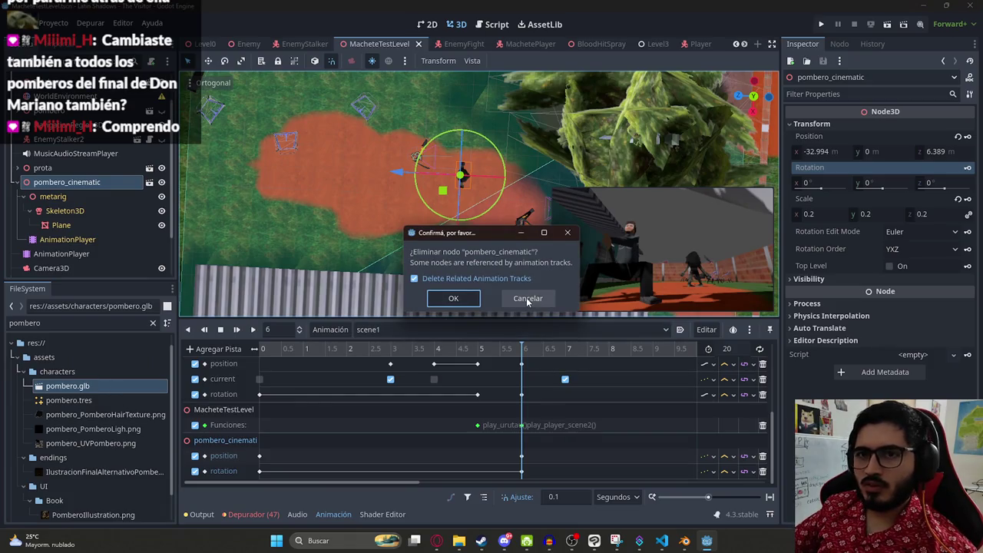
{"action": "left_click", "coordinate": [527, 300]}
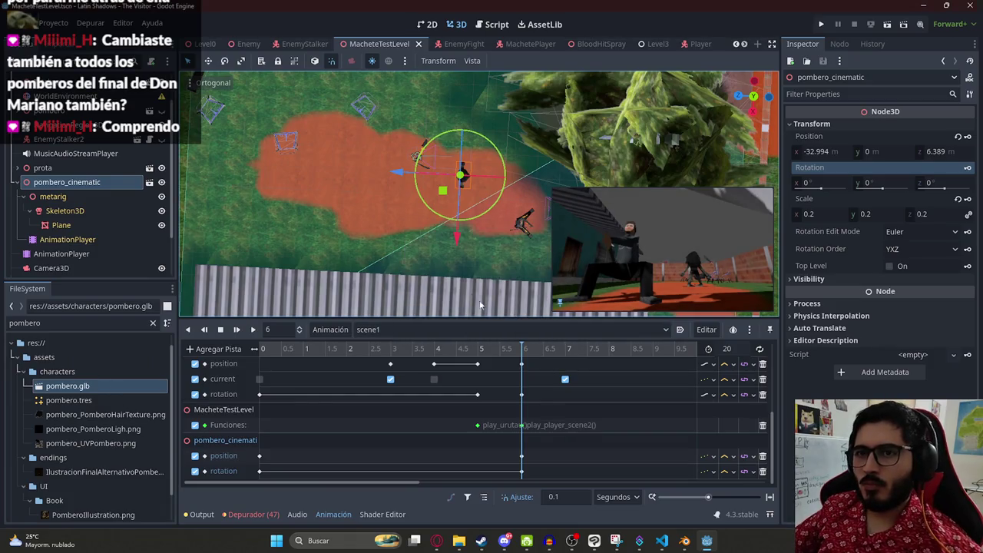
{"action": "left_click", "coordinate": [16, 182]}
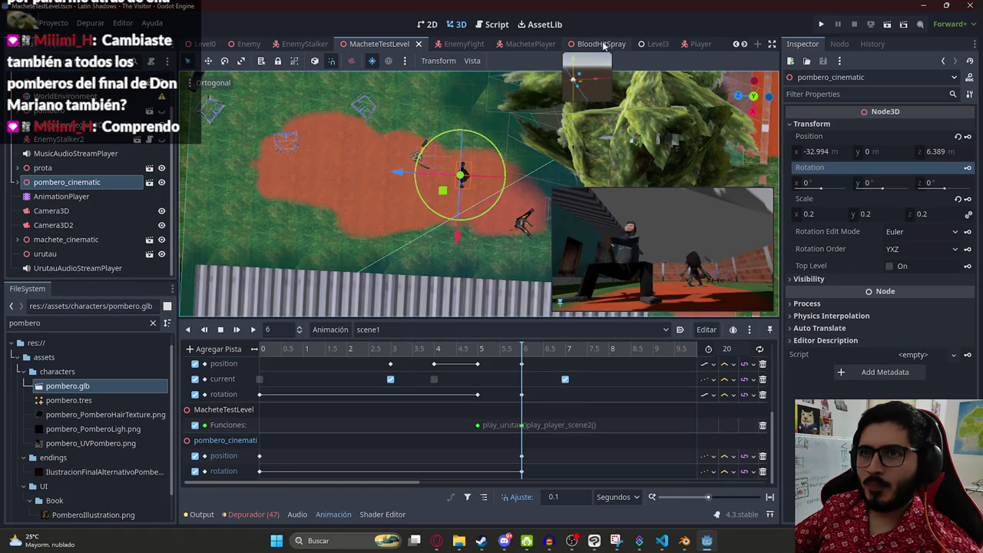
{"action": "left_click", "coordinate": [18, 183]}
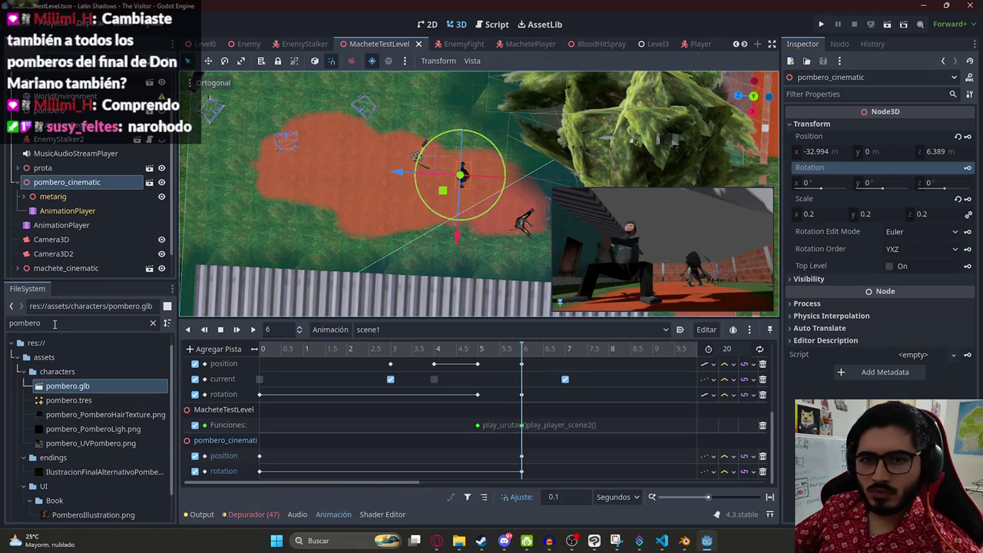
Step: Filter files by 'blood' and add BloodSpray.tscn under pombero_cinematic
{"action": "double_click", "coordinate": [54, 323]}
{"action": "type", "text": "blood"}
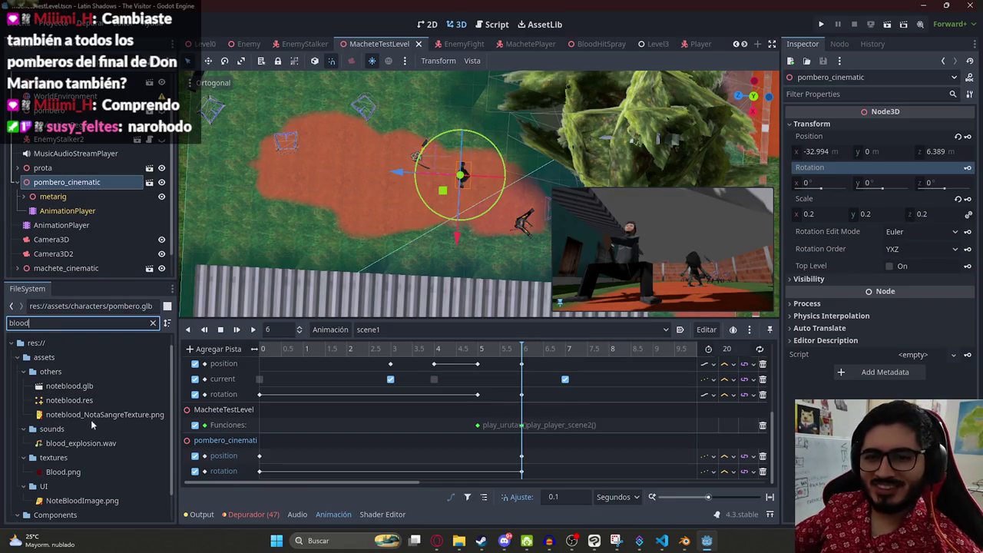
{"action": "scroll", "coordinate": [95, 419], "scroll_direction": "down", "scroll_amount": 1}
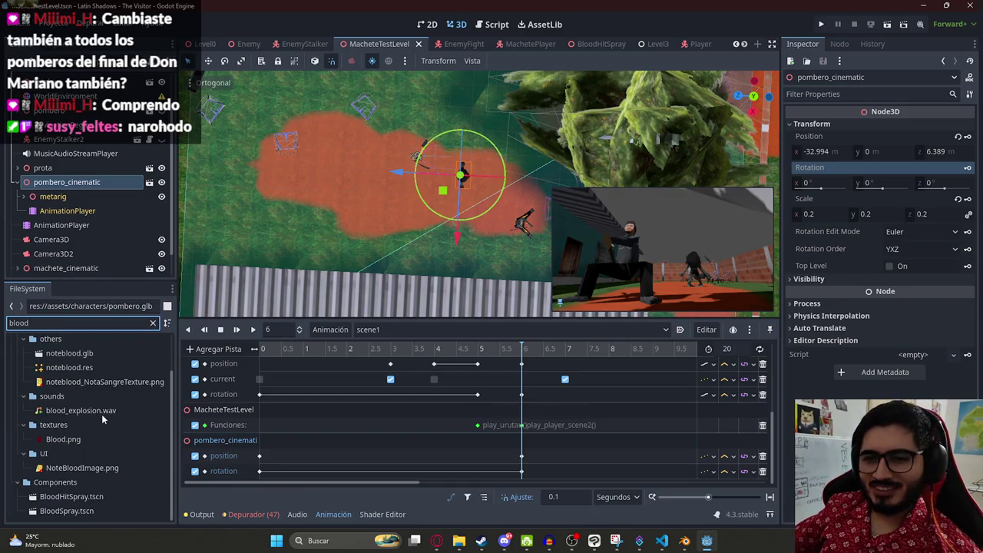
{"action": "left_click", "coordinate": [68, 511]}
{"action": "left_click_drag", "start_coordinate": [77, 489], "coordinate": [73, 183]}
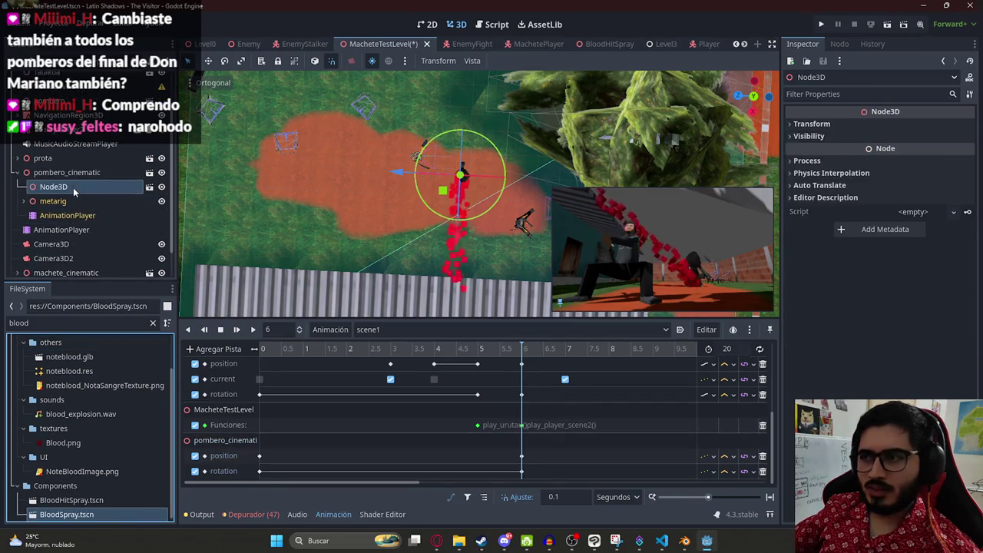
Step: Lower the blood spray's Node3D about 0.46 units onto the red ground and save
{"action": "scroll", "coordinate": [405, 184], "scroll_direction": "up", "scroll_amount": 5}
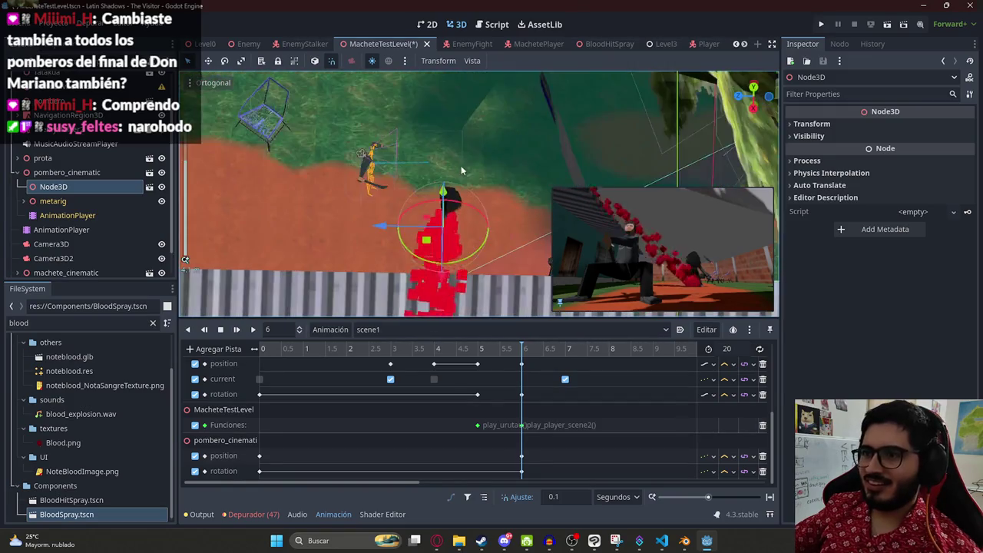
{"action": "scroll", "coordinate": [448, 190], "scroll_direction": "up", "scroll_amount": 5}
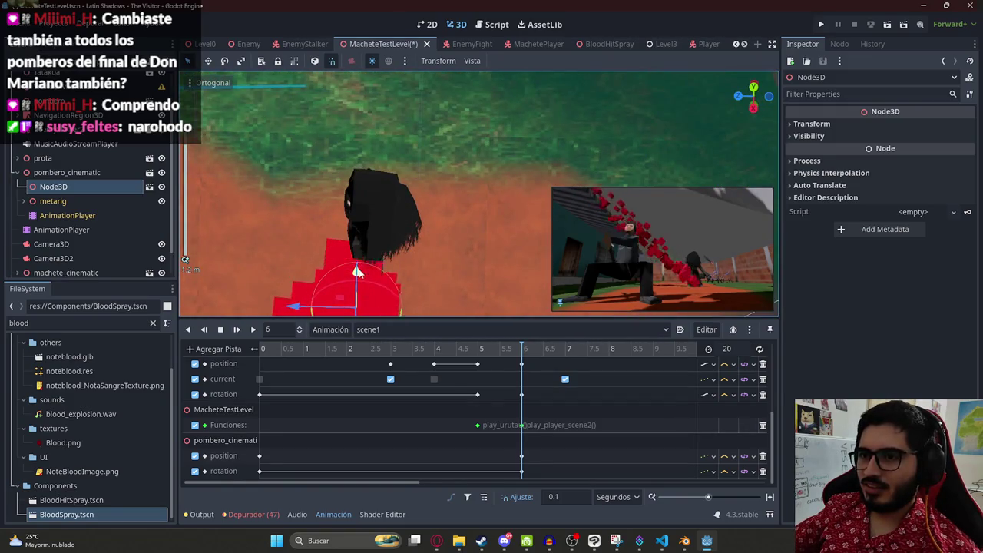
{"action": "mouse_move", "coordinate": [355, 252]}
{"action": "left_mouse_down"}
{"action": "mouse_move", "coordinate": [351, 186]}
{"action": "mouse_move", "coordinate": [390, 195]}
{"action": "mouse_move", "coordinate": [303, 201]}
{"action": "mouse_move", "coordinate": [257, 190]}
{"action": "left_mouse_up"}
{"action": "mouse_move", "coordinate": [424, 225]}
{"action": "left_mouse_down"}
{"action": "mouse_move", "coordinate": [427, 166]}
{"action": "mouse_move", "coordinate": [472, 148]}
{"action": "mouse_move", "coordinate": [386, 121]}
{"action": "mouse_move", "coordinate": [451, 110]}
{"action": "mouse_move", "coordinate": [350, 67]}
{"action": "left_mouse_up"}
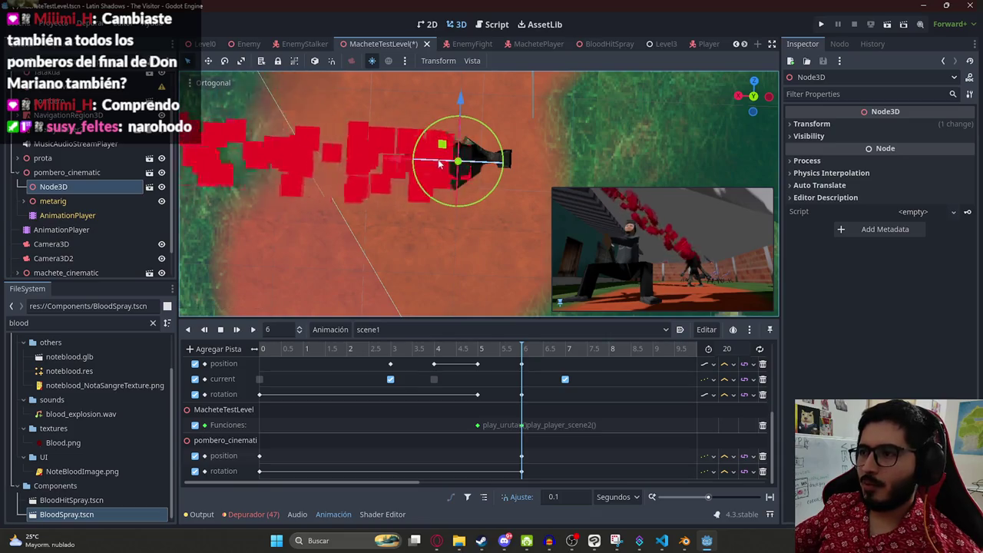
{"action": "scroll", "coordinate": [449, 145], "scroll_direction": "up", "scroll_amount": 3}
{"action": "mouse_move", "coordinate": [467, 137]}
{"action": "left_mouse_down"}
{"action": "mouse_move", "coordinate": [445, 149]}
{"action": "mouse_move", "coordinate": [329, 166]}
{"action": "left_mouse_up"}
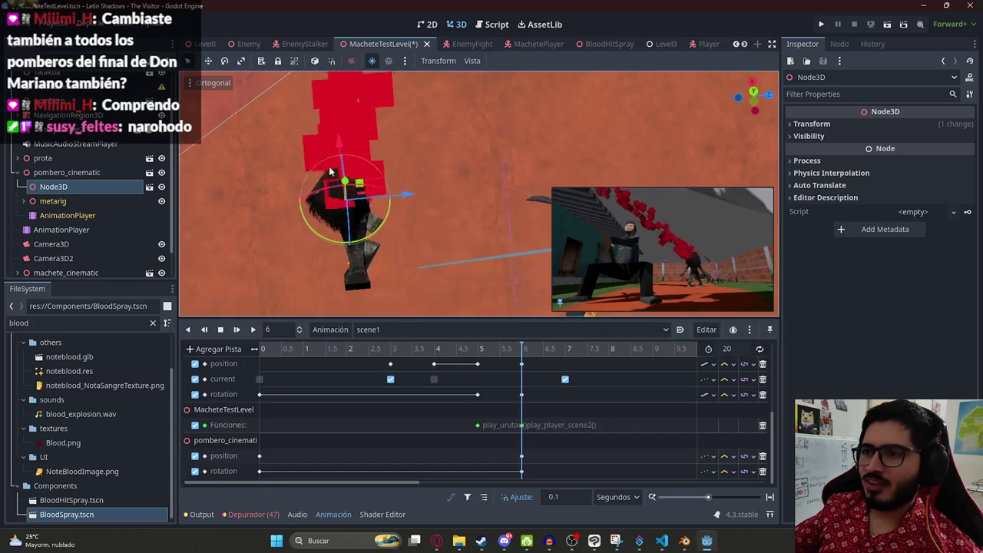
{"action": "mouse_move", "coordinate": [436, 196]}
{"action": "left_mouse_down"}
{"action": "mouse_move", "coordinate": [380, 159]}
{"action": "mouse_move", "coordinate": [395, 223]}
{"action": "mouse_move", "coordinate": [476, 261]}
{"action": "mouse_move", "coordinate": [428, 129]}
{"action": "left_mouse_up"}
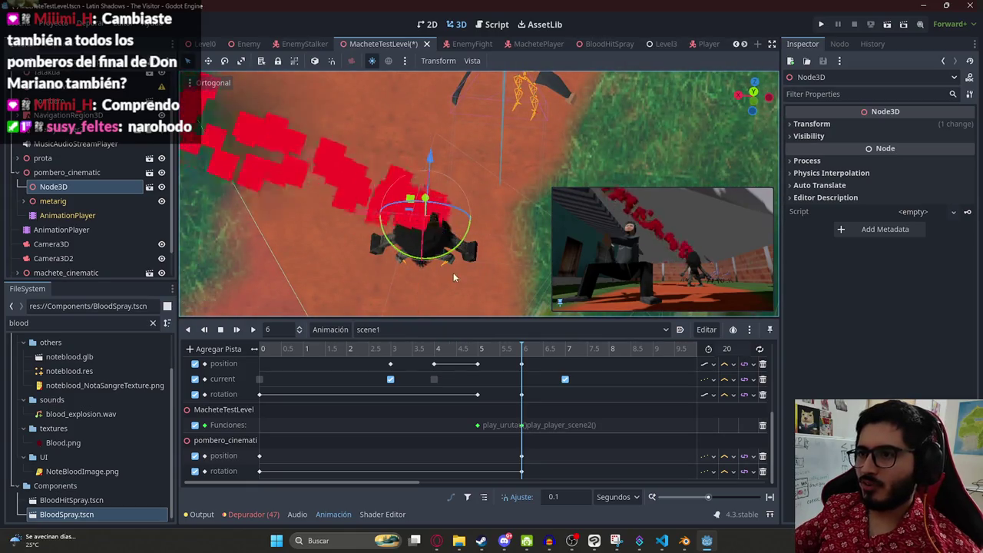
{"action": "mouse_move", "coordinate": [425, 199]}
{"action": "left_mouse_down"}
{"action": "mouse_move", "coordinate": [446, 229]}
{"action": "mouse_move", "coordinate": [398, 244]}
{"action": "left_mouse_up"}
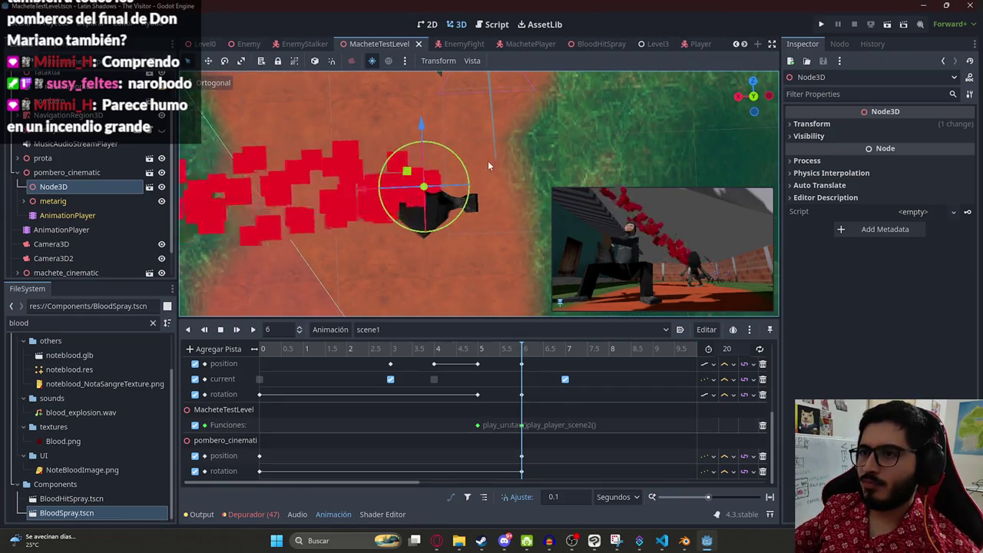
{"action": "key", "text": "ctrl+s"}
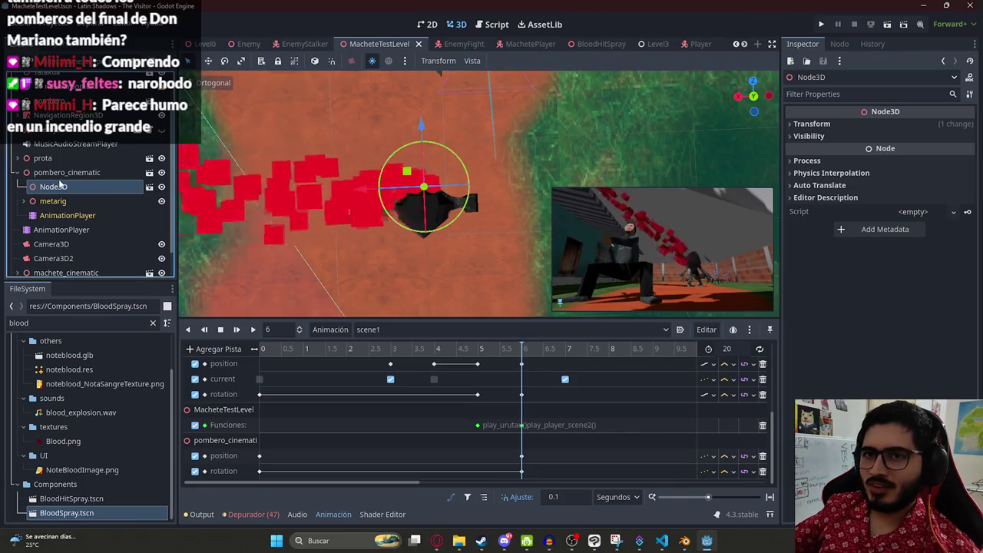
Step: Key pombero_cinematic's Visible property in the RESET animation
{"action": "left_click", "coordinate": [347, 305]}
{"action": "left_click", "coordinate": [384, 329]}
{"action": "left_click", "coordinate": [384, 347]}
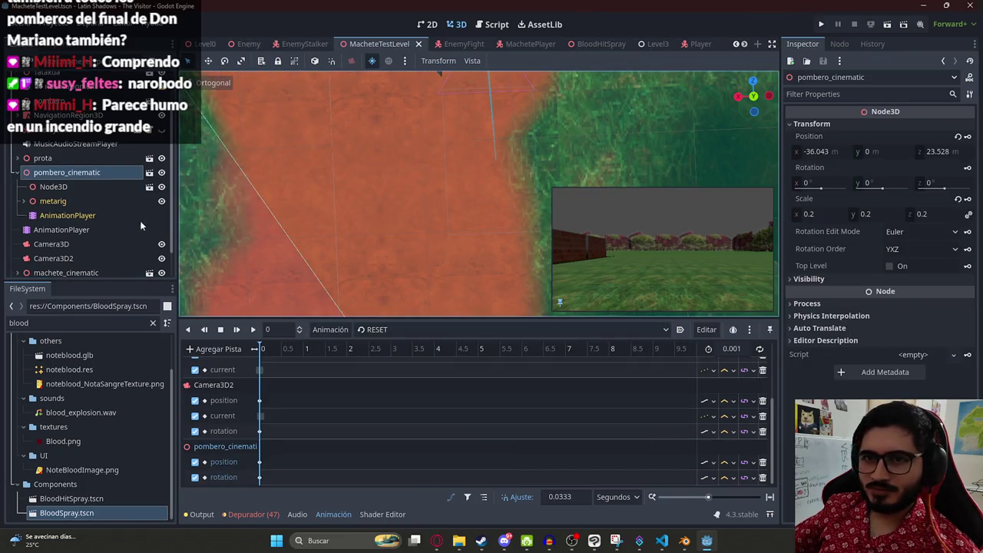
{"action": "left_click", "coordinate": [829, 281]}
{"action": "left_click", "coordinate": [967, 293]}
{"action": "key", "text": "Return"}
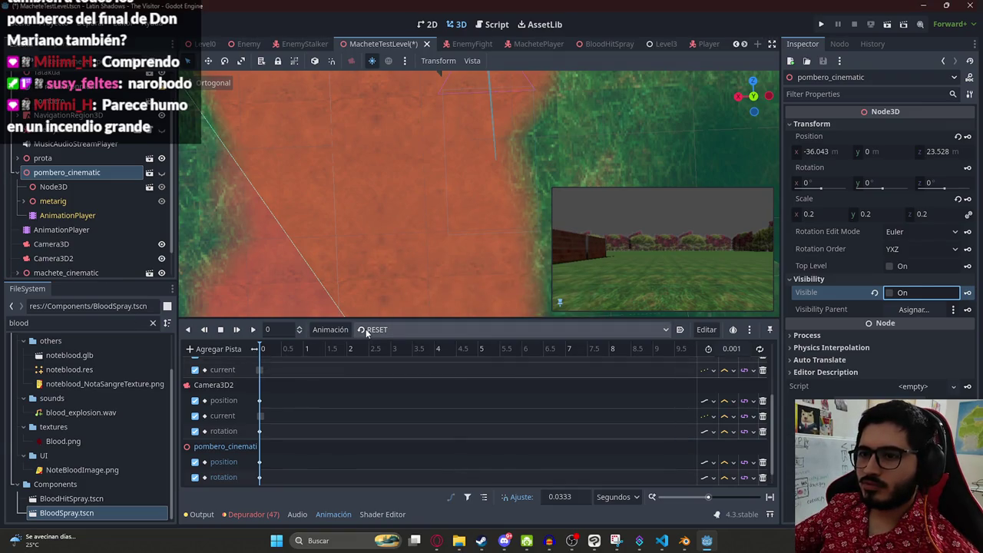
Step: In scene1, key pombero_cinematic as visible at 6 seconds
{"action": "left_click", "coordinate": [368, 330]}
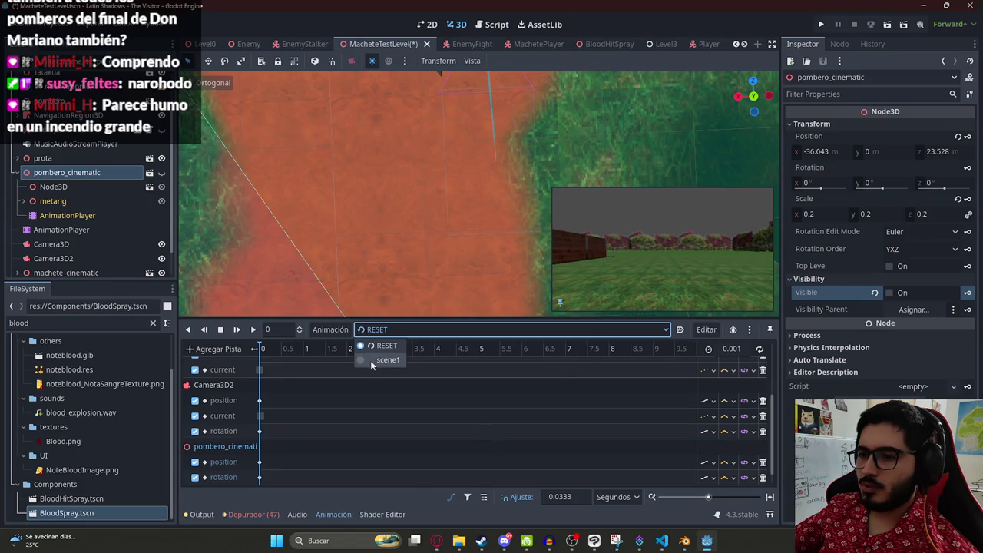
{"action": "left_click", "coordinate": [370, 360]}
{"action": "left_click_drag", "start_coordinate": [513, 350], "coordinate": [522, 355]}
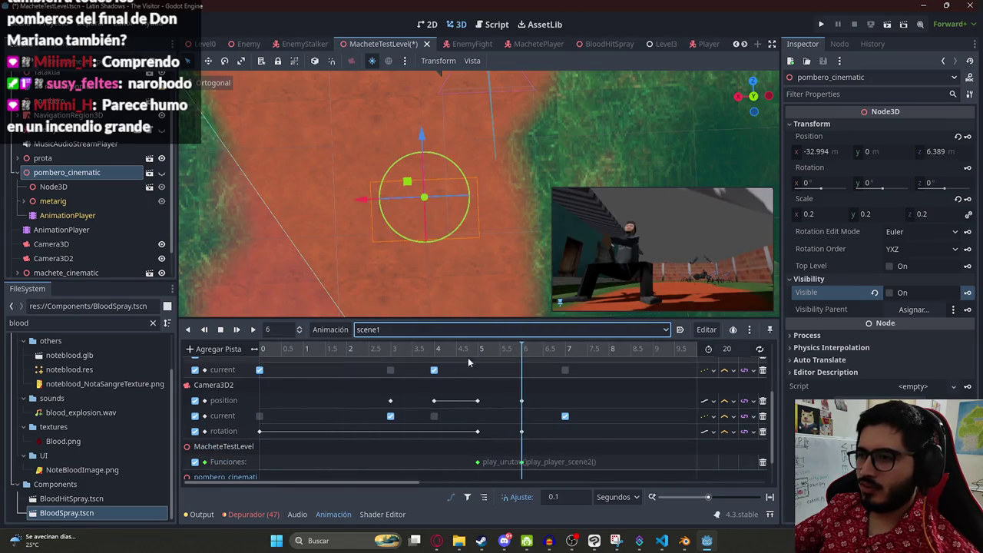
{"action": "left_click", "coordinate": [890, 292]}
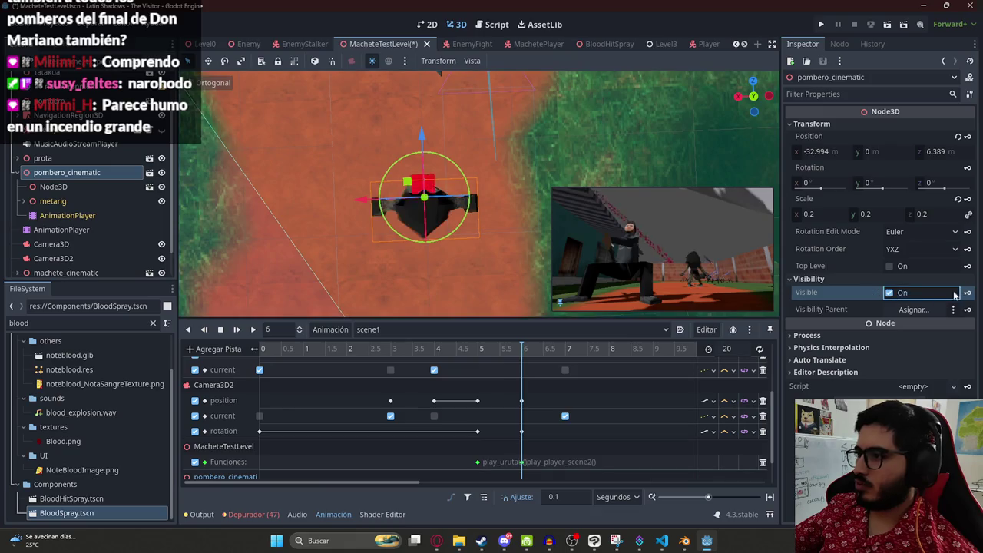
{"action": "left_click", "coordinate": [967, 293]}
{"action": "left_click", "coordinate": [451, 304]}
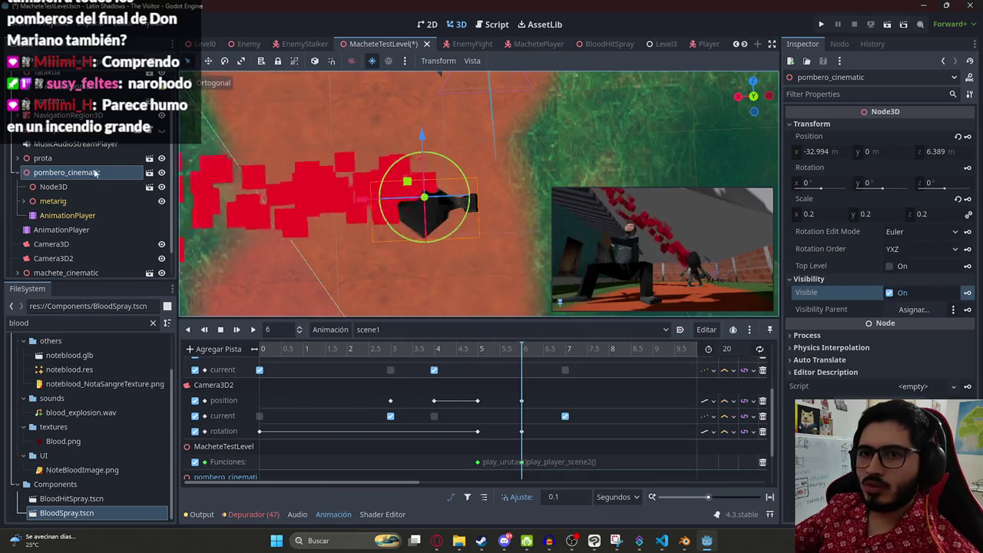
Step: Key Node3D hidden at 6 seconds, then move the playhead to 6.5 seconds
{"action": "left_click", "coordinate": [53, 187]}
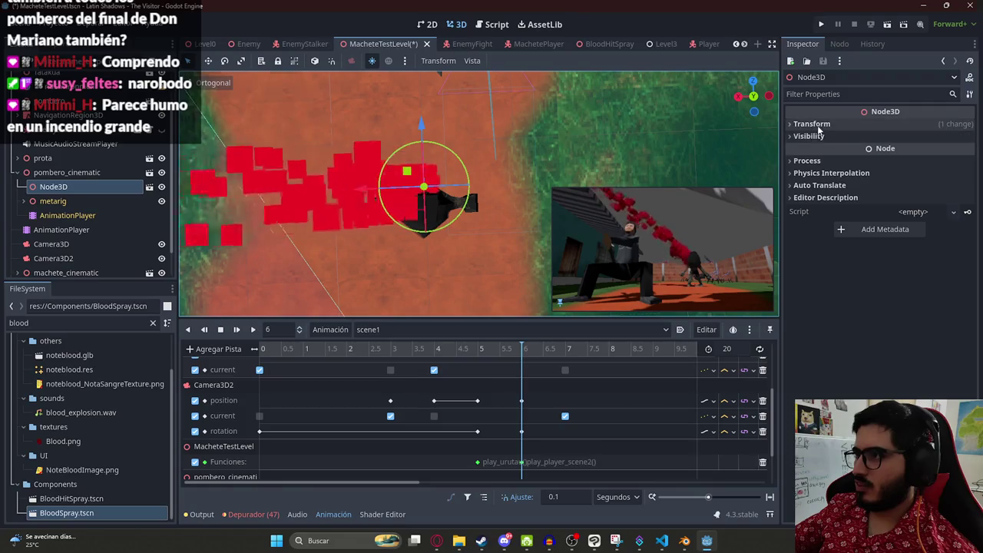
{"action": "left_click", "coordinate": [808, 136]}
{"action": "left_click", "coordinate": [968, 150]}
{"action": "left_click", "coordinate": [450, 302]}
{"action": "scroll", "coordinate": [535, 400], "scroll_direction": "down", "scroll_amount": 3}
{"action": "left_click_drag", "start_coordinate": [529, 356], "coordinate": [544, 354]}
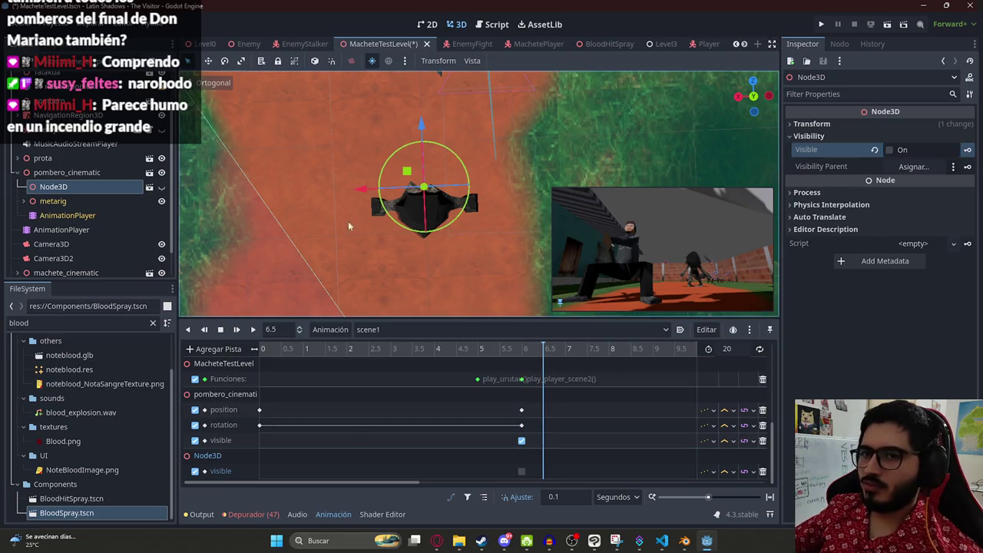
Step: Key Node3D as visible at 6.5 seconds in scene1
{"action": "left_click", "coordinate": [923, 149]}
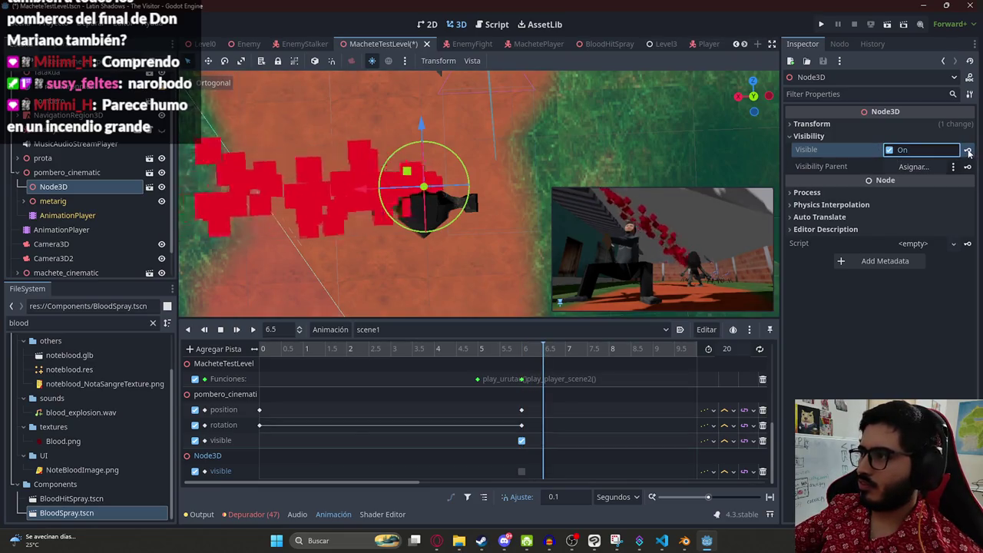
{"action": "left_click", "coordinate": [966, 150]}
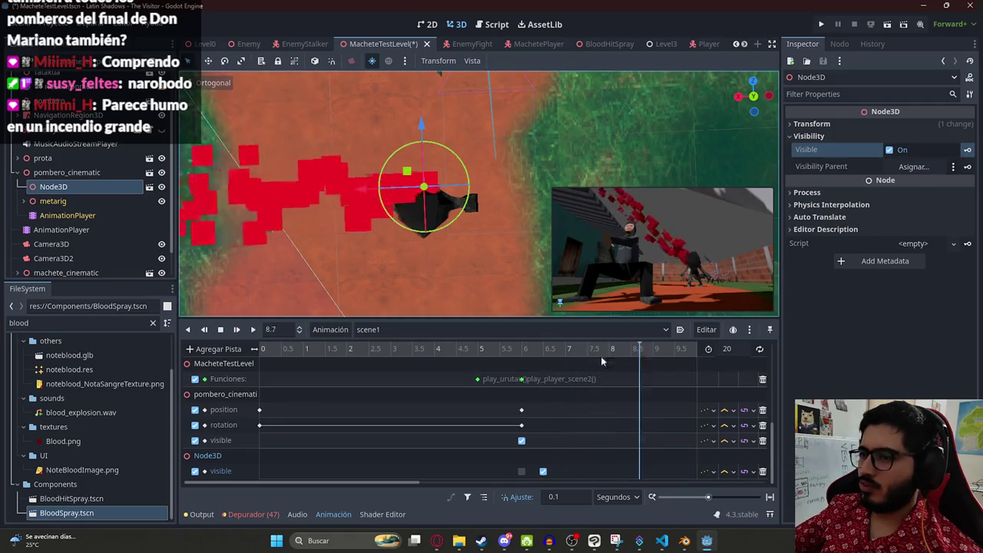
{"action": "scroll", "coordinate": [530, 370], "scroll_direction": "down", "scroll_amount": 4}
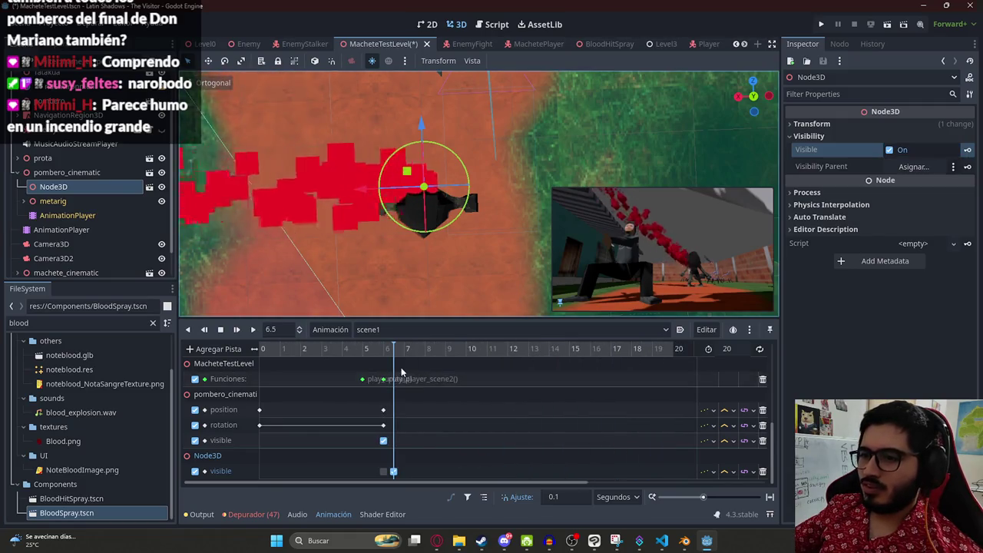
{"action": "left_click", "coordinate": [418, 353]}
{"action": "left_click_drag", "start_coordinate": [418, 353], "coordinate": [447, 358]}
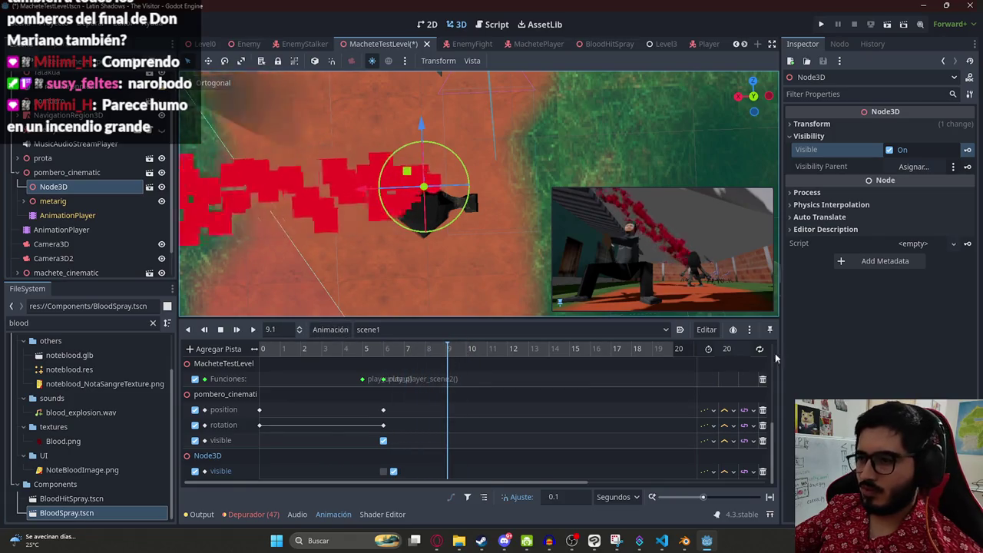
Step: Shorten the scene1 animation length to 9 seconds
{"action": "left_click", "coordinate": [727, 348]}
{"action": "type", "text": "9"}
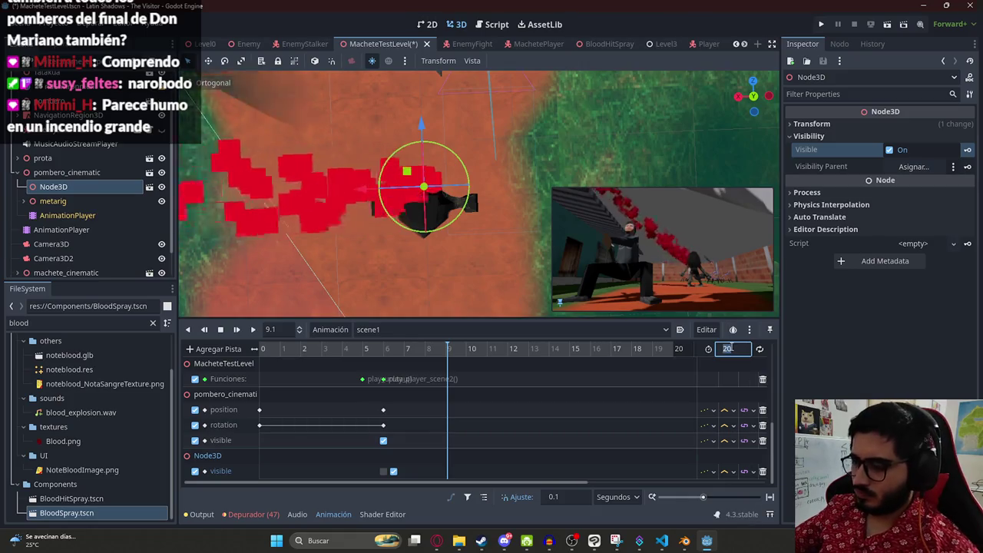
{"action": "key", "text": "Return"}
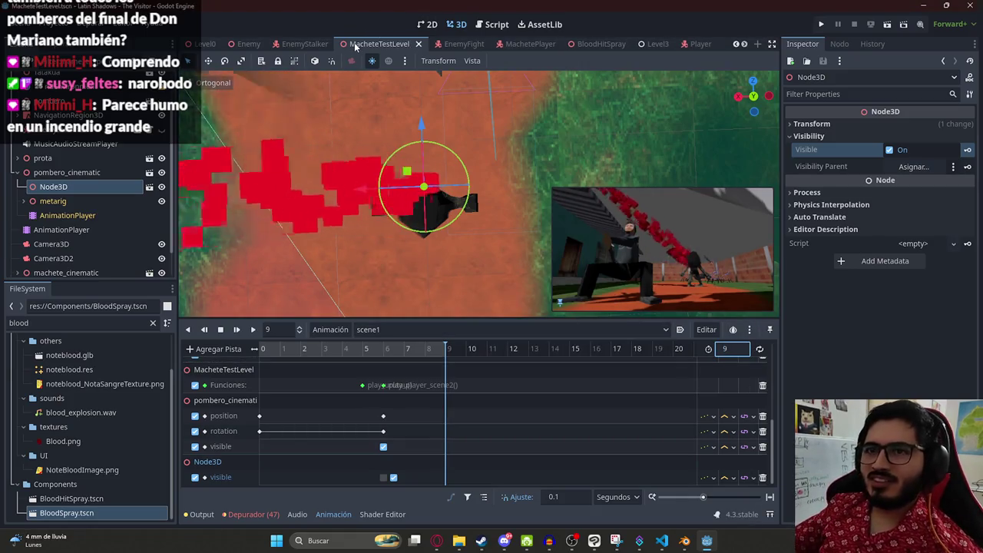
Step: Save the MacheteTestLevel scene and run the game with F5
{"action": "right_click", "coordinate": [353, 42]}
{"action": "left_click", "coordinate": [404, 123]}
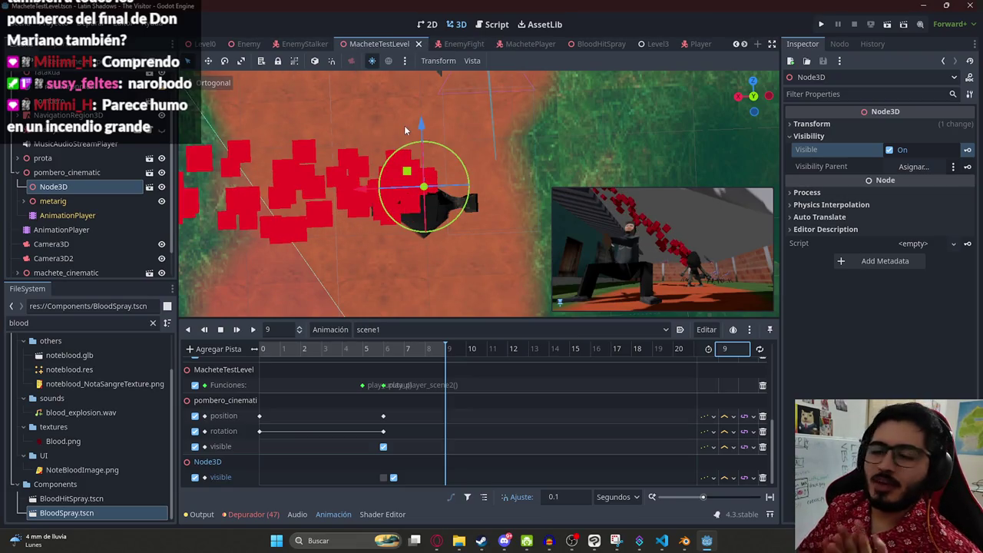
{"action": "key", "text": "F5"}
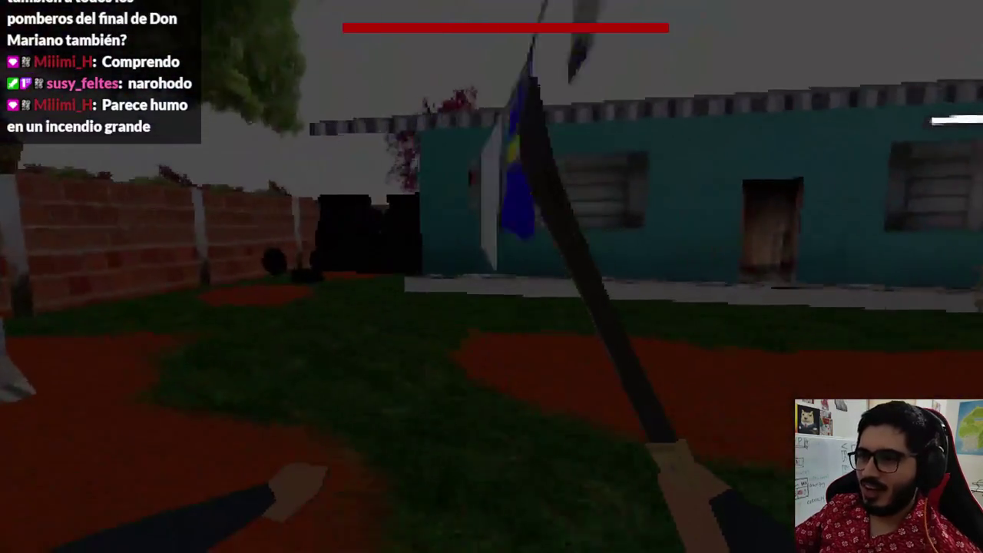
Step: Stop the game with F8, collapse prota, and run only the MacheteTestLevel scene
{"action": "key", "text": "F8"}
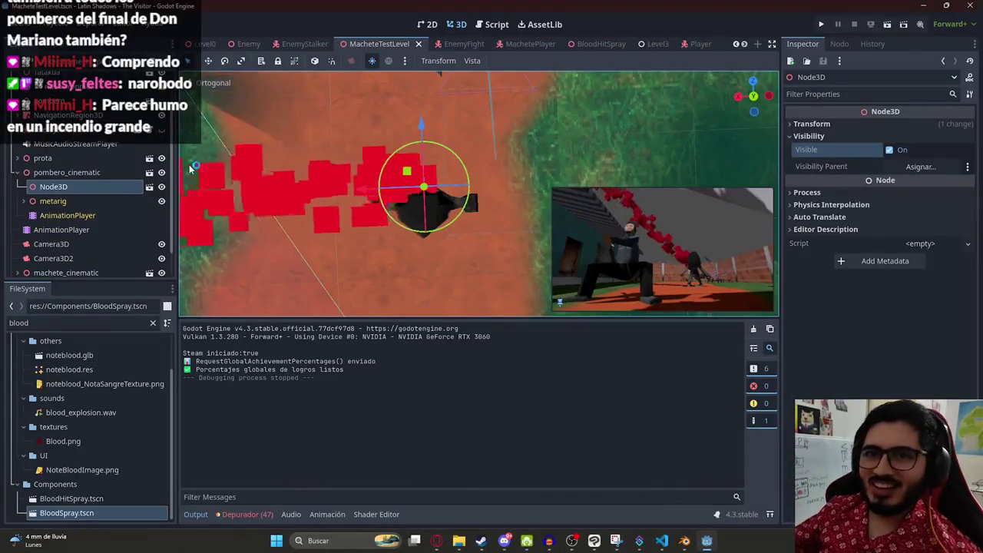
{"action": "left_click", "coordinate": [18, 168]}
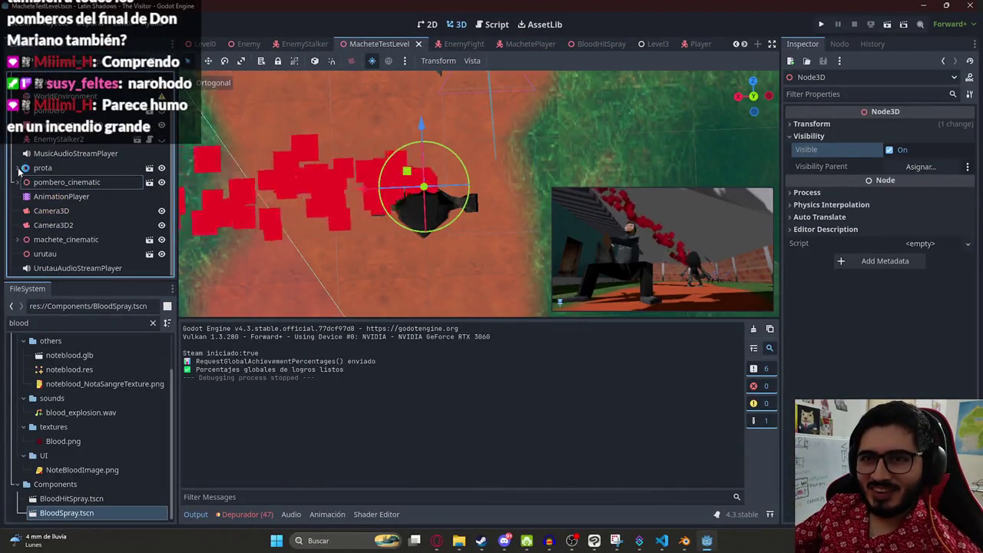
{"action": "left_click", "coordinate": [161, 109]}
{"action": "right_click", "coordinate": [371, 50]}
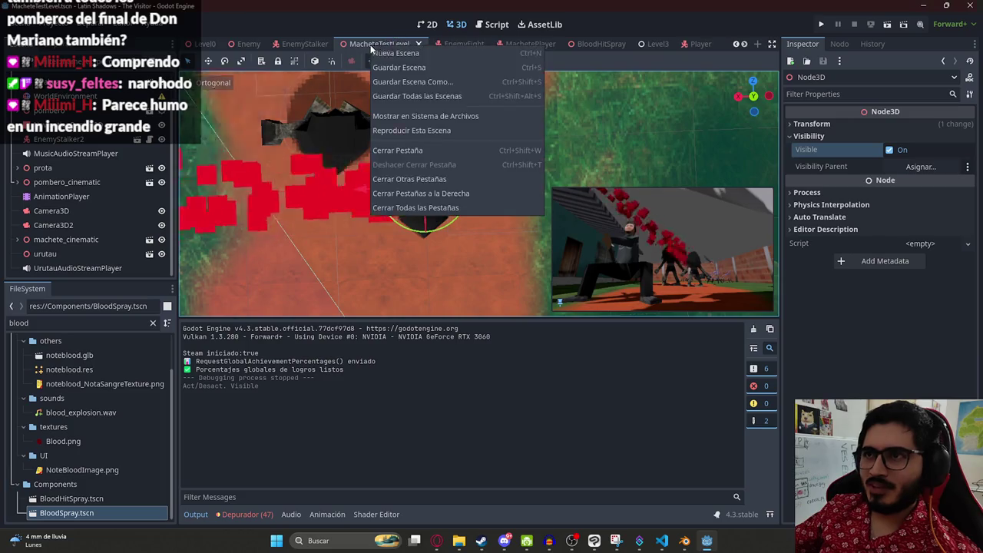
{"action": "left_click", "coordinate": [450, 129]}
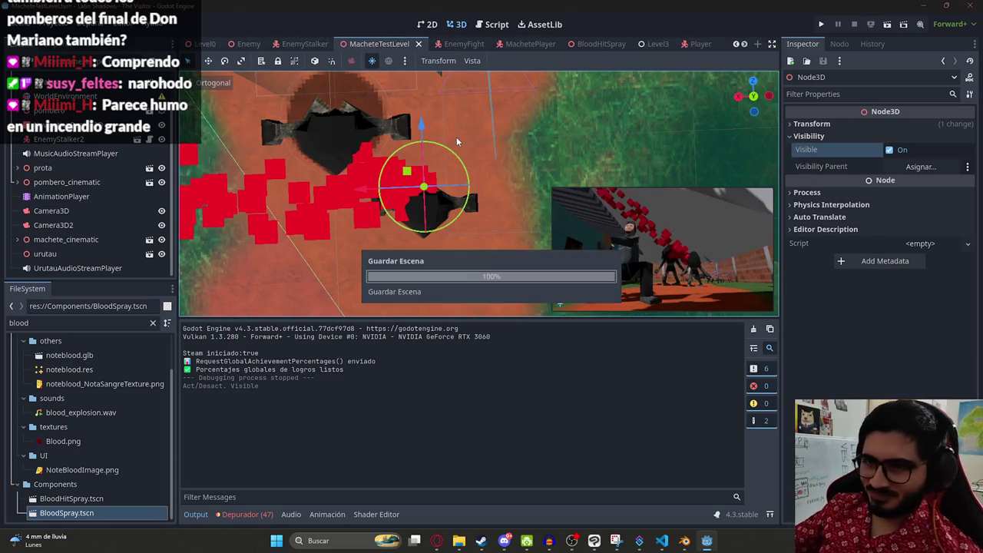
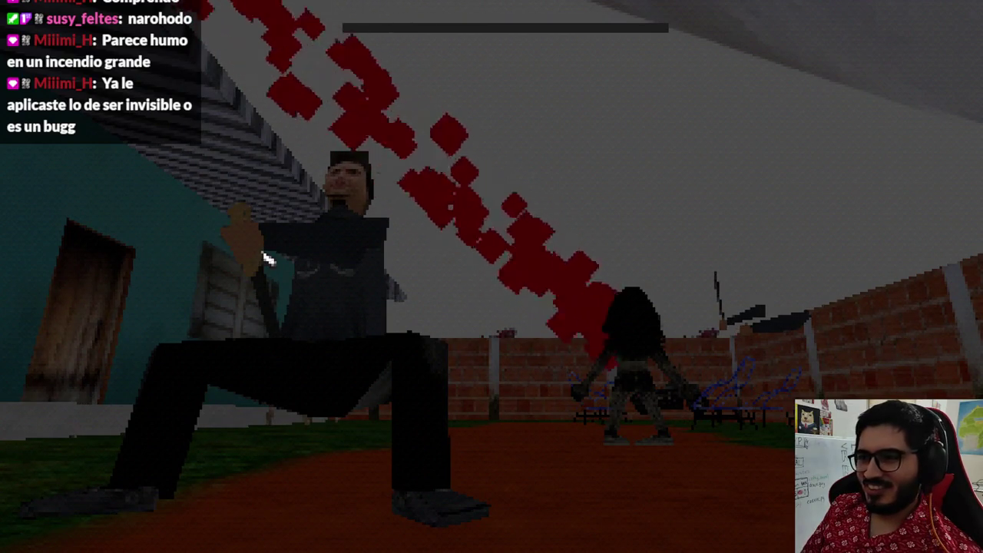
Step: Stop the game, set the scene1 cinematic length to 20 seconds, and scrub its opening
{"action": "key", "text": "Escape"}
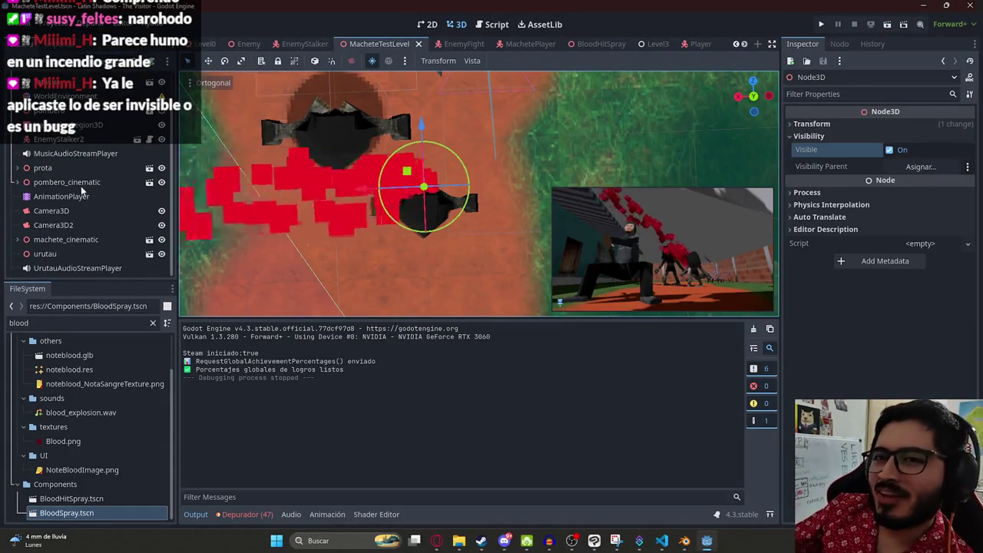
{"action": "left_click", "coordinate": [76, 183]}
{"action": "left_click", "coordinate": [68, 197]}
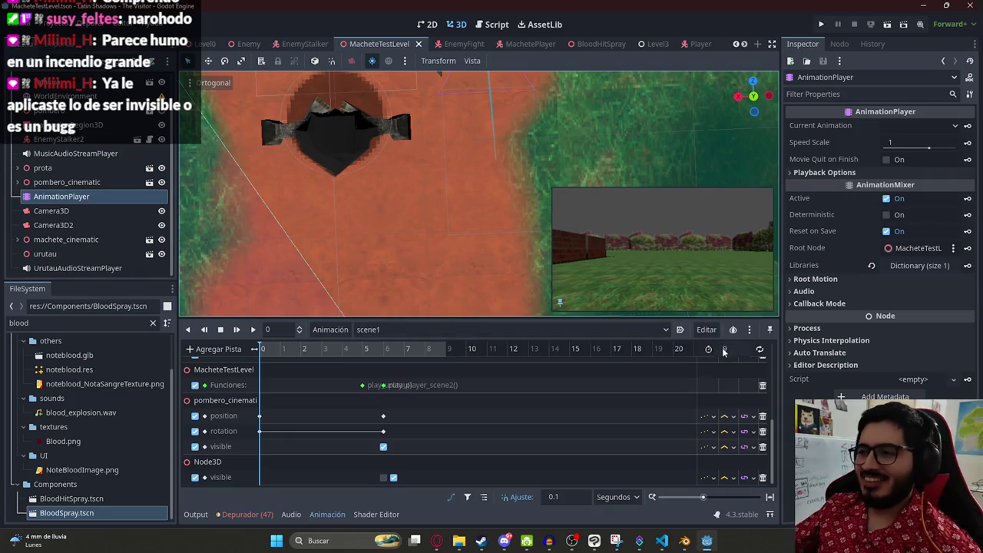
{"action": "type", "text": "20"}
{"action": "key", "text": "Return"}
{"action": "scroll", "coordinate": [293, 369], "scroll_direction": "up", "scroll_amount": 5}
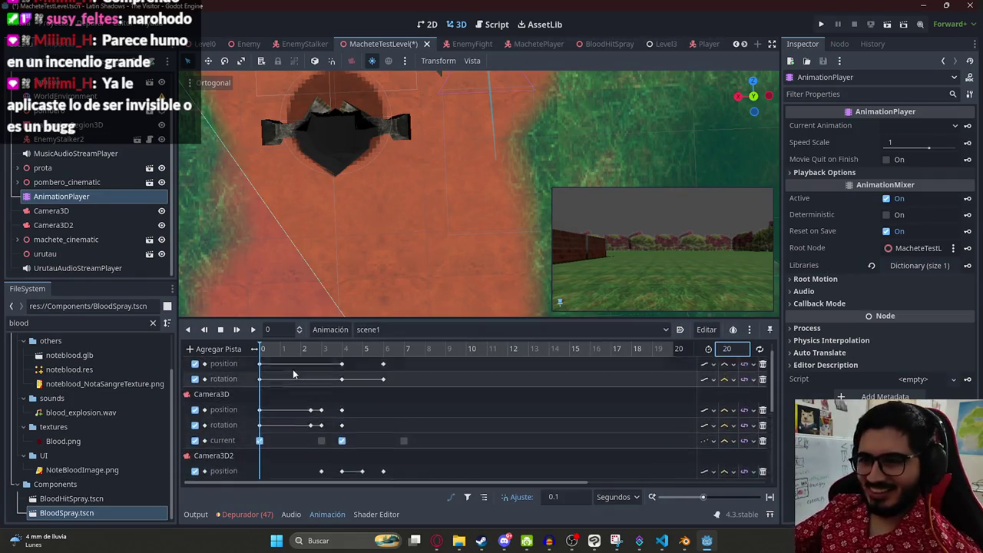
{"action": "mouse_move", "coordinate": [261, 350]}
{"action": "left_mouse_down"}
{"action": "mouse_move", "coordinate": [399, 354]}
{"action": "mouse_move", "coordinate": [327, 361]}
{"action": "mouse_move", "coordinate": [338, 361]}
{"action": "left_mouse_up"}
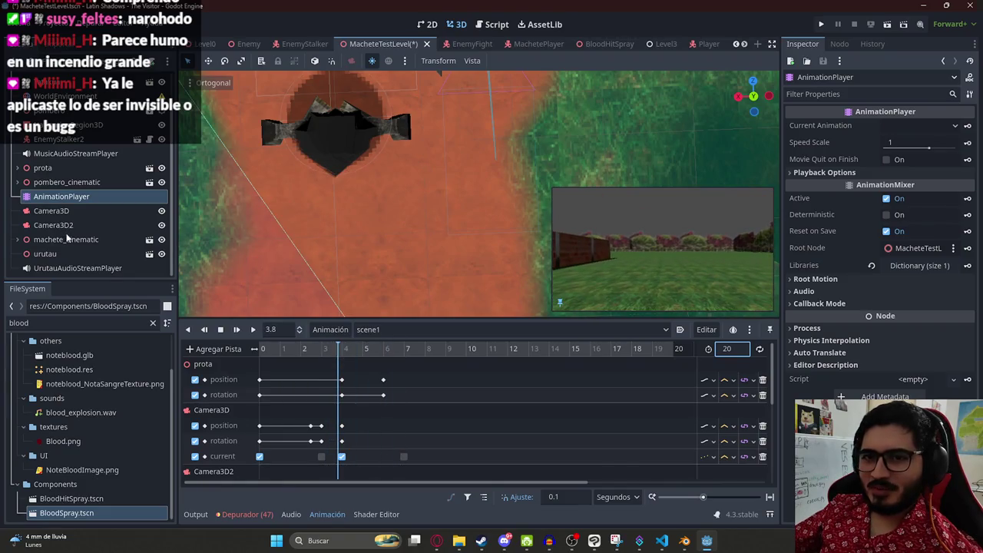
Step: Switch machete_cinematic's animation player to machete_final_fight_pose1 and save the level
{"action": "left_click", "coordinate": [66, 239]}
{"action": "left_click", "coordinate": [17, 238]}
{"action": "left_click", "coordinate": [61, 268]}
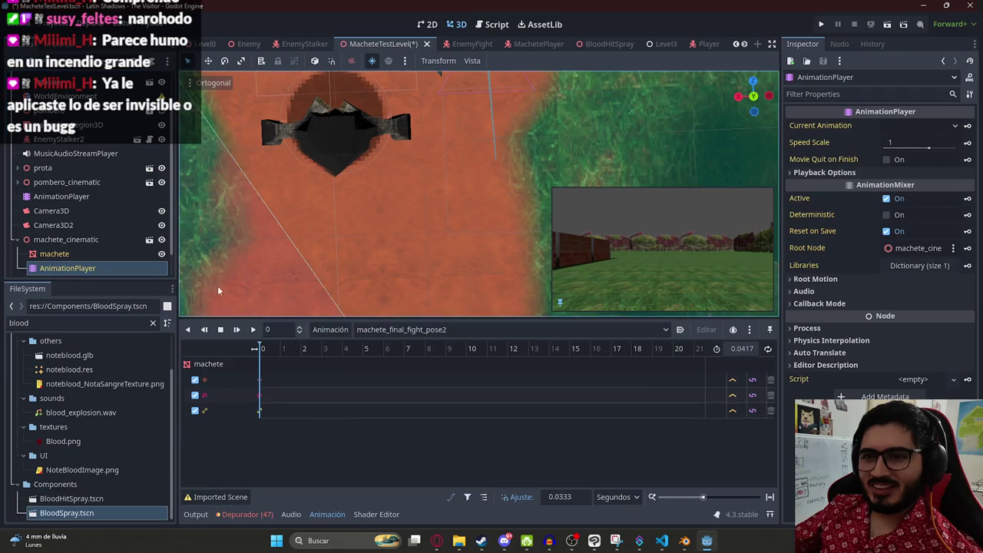
{"action": "left_click", "coordinate": [376, 331]}
{"action": "left_click", "coordinate": [392, 347]}
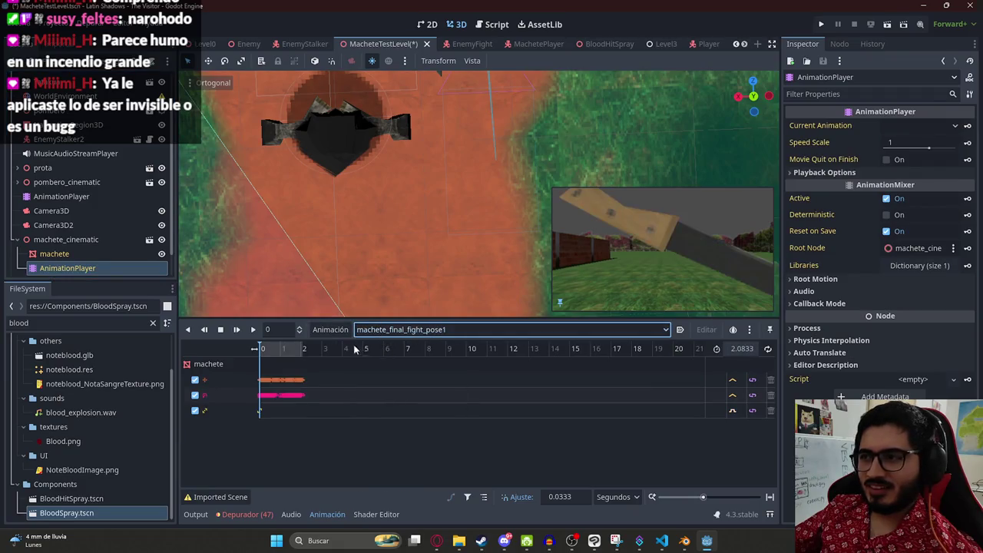
{"action": "key", "text": "ctrl+s"}
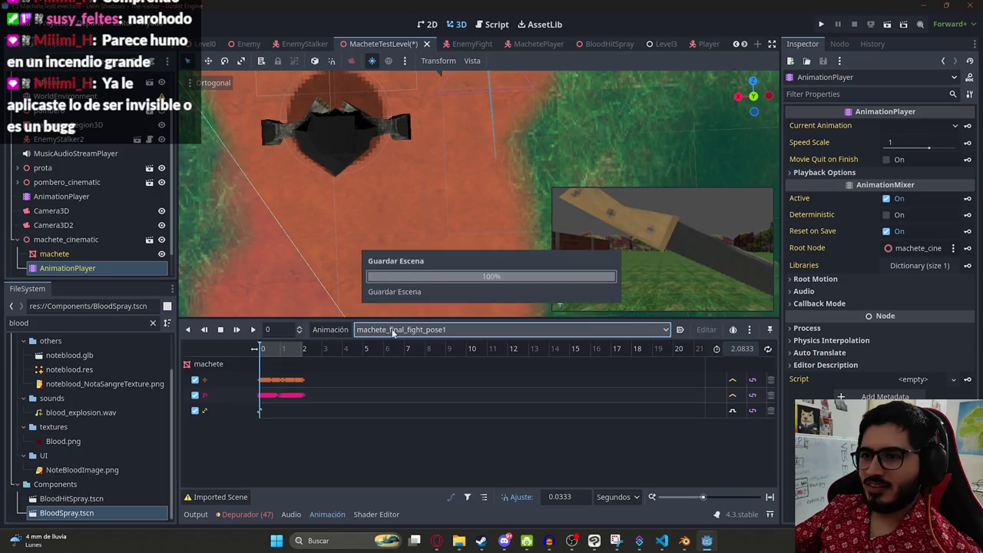
{"action": "left_click", "coordinate": [17, 241]}
{"action": "left_click", "coordinate": [62, 196]}
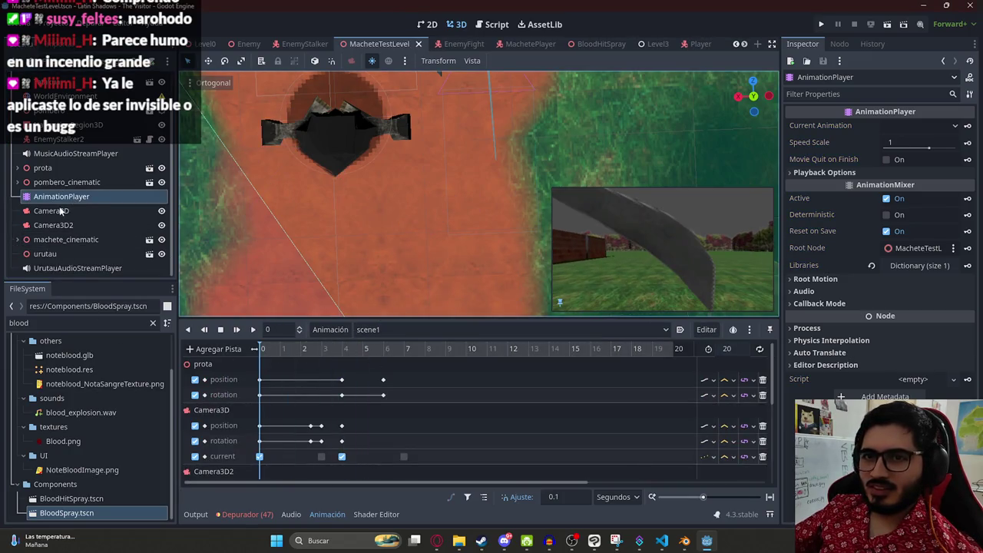
Step: Select Camera3D and scrub the scene1 playhead from the start to about 5 seconds
{"action": "left_click", "coordinate": [61, 211]}
{"action": "left_click_drag", "start_coordinate": [314, 354], "coordinate": [258, 350]}
{"action": "scroll", "coordinate": [297, 365], "scroll_direction": "down", "scroll_amount": 5}
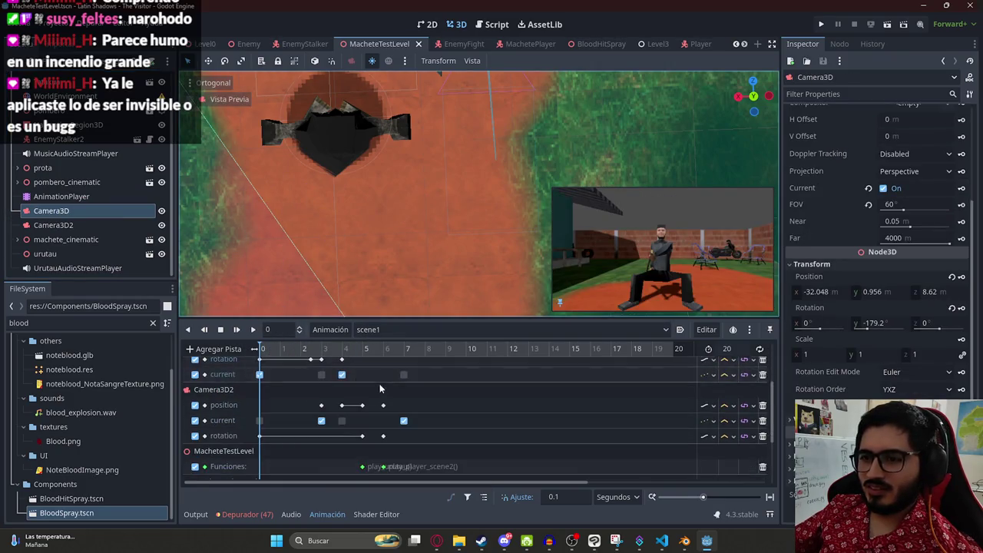
{"action": "left_click", "coordinate": [346, 352]}
{"action": "left_click_drag", "start_coordinate": [360, 361], "coordinate": [367, 360]}
{"action": "scroll", "coordinate": [485, 455], "scroll_direction": "down", "scroll_amount": 4}
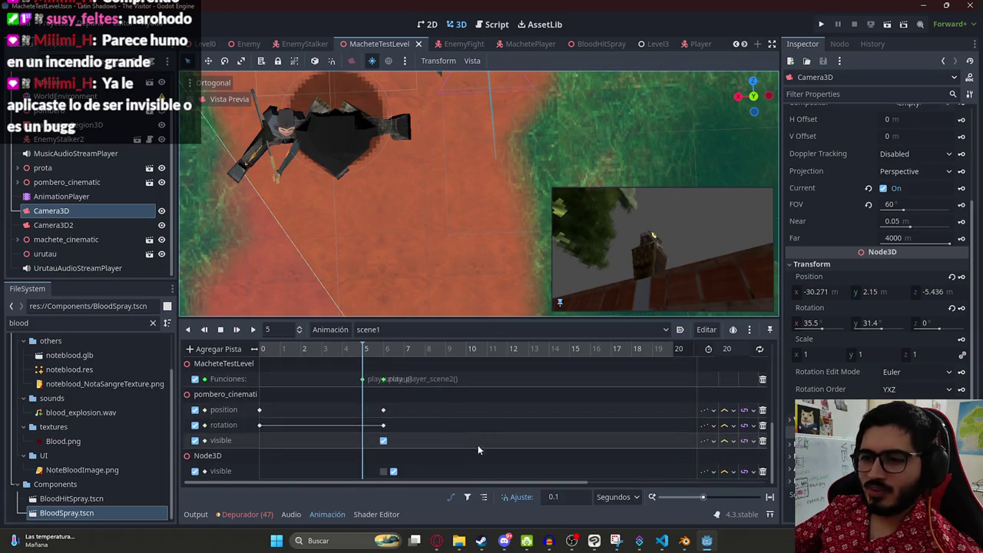
Step: Select the keyframes around 6 seconds, including Camera3D2's current key and the prota position keys
{"action": "left_click_drag", "start_coordinate": [501, 474], "coordinate": [366, 388]}
{"action": "scroll", "coordinate": [399, 427], "scroll_direction": "up", "scroll_amount": 3}
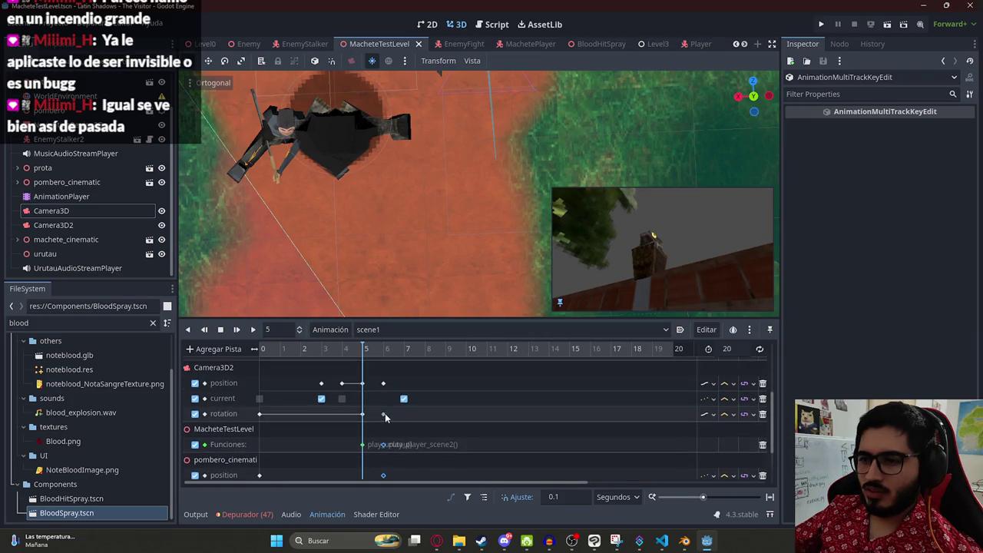
{"action": "left_click", "coordinate": [397, 398]}
{"action": "scroll", "coordinate": [396, 401], "scroll_direction": "up", "scroll_amount": 2}
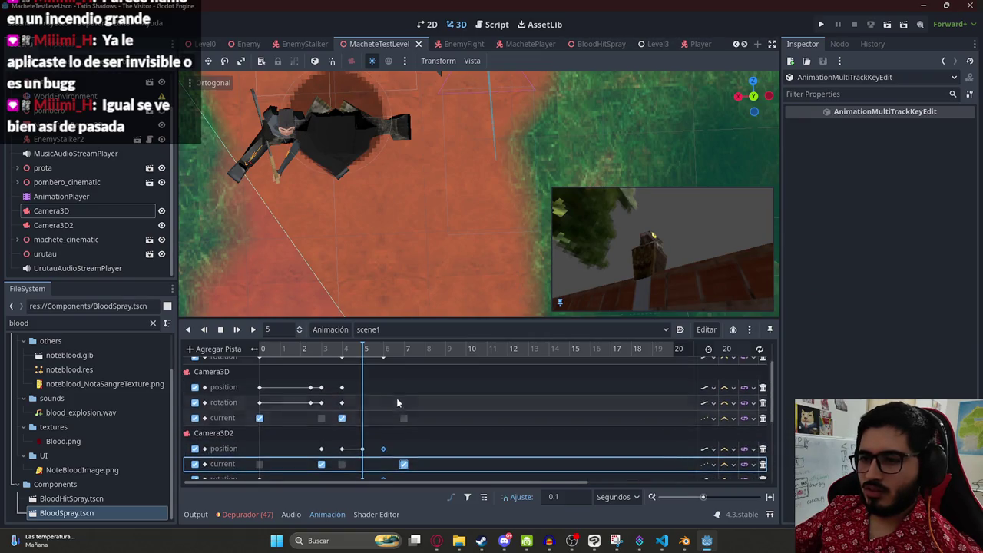
{"action": "scroll", "coordinate": [396, 400], "scroll_direction": "up", "scroll_amount": 2}
{"action": "left_click", "coordinate": [384, 381]}
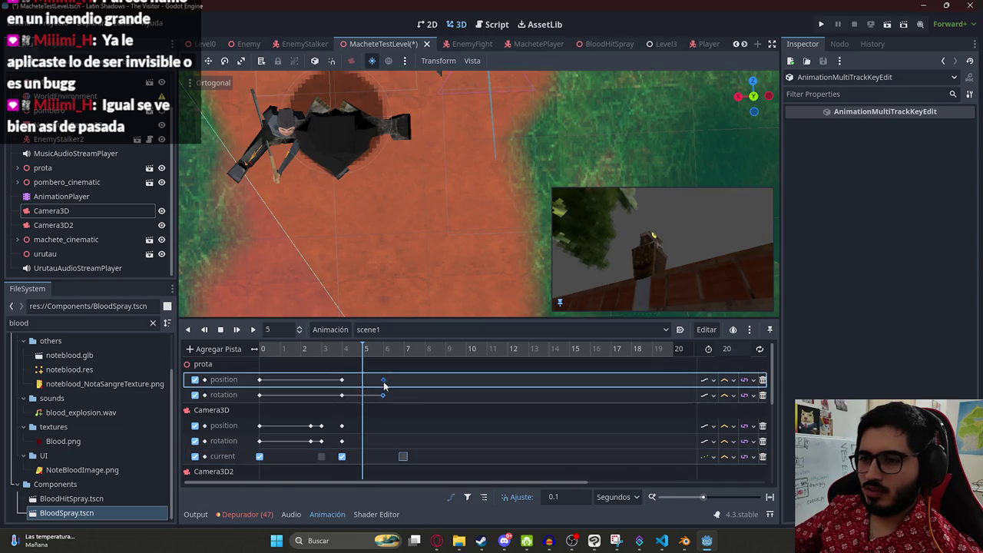
{"action": "scroll", "coordinate": [400, 403], "scroll_direction": "up", "scroll_amount": 3}
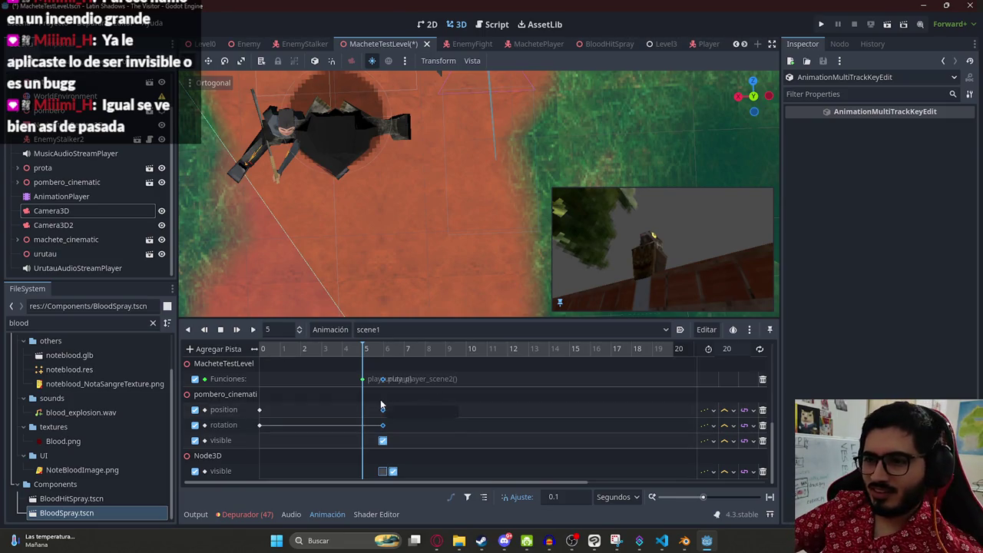
{"action": "mouse_move", "coordinate": [386, 413]}
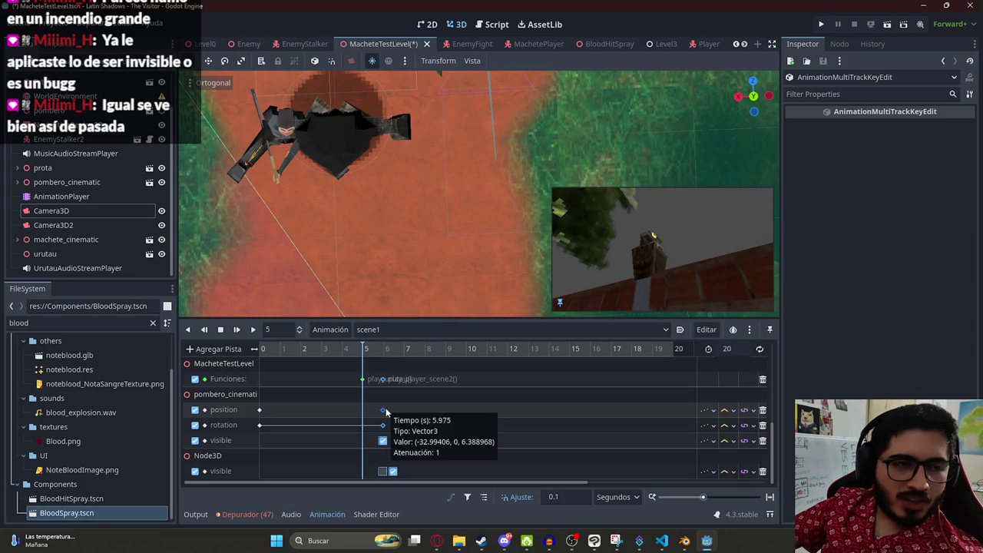
{"action": "scroll", "coordinate": [569, 430], "scroll_direction": "down", "scroll_amount": 5}
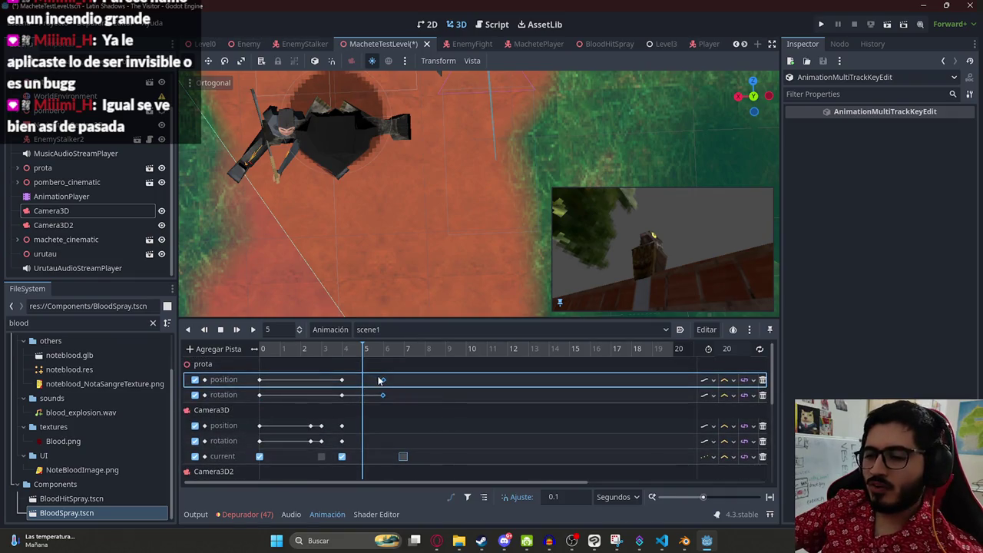
Step: Bring the playhead to about 8.1 seconds and save the level scene
{"action": "left_click", "coordinate": [428, 357]}
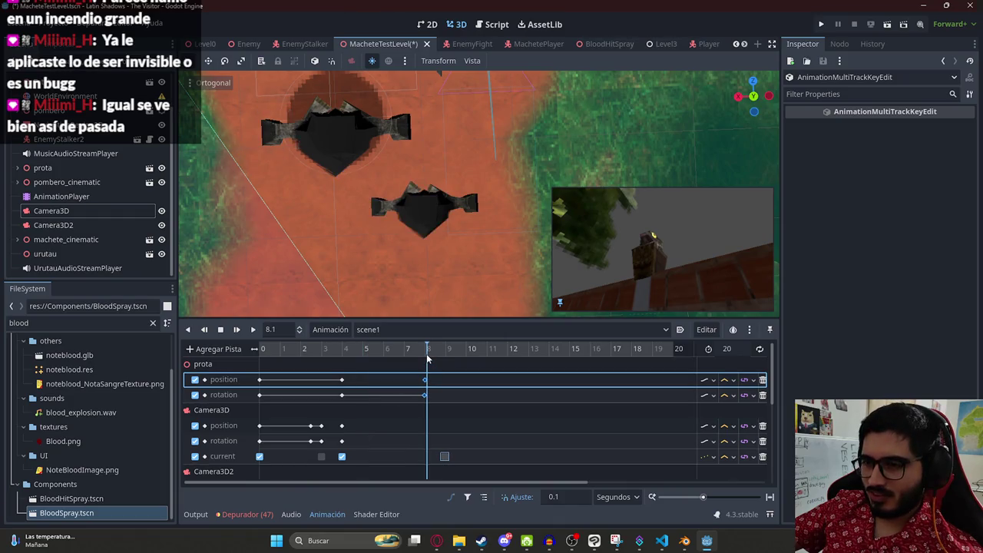
{"action": "scroll", "coordinate": [428, 387], "scroll_direction": "up", "scroll_amount": 5}
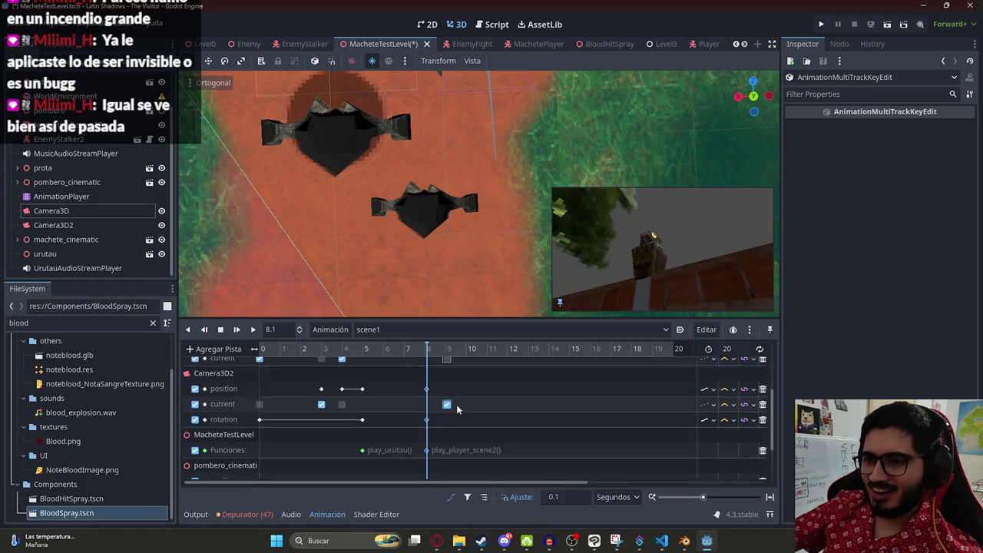
{"action": "key", "text": "ctrl+s"}
{"action": "right_click", "coordinate": [379, 54]}
{"action": "left_click", "coordinate": [418, 128]}
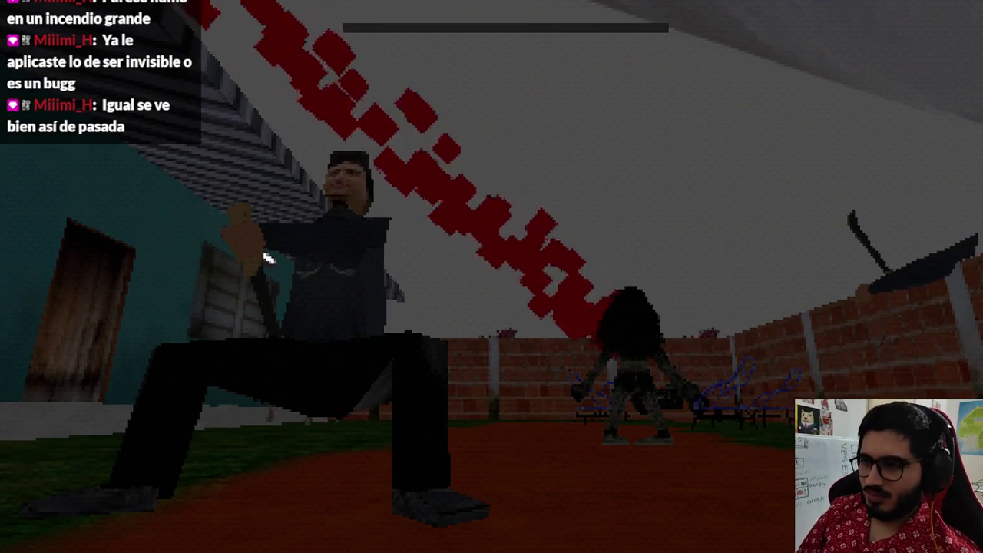
Step: Stop the test run mid-cutscene with F8 and reopen the scene1 cinematic timeline
{"action": "key", "text": "F8"}
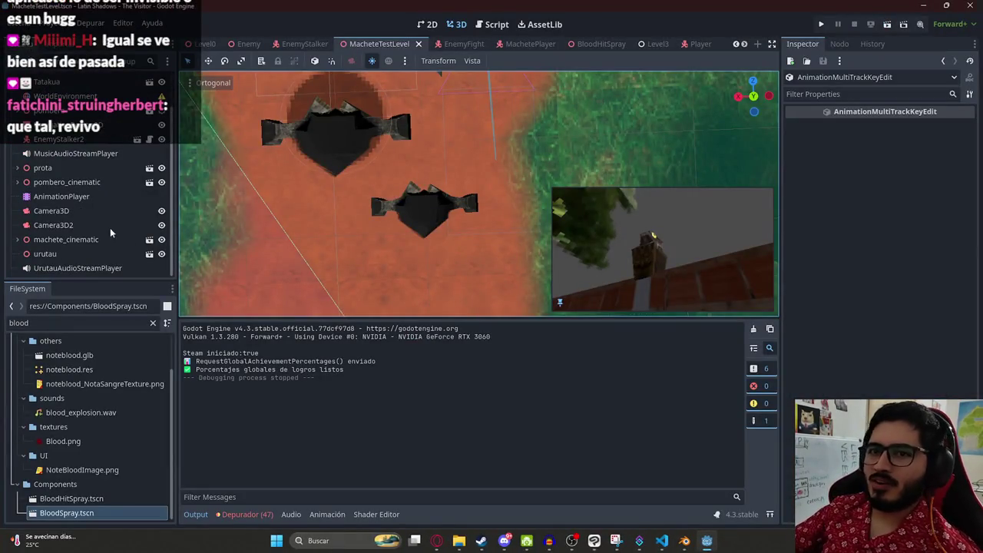
{"action": "left_click", "coordinate": [76, 199]}
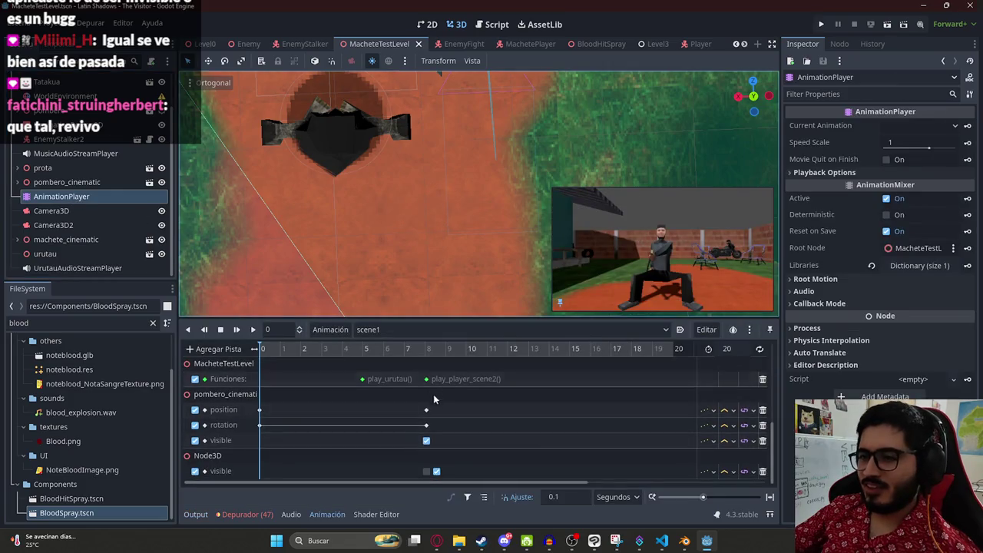
Step: Box-select the 8-second keys across tracks and move the prota keys later to 10 seconds
{"action": "mouse_move", "coordinate": [412, 363]}
{"action": "left_mouse_down"}
{"action": "mouse_move", "coordinate": [478, 483]}
{"action": "mouse_move", "coordinate": [430, 418]}
{"action": "mouse_move", "coordinate": [469, 453]}
{"action": "left_mouse_up"}
{"action": "scroll", "coordinate": [454, 425], "scroll_direction": "down", "scroll_amount": 5}
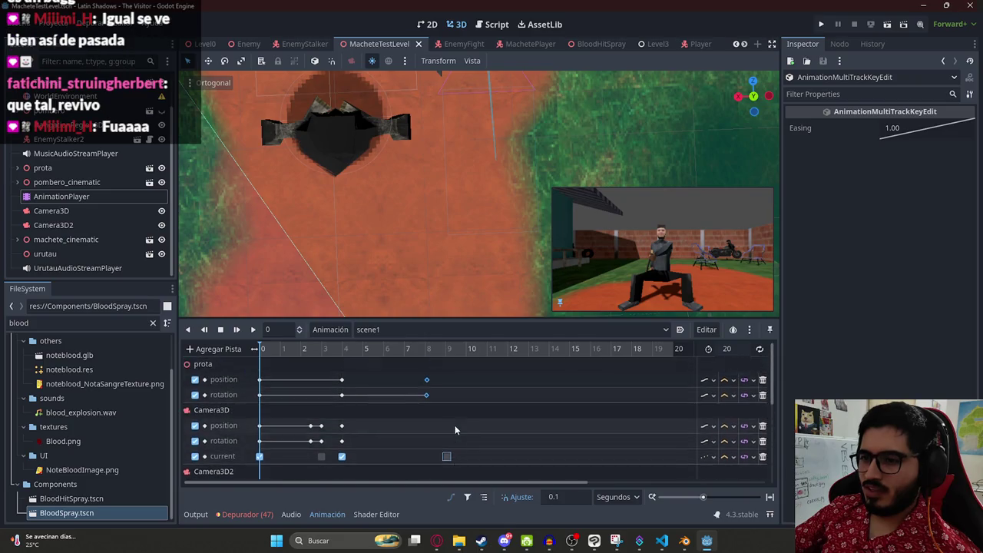
{"action": "mouse_move", "coordinate": [416, 367]}
{"action": "left_mouse_down"}
{"action": "mouse_move", "coordinate": [491, 478]}
{"action": "mouse_move", "coordinate": [461, 369]}
{"action": "mouse_move", "coordinate": [444, 411]}
{"action": "left_mouse_up"}
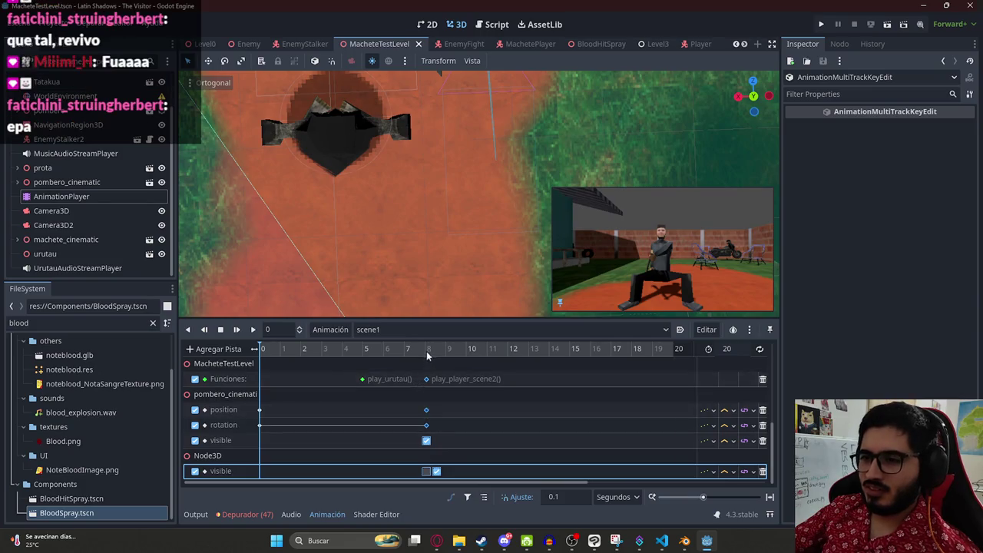
{"action": "left_click", "coordinate": [450, 353]}
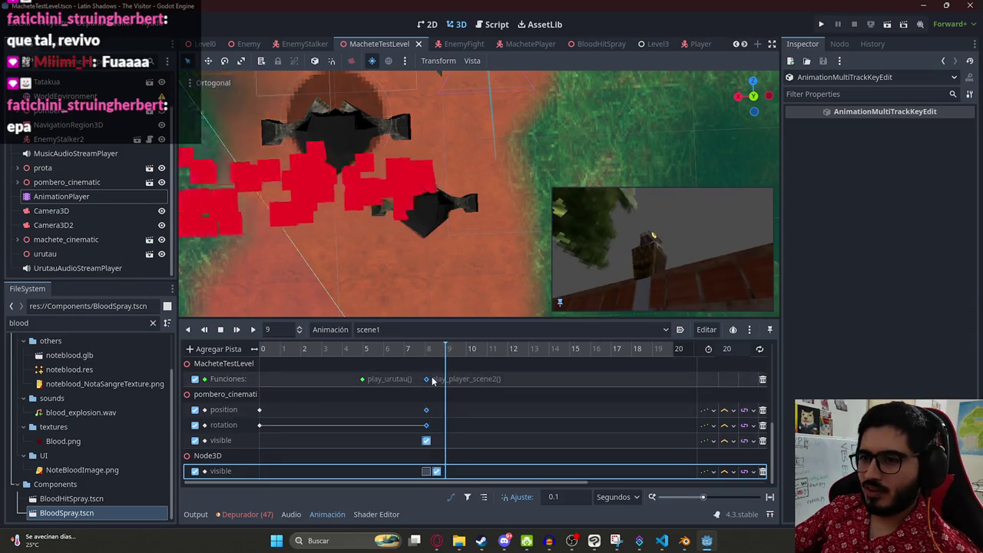
{"action": "left_click", "coordinate": [460, 358]}
{"action": "left_click", "coordinate": [465, 353]}
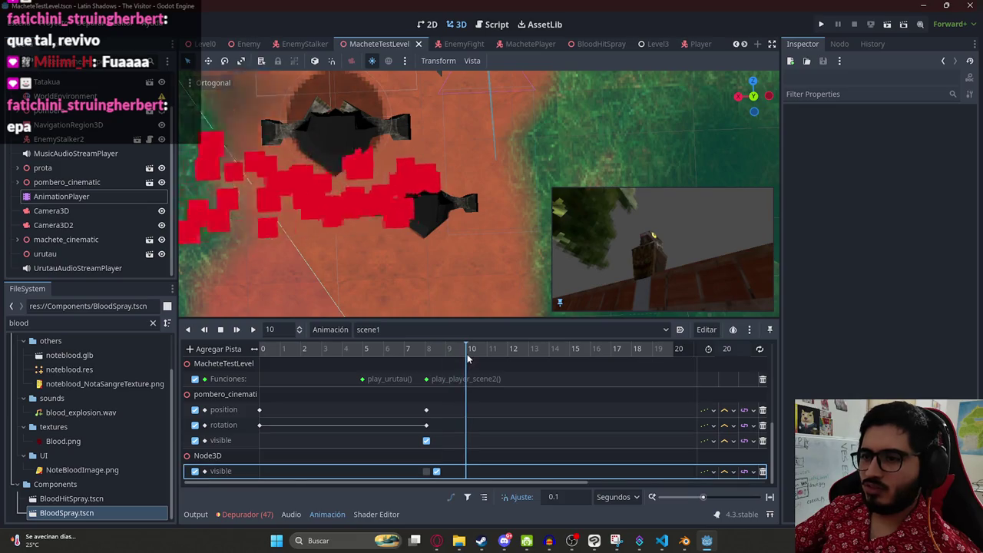
{"action": "mouse_move", "coordinate": [481, 474]}
{"action": "left_mouse_down"}
{"action": "mouse_move", "coordinate": [415, 399]}
{"action": "mouse_move", "coordinate": [418, 369]}
{"action": "left_mouse_up"}
{"action": "scroll", "coordinate": [430, 391], "scroll_direction": "up", "scroll_amount": 5}
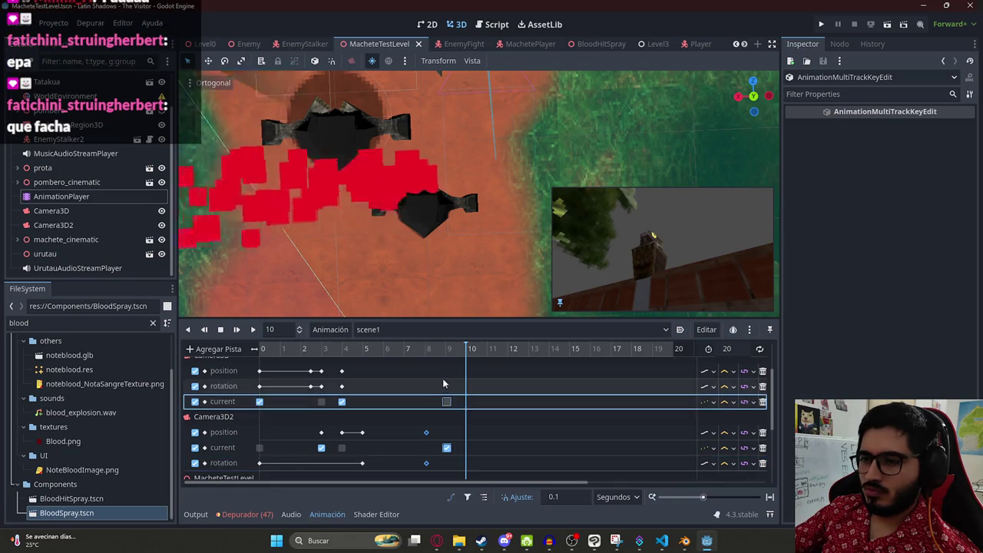
{"action": "scroll", "coordinate": [445, 399], "scroll_direction": "up", "scroll_amount": 3}
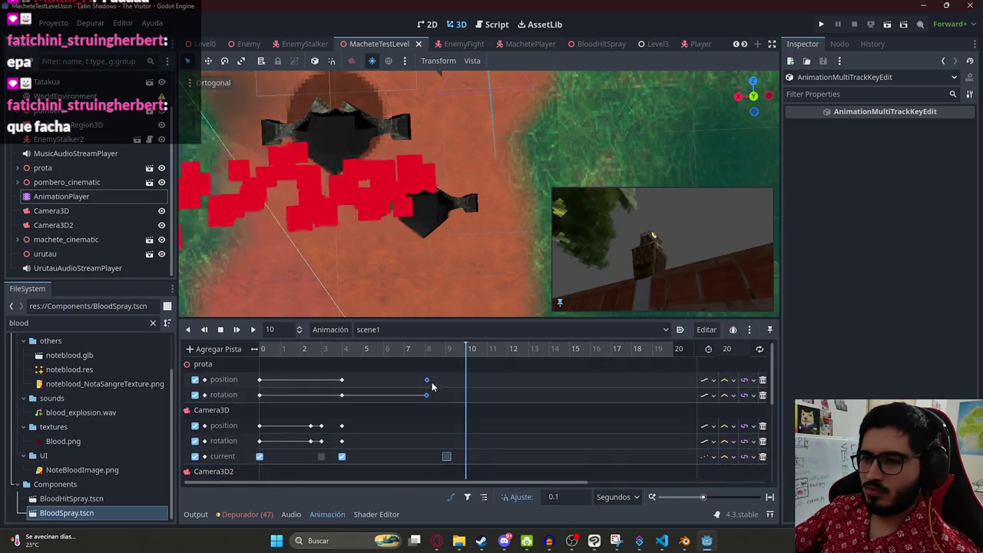
{"action": "left_click_drag", "start_coordinate": [466, 383], "coordinate": [468, 383]}
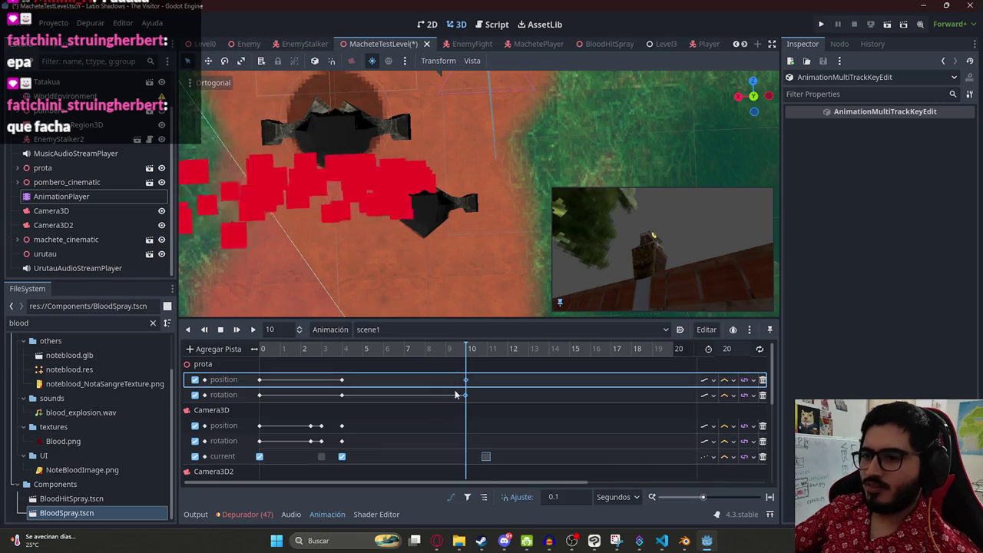
{"action": "scroll", "coordinate": [536, 409], "scroll_direction": "down", "scroll_amount": 5}
Step: Check the play_player_scene2 function key's timing and preview the blood spray at 10.9 seconds
{"action": "left_click", "coordinate": [536, 409]}
{"action": "scroll", "coordinate": [542, 395], "scroll_direction": "up", "scroll_amount": 1}
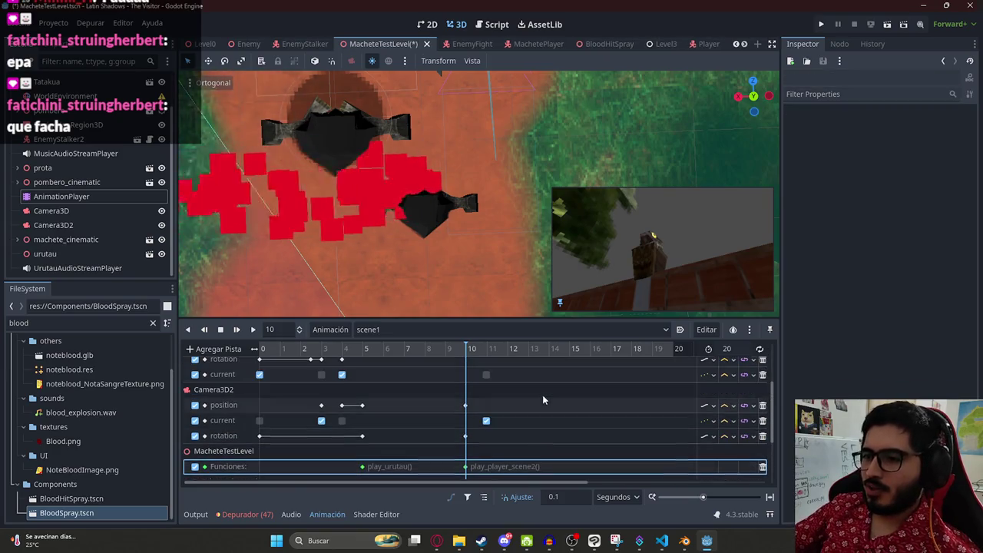
{"action": "scroll", "coordinate": [514, 387], "scroll_direction": "up", "scroll_amount": 2}
{"action": "left_click", "coordinate": [485, 349]}
{"action": "scroll", "coordinate": [518, 409], "scroll_direction": "up", "scroll_amount": 3}
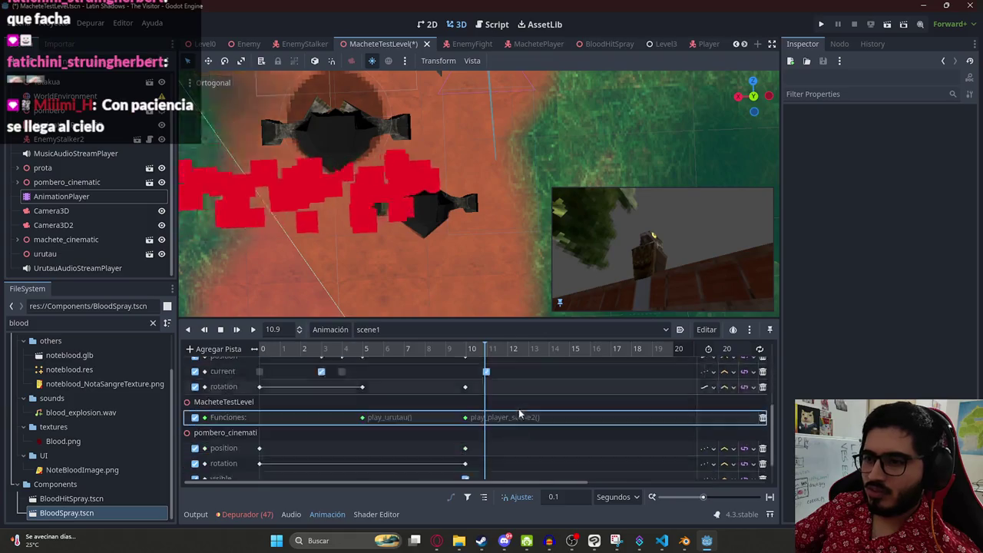
{"action": "scroll", "coordinate": [514, 414], "scroll_direction": "down", "scroll_amount": 3}
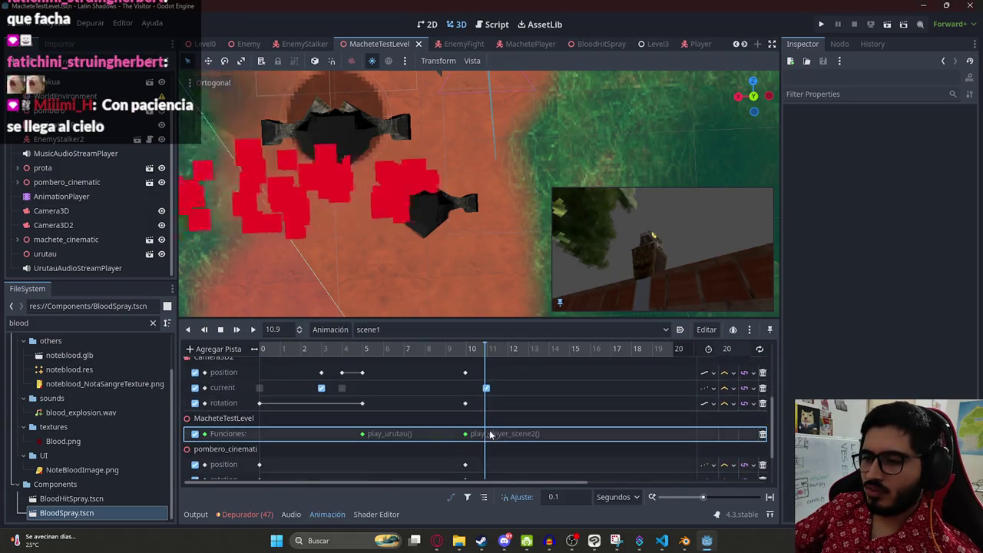
{"action": "left_click", "coordinate": [464, 433]}
{"action": "left_click", "coordinate": [449, 349]}
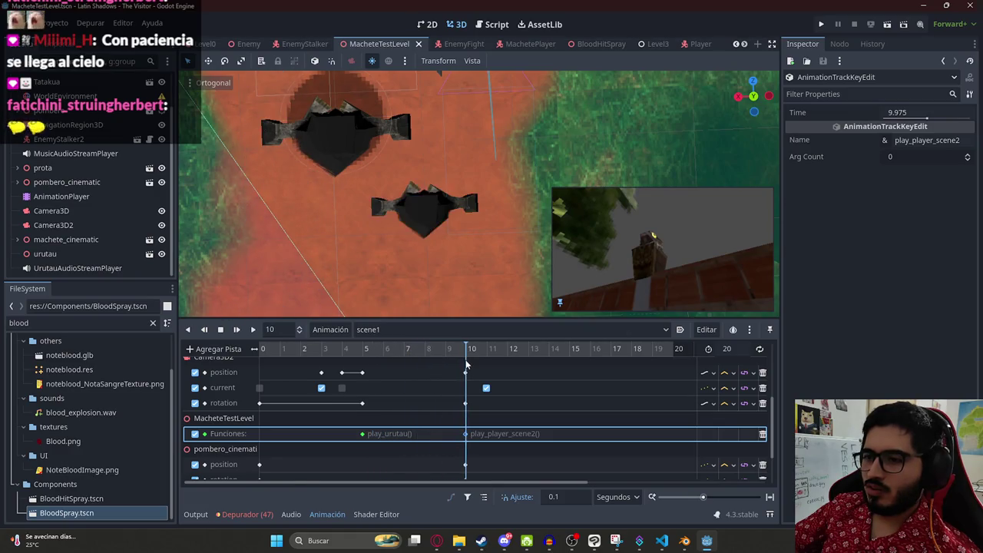
{"action": "left_click", "coordinate": [485, 349]}
{"action": "scroll", "coordinate": [491, 398], "scroll_direction": "up", "scroll_amount": 3}
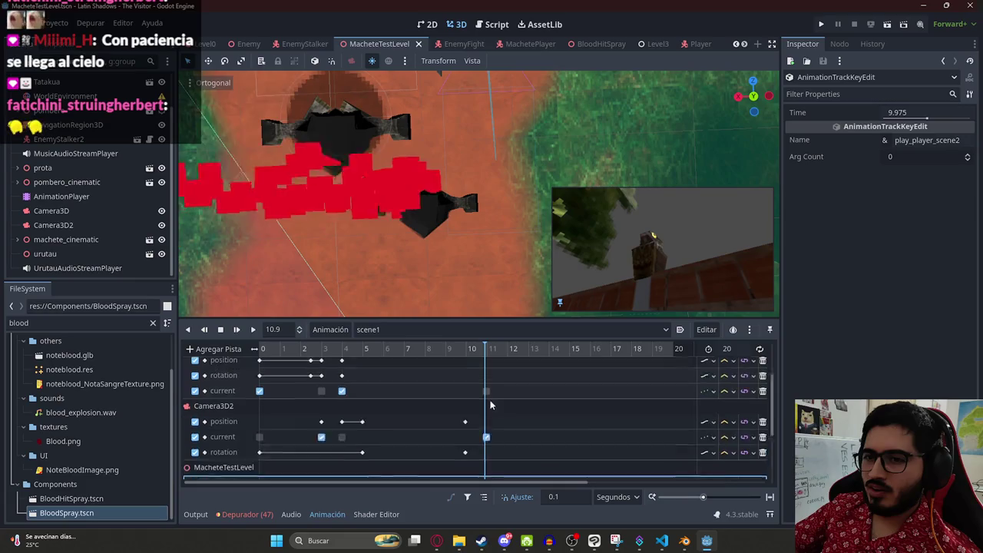
{"action": "scroll", "coordinate": [491, 399], "scroll_direction": "down", "scroll_amount": 5}
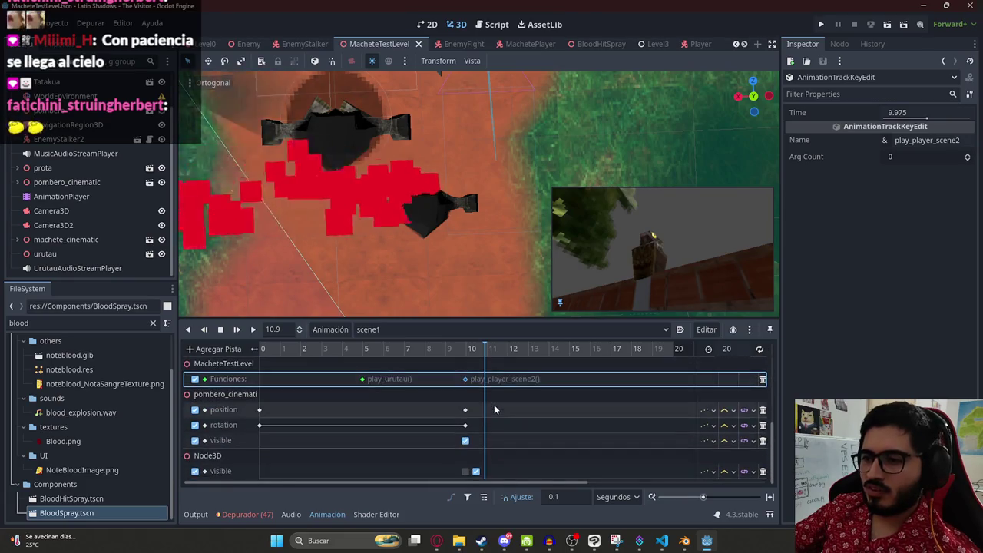
Step: Place the Node3D visibility key at 12 seconds, replay the blood moment, and save
{"action": "left_click_drag", "start_coordinate": [476, 470], "coordinate": [509, 471]}
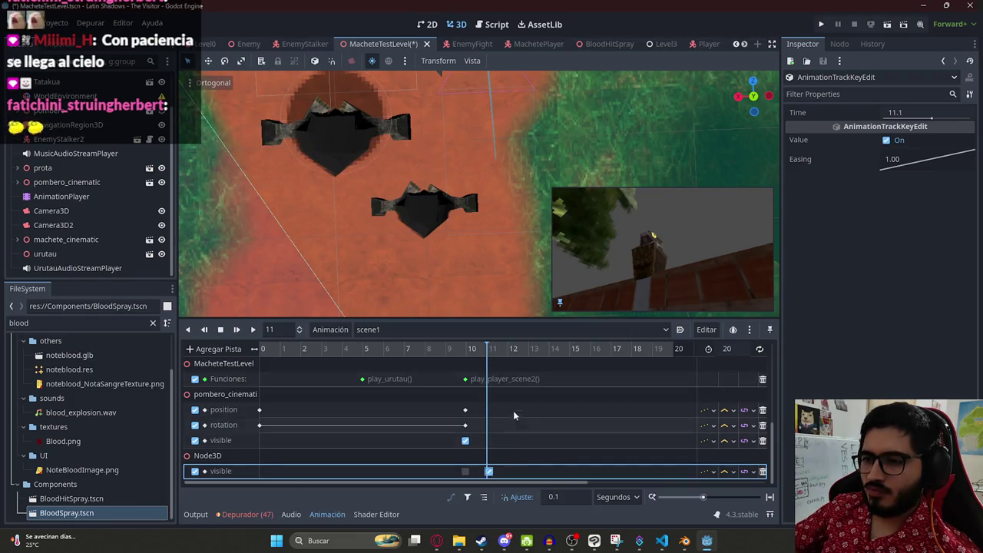
{"action": "left_click", "coordinate": [507, 419]}
{"action": "left_click", "coordinate": [489, 471]}
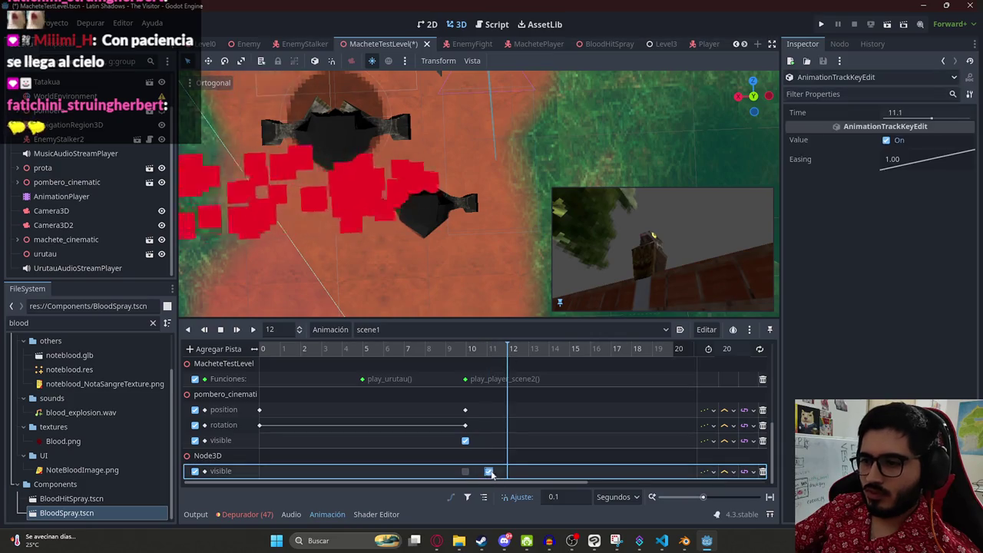
{"action": "left_click_drag", "start_coordinate": [508, 472], "coordinate": [507, 471]}
{"action": "left_click", "coordinate": [463, 349]}
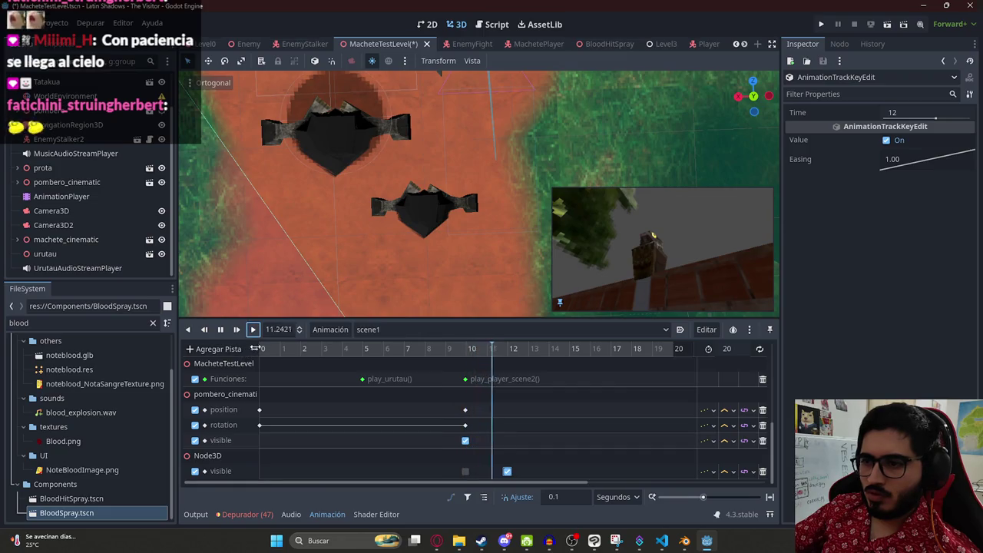
{"action": "key", "text": "ctrl+s"}
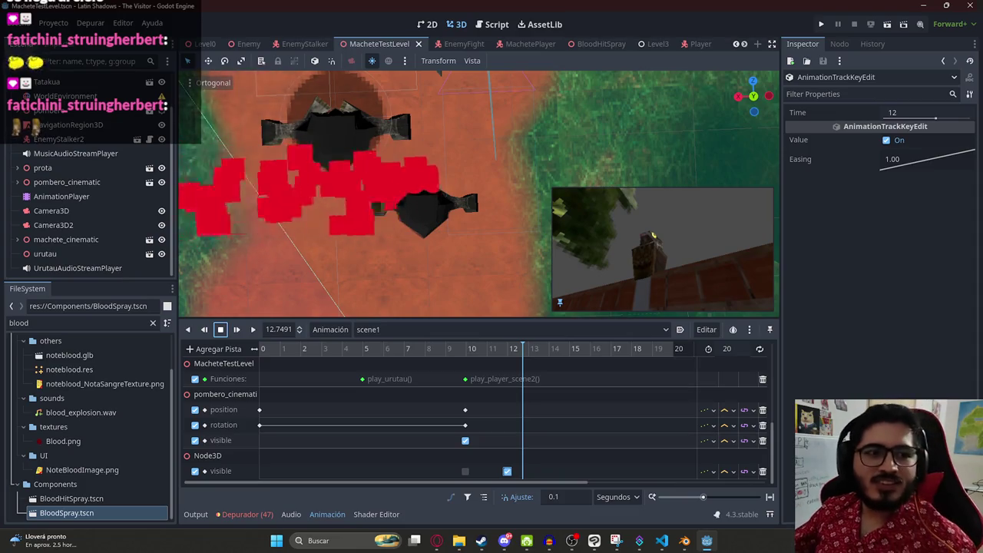
Step: Play the scene1 animation from about 13 seconds and scrub through to 20 seconds
{"action": "left_click", "coordinate": [531, 350]}
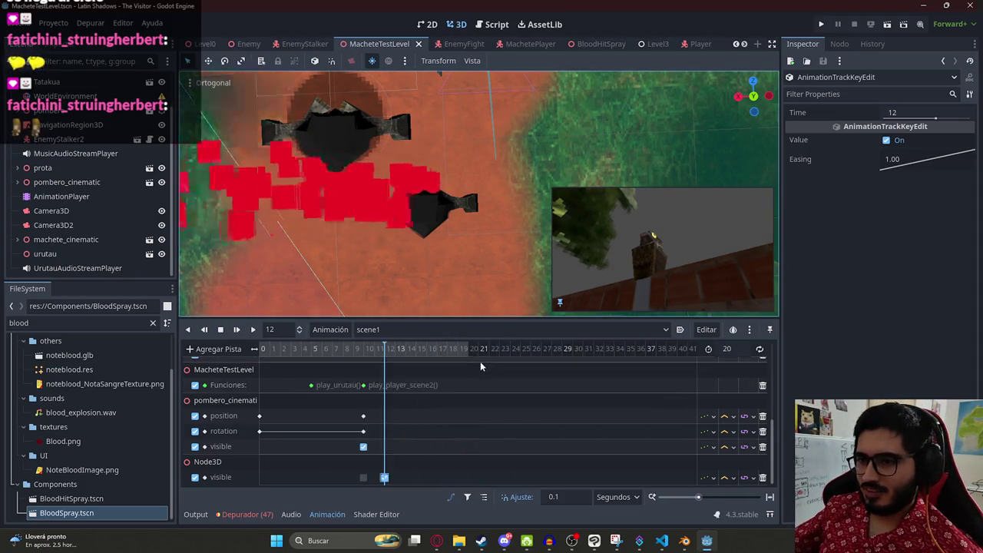
{"action": "scroll", "coordinate": [480, 361], "scroll_direction": "down", "scroll_amount": 5}
{"action": "mouse_move", "coordinate": [317, 350]}
{"action": "left_mouse_down"}
{"action": "mouse_move", "coordinate": [309, 350]}
{"action": "mouse_move", "coordinate": [357, 350]}
{"action": "mouse_move", "coordinate": [243, 352]}
{"action": "left_mouse_up"}
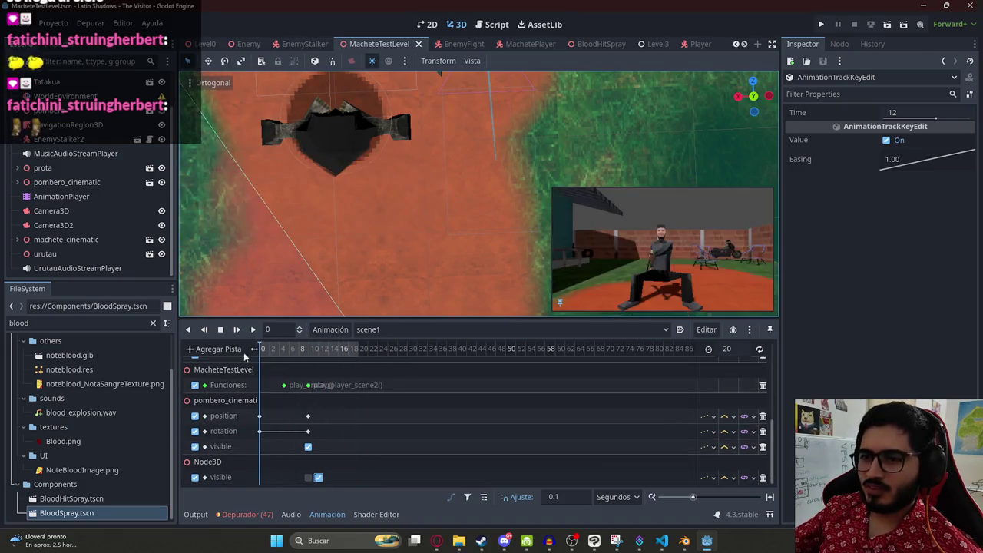
{"action": "scroll", "coordinate": [327, 370], "scroll_direction": "down", "scroll_amount": 3}
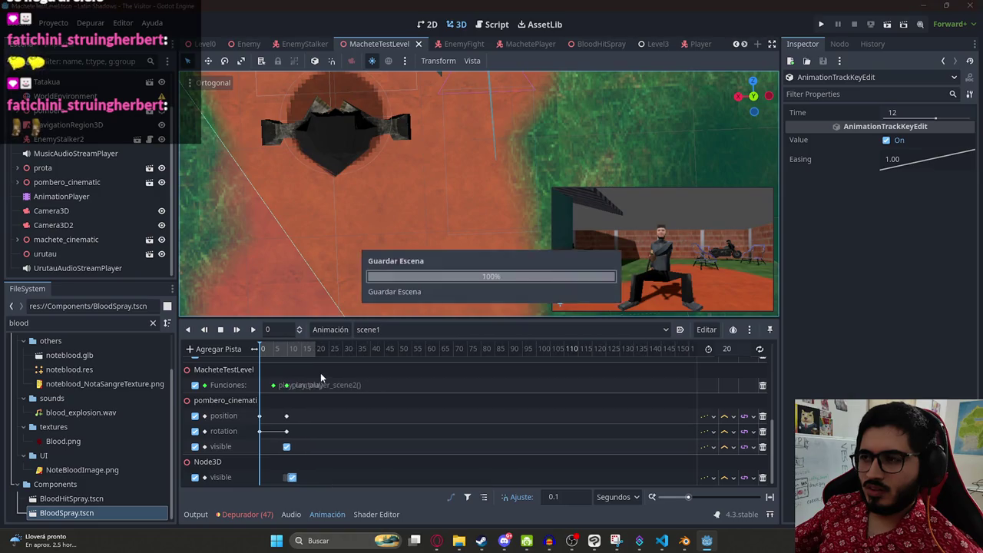
Step: Add a player.hide_bars() call to play_player_scene2 in the level script and save it
{"action": "left_click", "coordinate": [494, 25]}
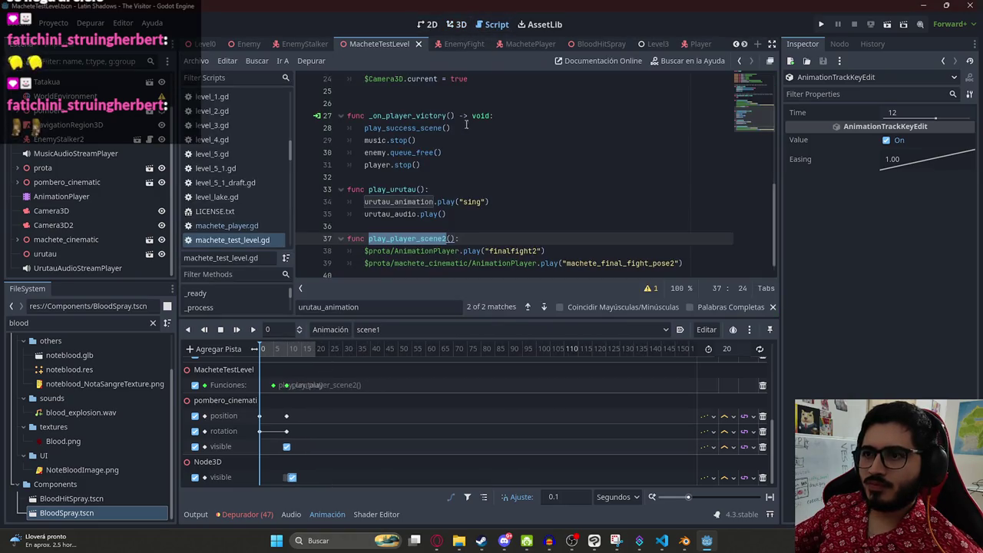
{"action": "left_click", "coordinate": [421, 140]}
{"action": "scroll", "coordinate": [430, 138], "scroll_direction": "down", "scroll_amount": 1}
{"action": "scroll", "coordinate": [157, 85], "scroll_direction": "up", "scroll_amount": 1}
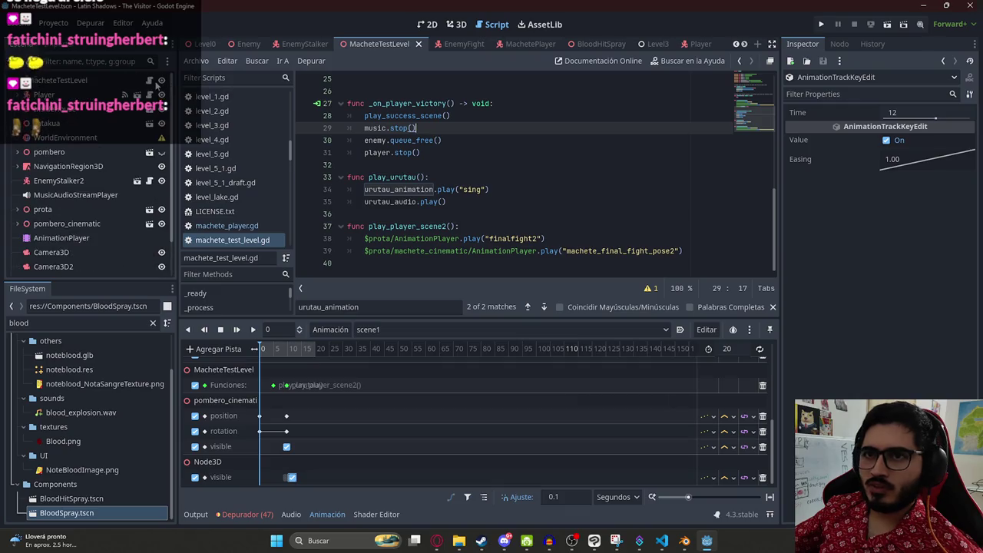
{"action": "left_click", "coordinate": [630, 204]}
{"action": "key", "text": "Down"}
{"action": "key", "text": "Down"}
{"action": "key", "text": "Down"}
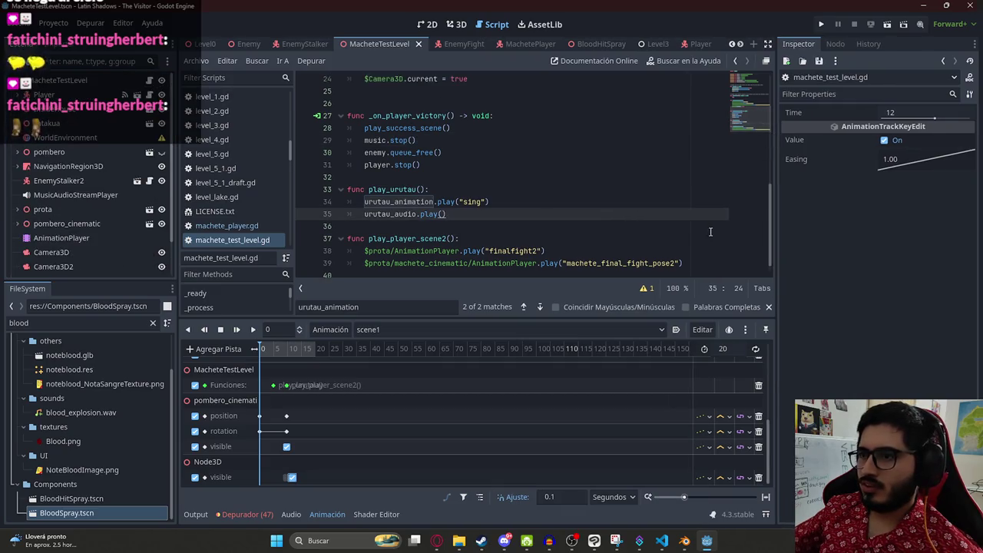
{"action": "key", "text": "End"}
{"action": "key", "text": "Return"}
{"action": "scroll", "coordinate": [568, 222], "scroll_direction": "up", "scroll_amount": 8}
{"action": "scroll", "coordinate": [538, 225], "scroll_direction": "down", "scroll_amount": 8}
{"action": "type", "text": "layer."}
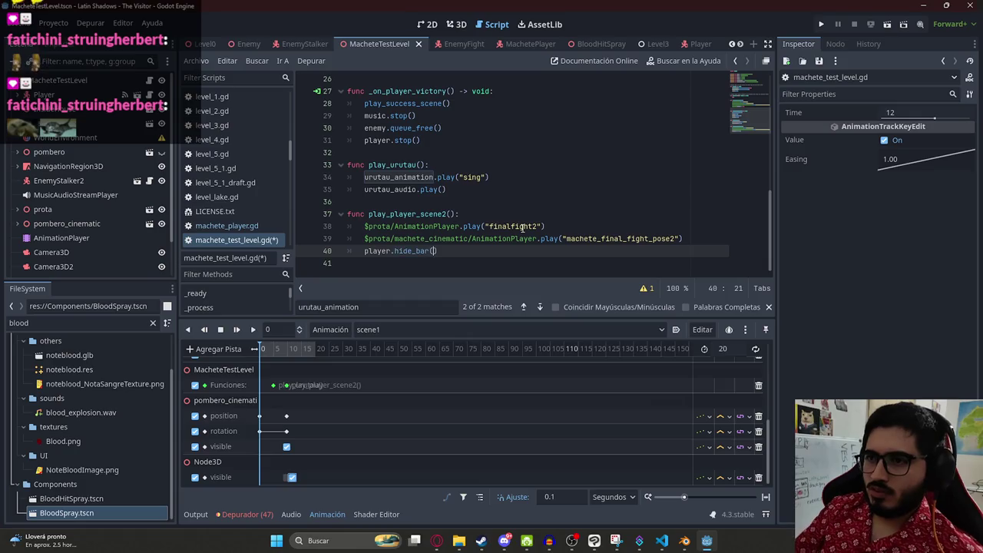
{"action": "type", "text": "s"}
{"action": "double_click", "coordinate": [412, 251]}
{"action": "key", "text": "ctrl+s"}
Step: Filter the project files for 'machet' and open the MachetePlayer scene
{"action": "left_click", "coordinate": [464, 44]}
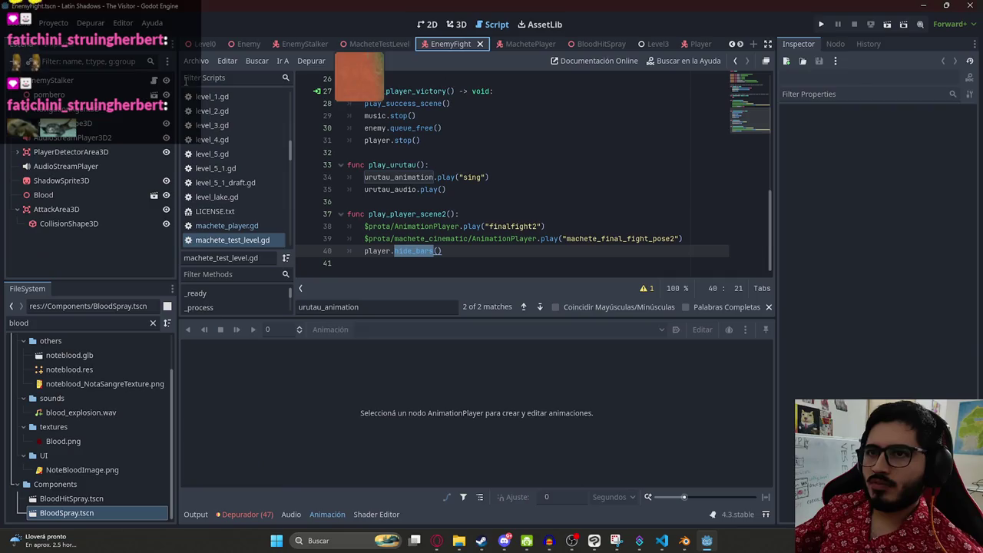
{"action": "left_click", "coordinate": [305, 44]}
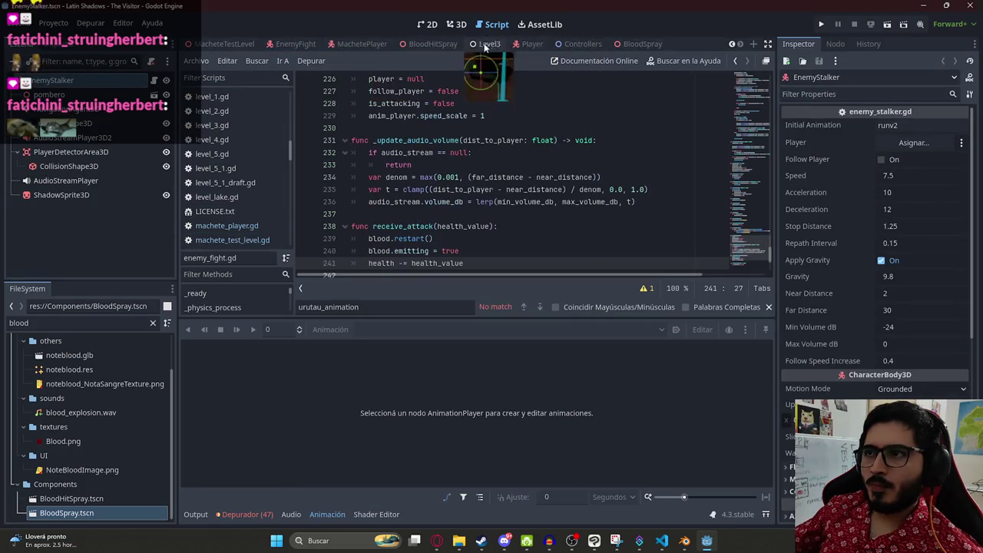
{"action": "scroll", "coordinate": [443, 44], "scroll_direction": "up", "scroll_amount": 2}
{"action": "left_click", "coordinate": [100, 322]}
{"action": "type", "text": "mache"}
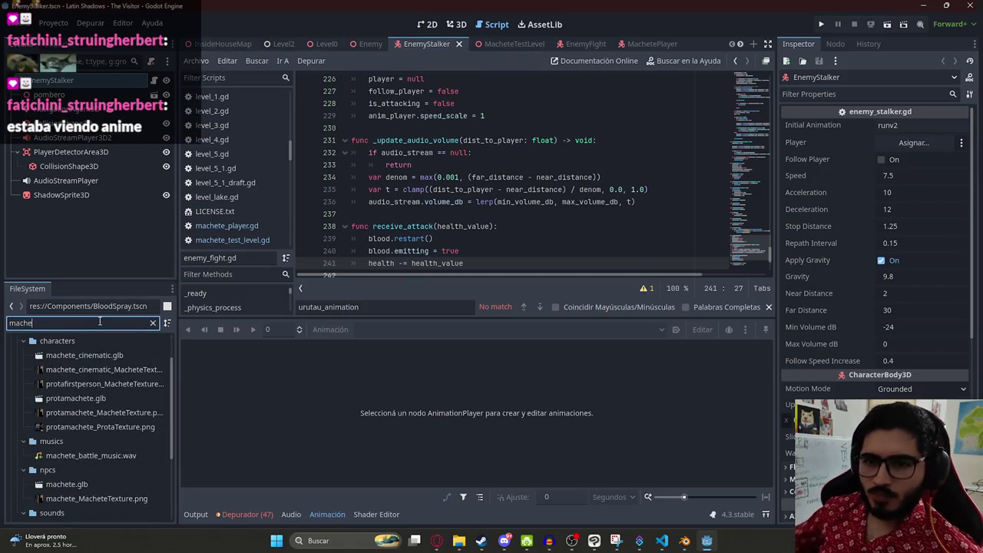
{"action": "type", "text": "t"}
{"action": "scroll", "coordinate": [108, 418], "scroll_direction": "down", "scroll_amount": 3}
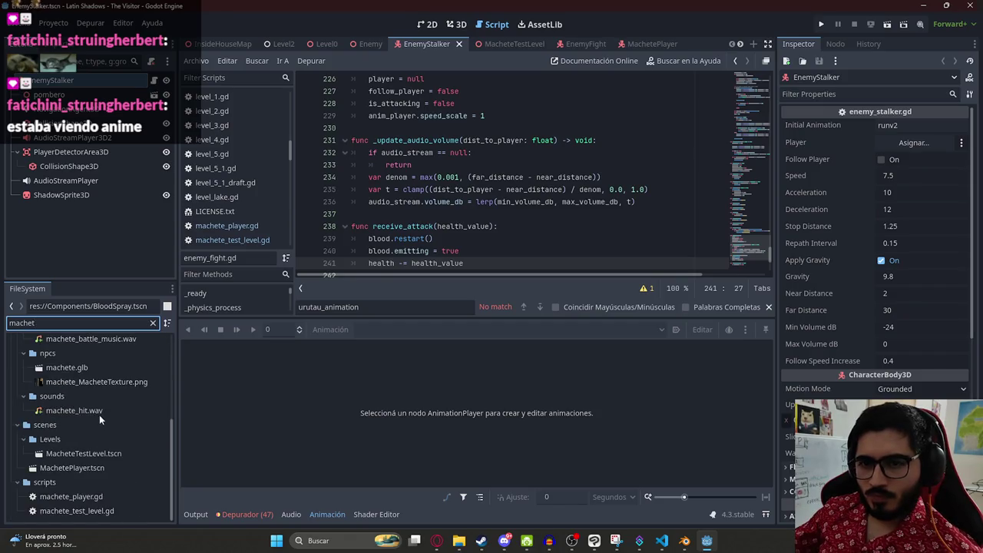
{"action": "double_click", "coordinate": [77, 467]}
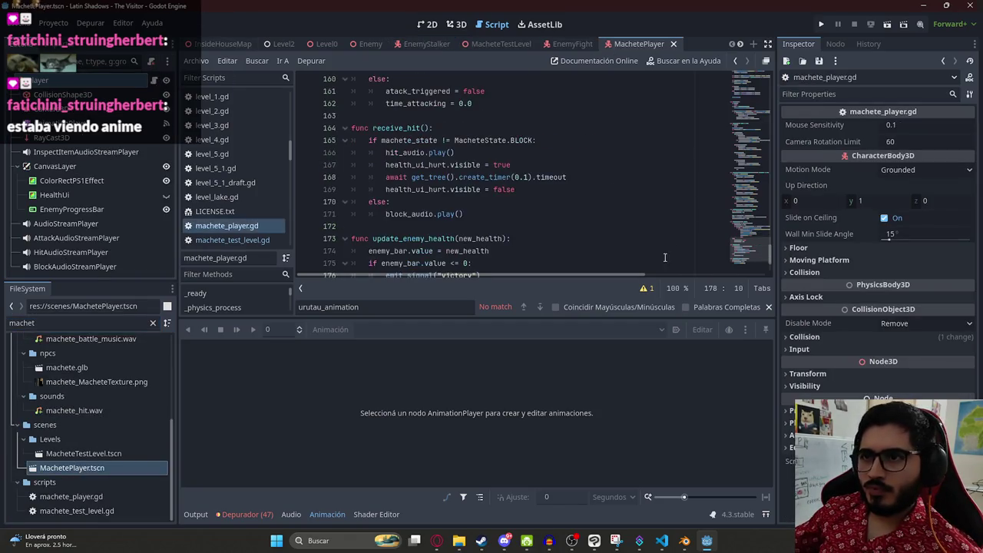
Step: Write func hide_bars() with enemy_bar.visible = false after the stop function in the player script
{"action": "scroll", "coordinate": [482, 255], "scroll_direction": "down", "scroll_amount": 2}
{"action": "left_click", "coordinate": [482, 254]}
{"action": "key", "text": "Return"}
{"action": "type", "text": "func hide_bars():"}
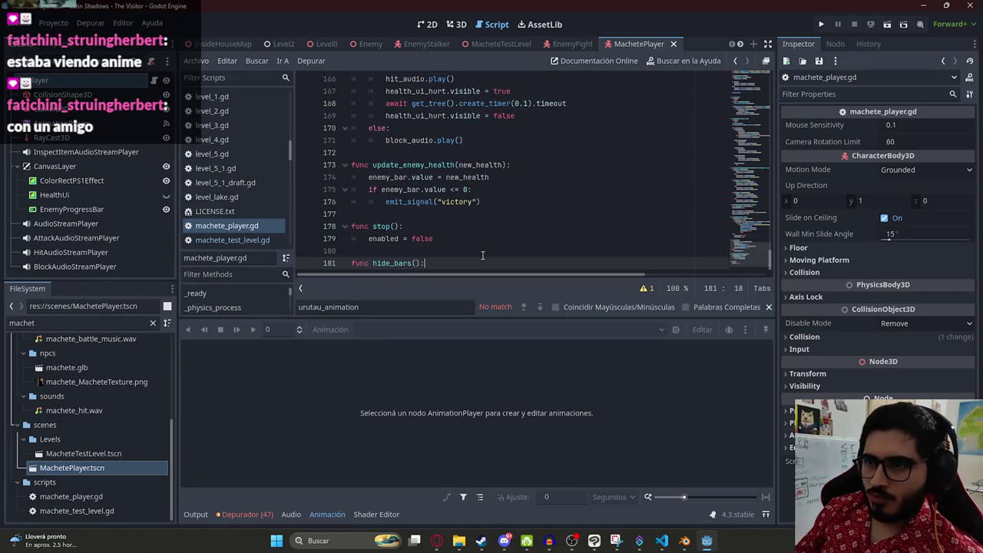
{"action": "key", "text": "Return"}
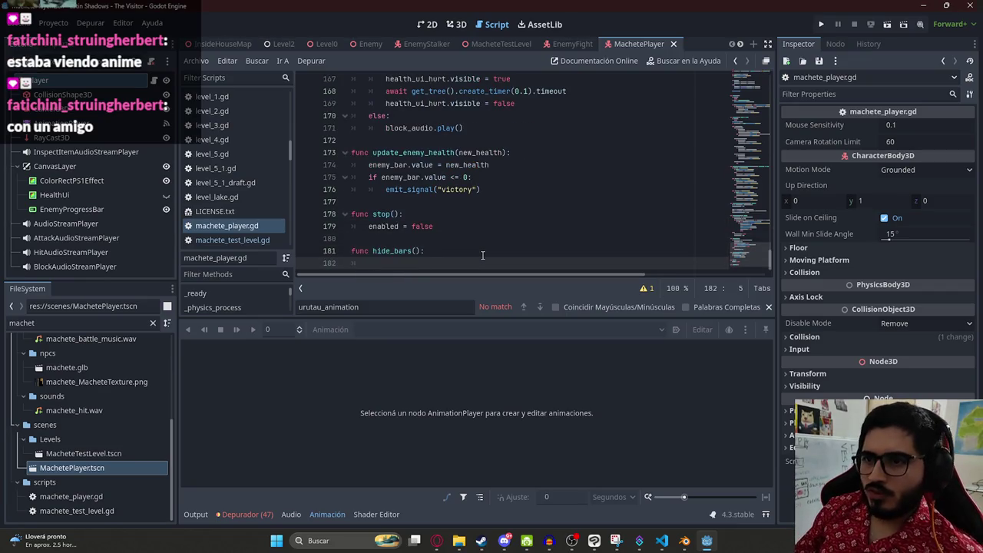
{"action": "type", "text": "ar"}
{"action": "key", "text": "Down"}
{"action": "key", "text": "Return"}
{"action": "type", "text": ".visib"}
{"action": "key", "text": "Down"}
{"action": "key", "text": "Down"}
{"action": "key", "text": "Return"}
{"action": "type", "text": "= false"}
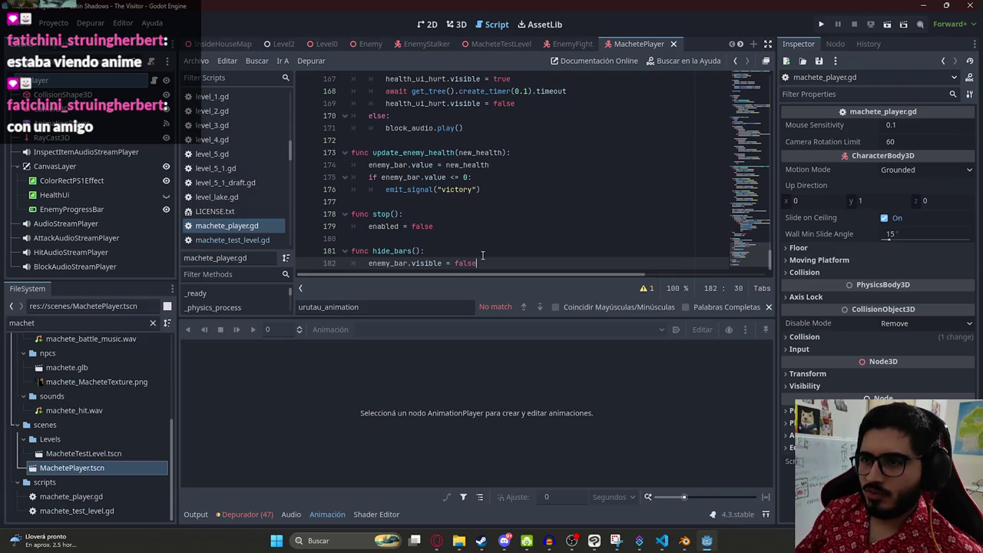
Step: Switch to the 3D view, return to the MacheteTestLevel tab, and look over the field
{"action": "left_click", "coordinate": [458, 27]}
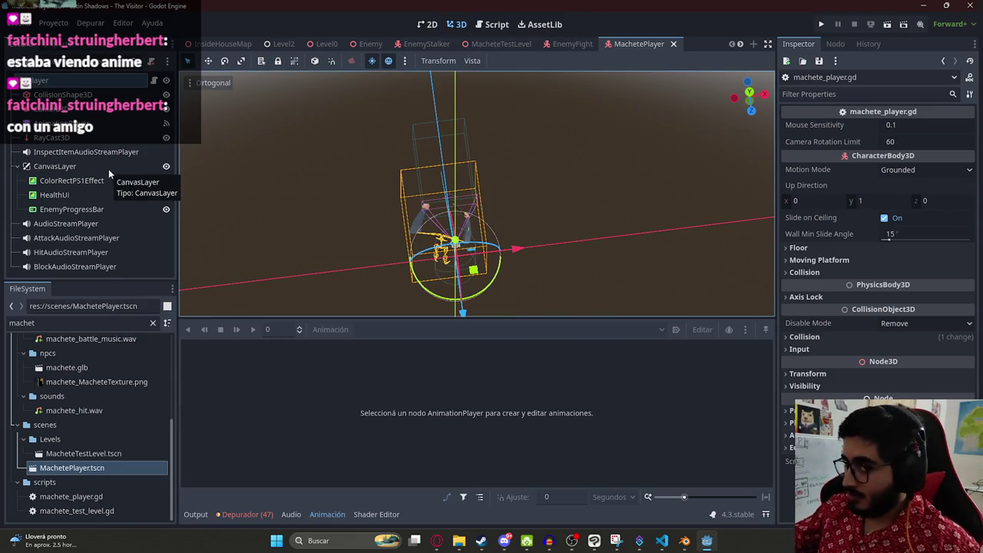
{"action": "mouse_move", "coordinate": [449, 156]}
{"action": "left_mouse_down"}
{"action": "mouse_move", "coordinate": [416, 146]}
{"action": "mouse_move", "coordinate": [431, 158]}
{"action": "left_mouse_up"}
{"action": "scroll", "coordinate": [431, 157], "scroll_direction": "down", "scroll_amount": 3}
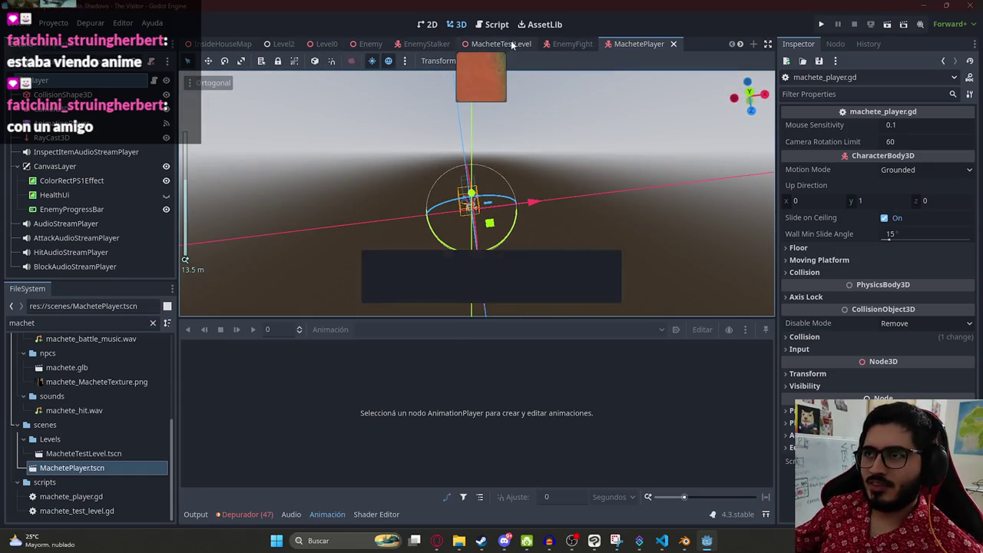
{"action": "left_click", "coordinate": [501, 44]}
{"action": "scroll", "coordinate": [434, 217], "scroll_direction": "down", "scroll_amount": 4}
{"action": "mouse_move", "coordinate": [471, 229]}
{"action": "left_mouse_down"}
{"action": "mouse_move", "coordinate": [460, 192]}
{"action": "mouse_move", "coordinate": [503, 218]}
{"action": "mouse_move", "coordinate": [415, 179]}
{"action": "mouse_move", "coordinate": [430, 192]}
{"action": "mouse_move", "coordinate": [460, 282]}
{"action": "mouse_move", "coordinate": [629, 224]}
{"action": "mouse_move", "coordinate": [283, 141]}
{"action": "mouse_move", "coordinate": [396, 215]}
{"action": "mouse_move", "coordinate": [434, 170]}
{"action": "left_mouse_up"}
{"action": "scroll", "coordinate": [461, 192], "scroll_direction": "up", "scroll_amount": 5}
{"action": "mouse_move", "coordinate": [386, 150]}
{"action": "left_mouse_down"}
{"action": "mouse_move", "coordinate": [417, 198]}
{"action": "mouse_move", "coordinate": [446, 210]}
{"action": "mouse_move", "coordinate": [455, 155]}
{"action": "left_mouse_up"}
{"action": "left_click", "coordinate": [454, 155]}
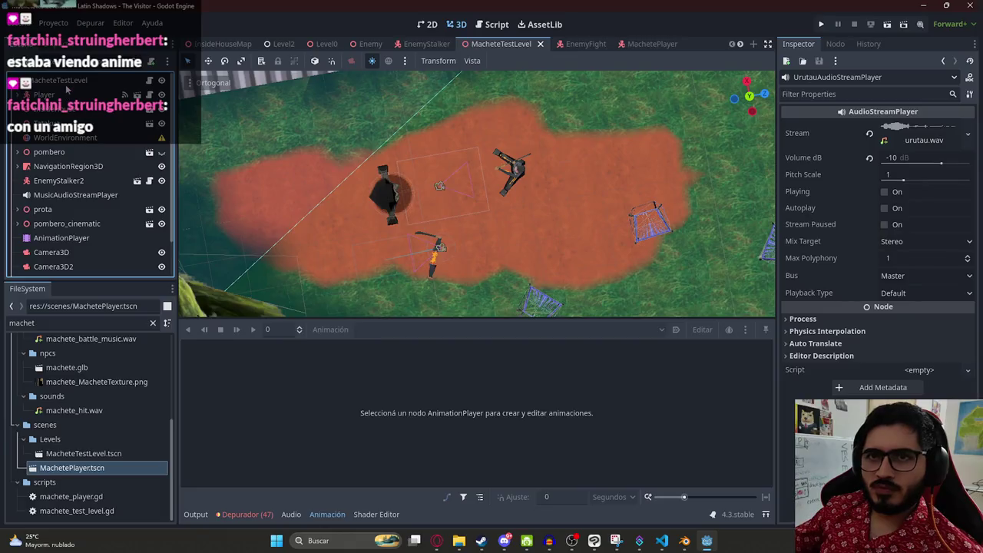
Step: Add an AudioStreamPlayer node to the level and rename it BloodAudioStreamPlayer
{"action": "right_click", "coordinate": [67, 90]}
{"action": "left_click", "coordinate": [92, 99]}
{"action": "type", "text": "audiostreamplayer"}
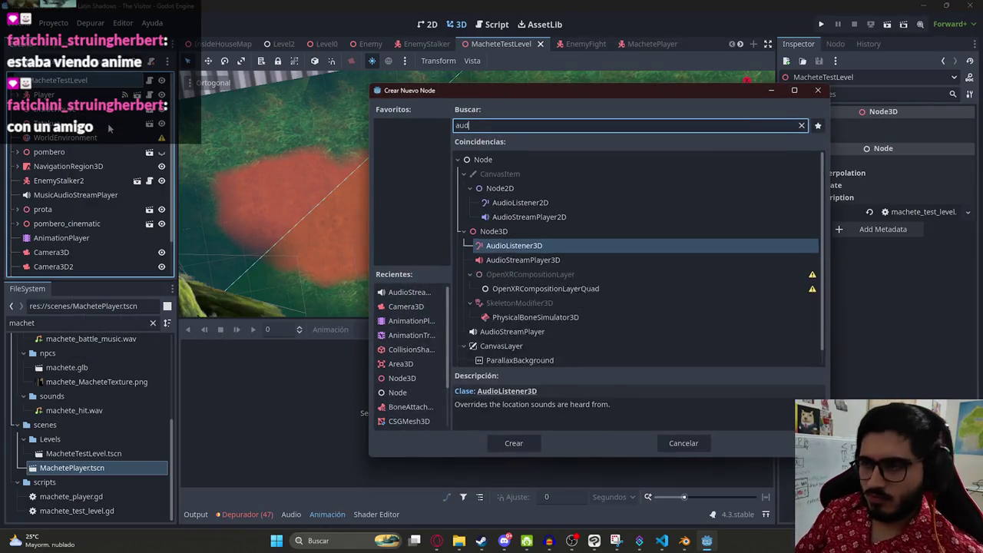
{"action": "key", "text": "Return"}
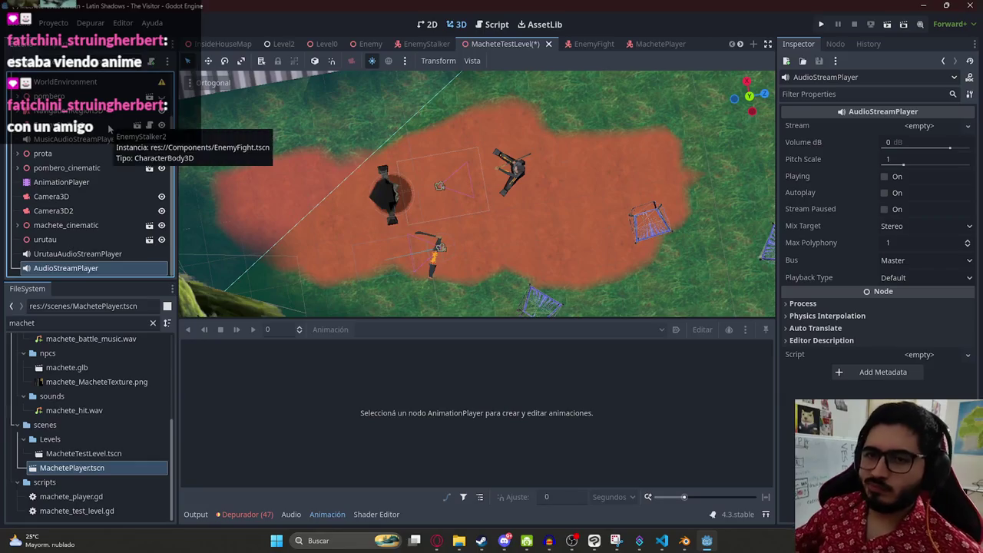
{"action": "double_click", "coordinate": [96, 268]}
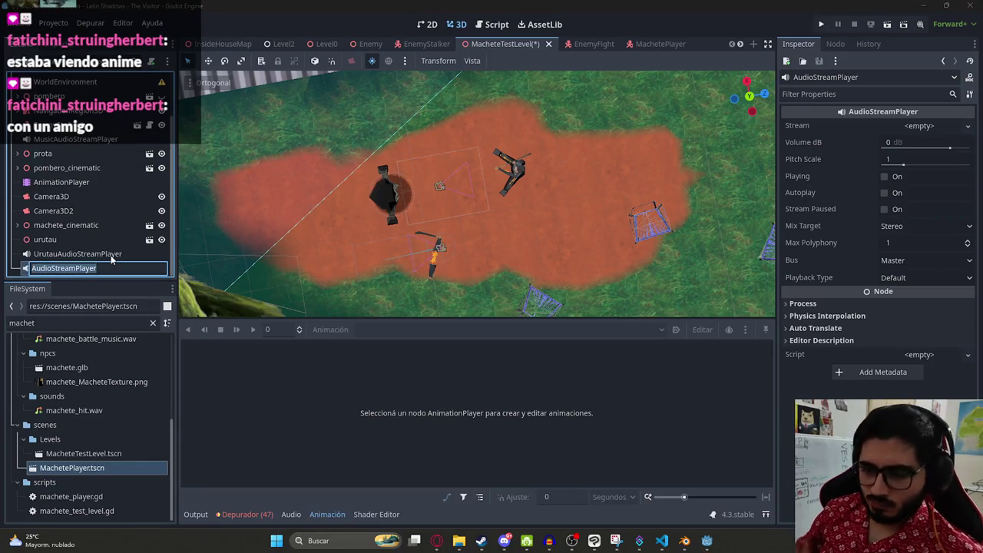
{"action": "type", "text": "Blod"}
{"action": "key", "text": "Return"}
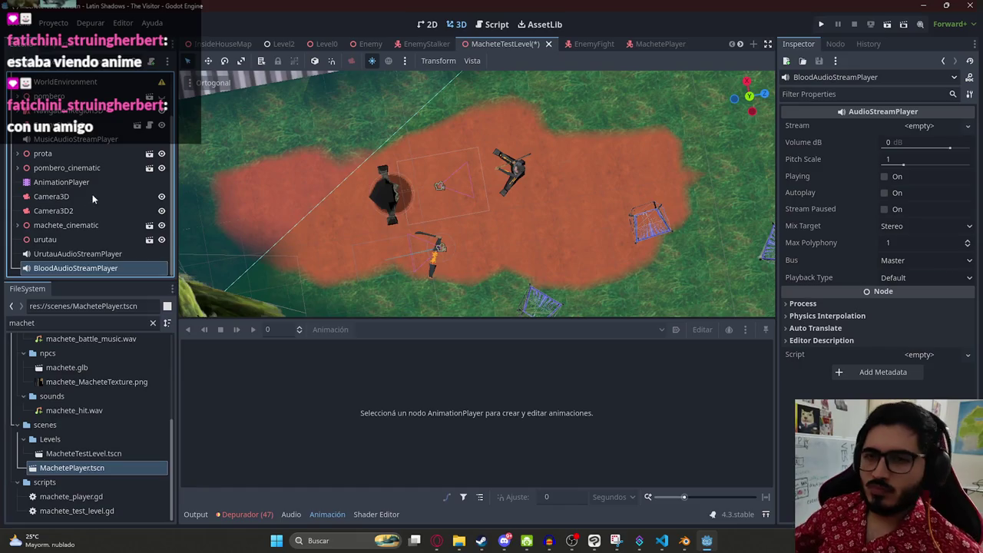
Step: Search the project files for 'blood' and preview blood_explosion.wav
{"action": "left_click", "coordinate": [65, 323]}
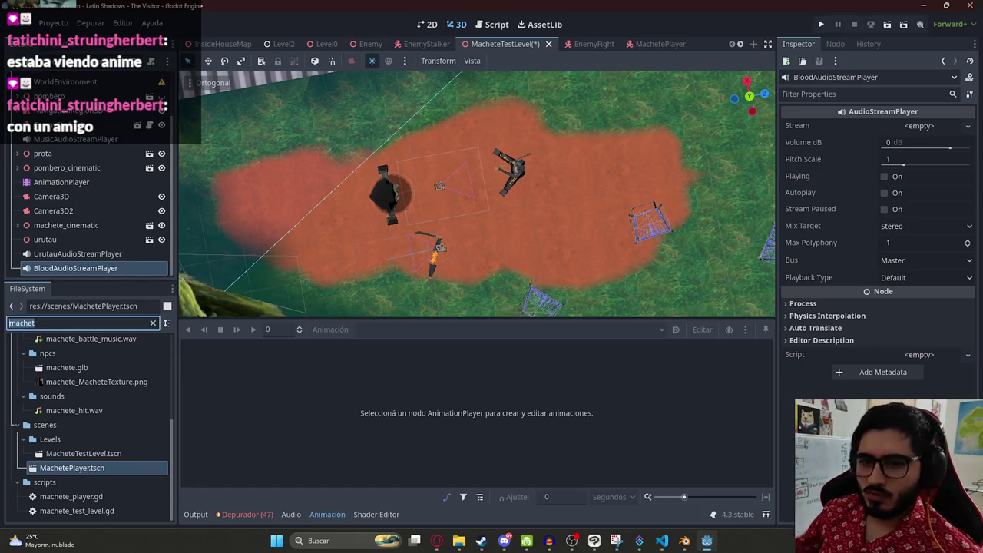
{"action": "type", "text": "blood"}
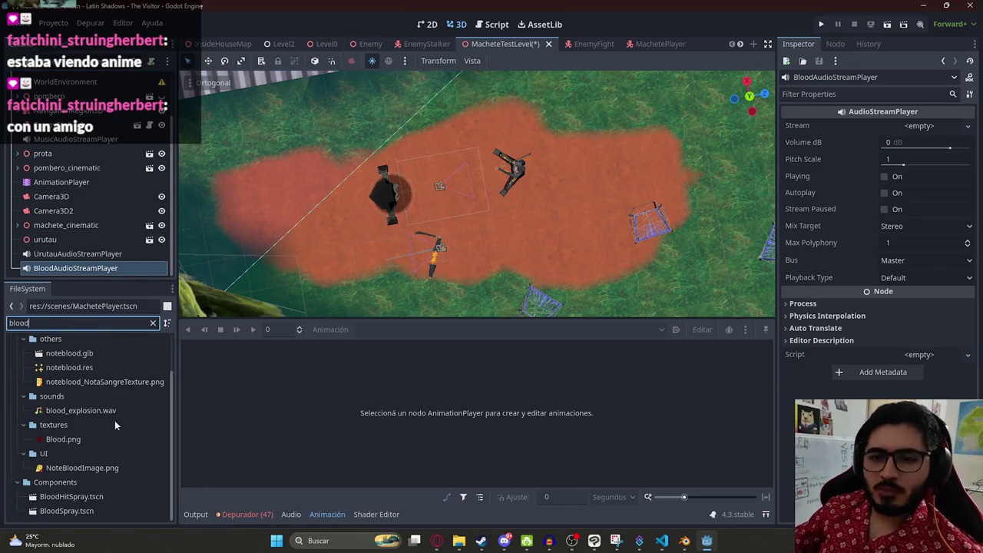
{"action": "scroll", "coordinate": [114, 424], "scroll_direction": "up", "scroll_amount": 2}
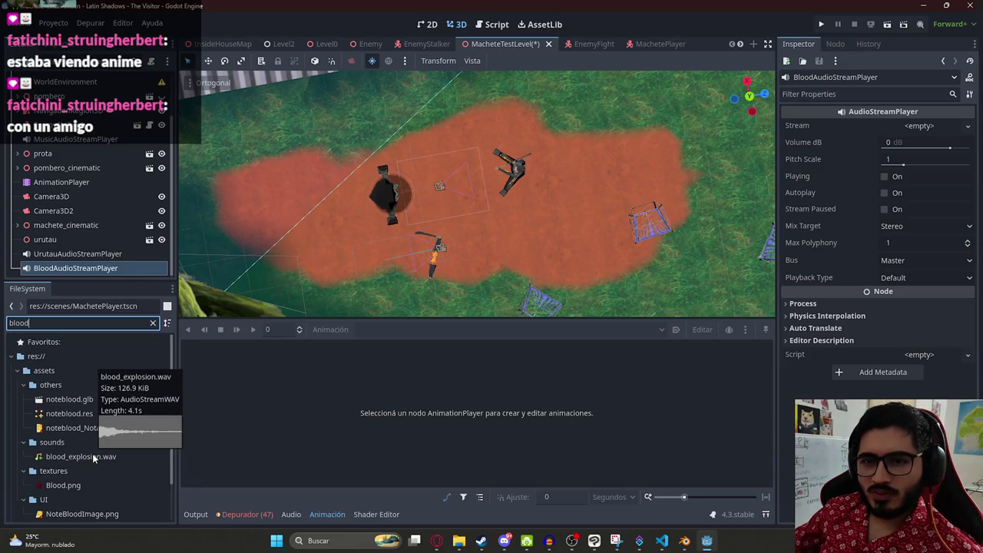
{"action": "left_click", "coordinate": [92, 456]}
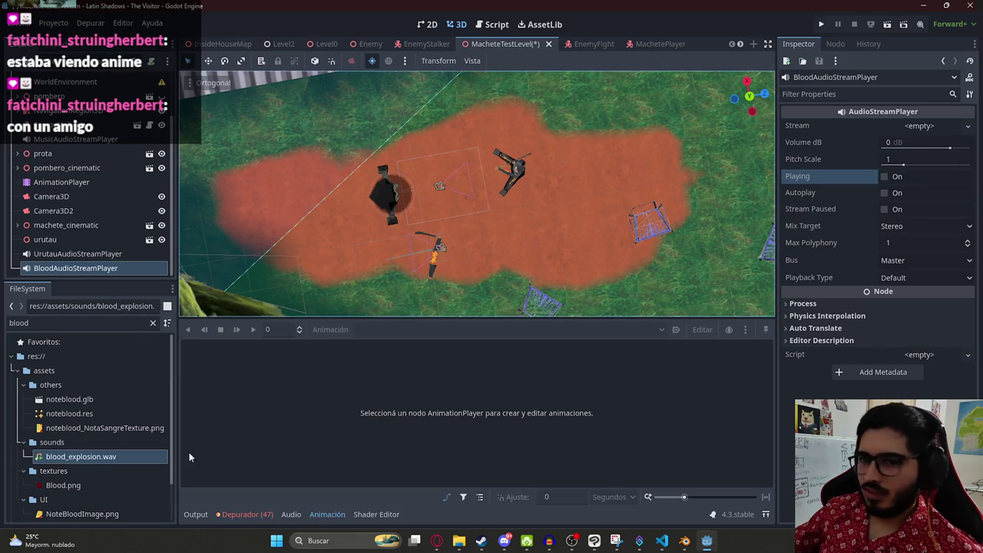
{"action": "double_click", "coordinate": [96, 456]}
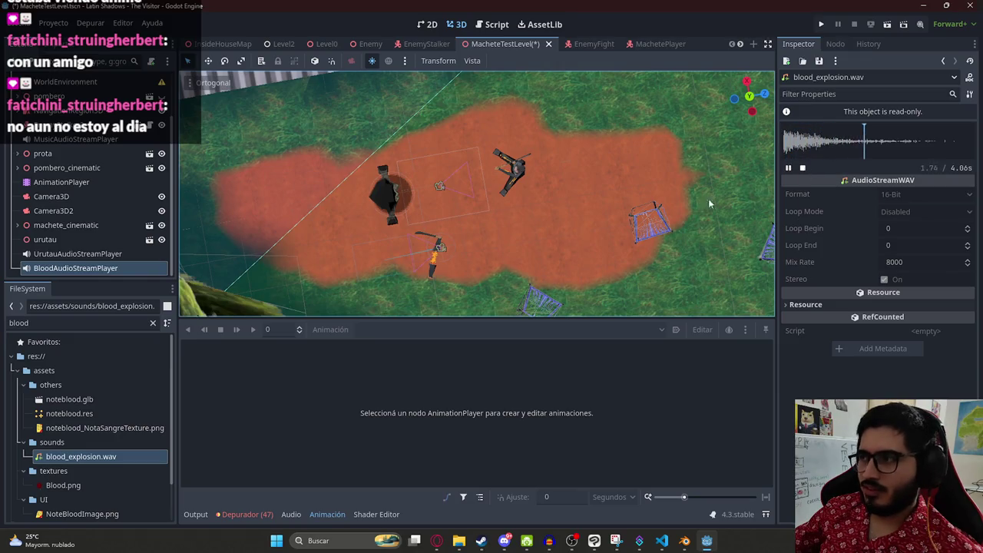
Step: Lower BloodAudioStreamPlayer's volume to -10 dB, test-playing it at -5 and -10 dB
{"action": "left_click", "coordinate": [77, 259]}
{"action": "left_click", "coordinate": [77, 268]}
{"action": "left_click", "coordinate": [914, 159]}
{"action": "type", "text": "-5 dB"}
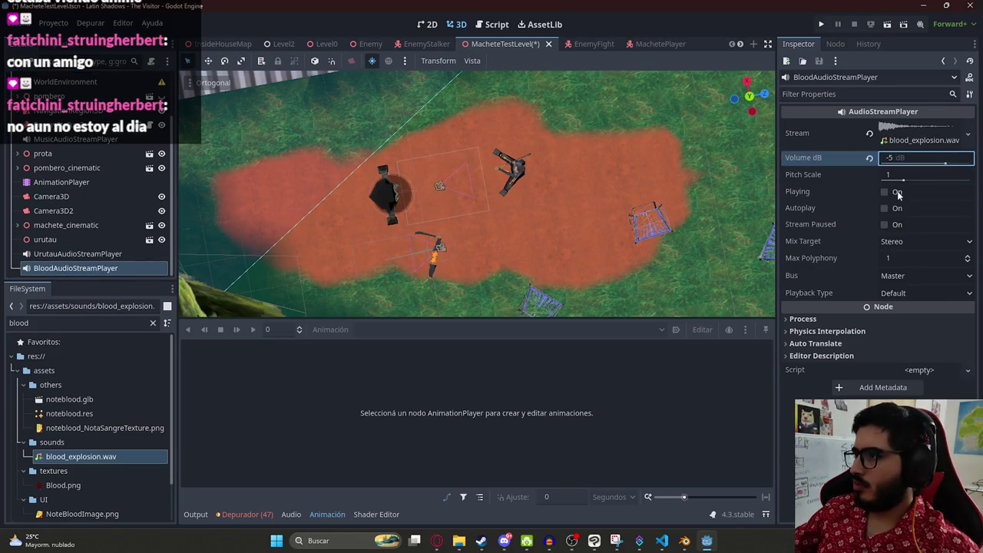
{"action": "left_click", "coordinate": [898, 193]}
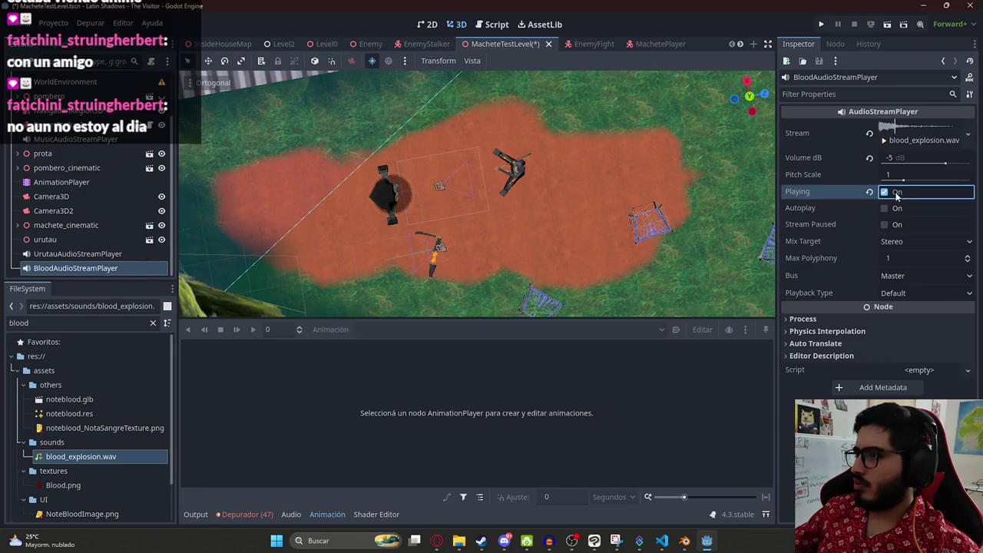
{"action": "left_click", "coordinate": [902, 159]}
{"action": "type", "text": "10"}
{"action": "left_click", "coordinate": [885, 193]}
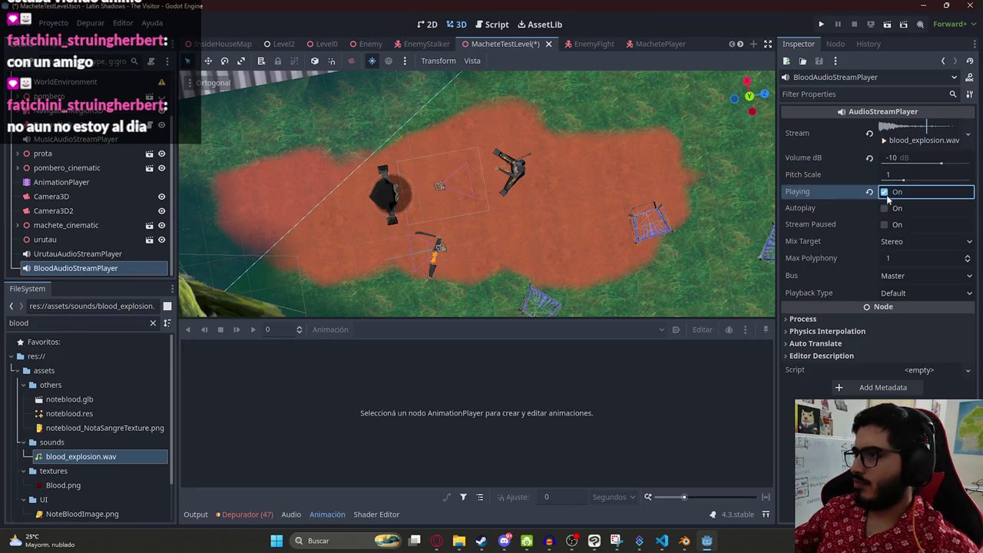
{"action": "left_click", "coordinate": [78, 187]}
{"action": "scroll", "coordinate": [369, 382], "scroll_direction": "down", "scroll_amount": 2}
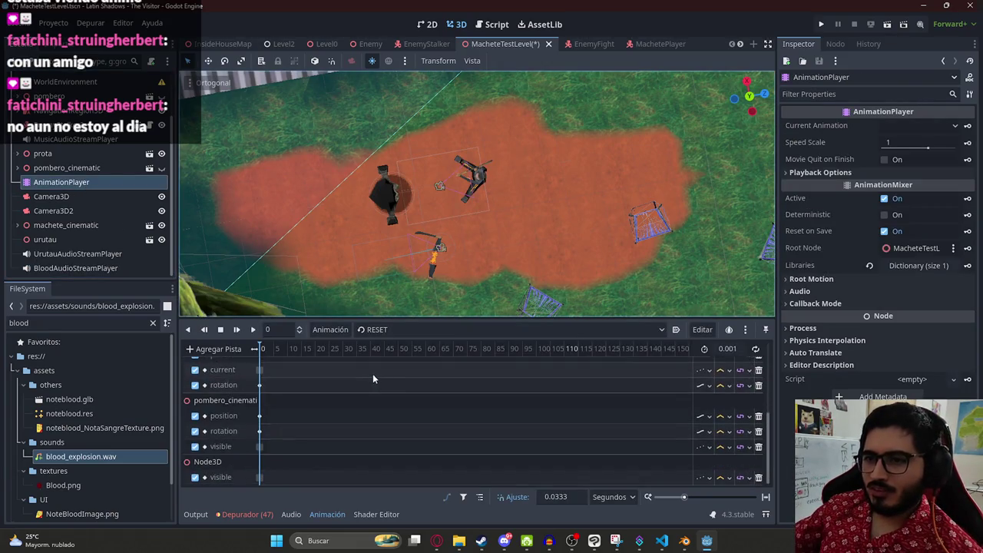
Step: Switch to the scene1 animation and move the playhead to about 11.7
{"action": "scroll", "coordinate": [373, 361], "scroll_direction": "up", "scroll_amount": 3}
{"action": "left_click", "coordinate": [372, 330]}
{"action": "left_click", "coordinate": [373, 361]}
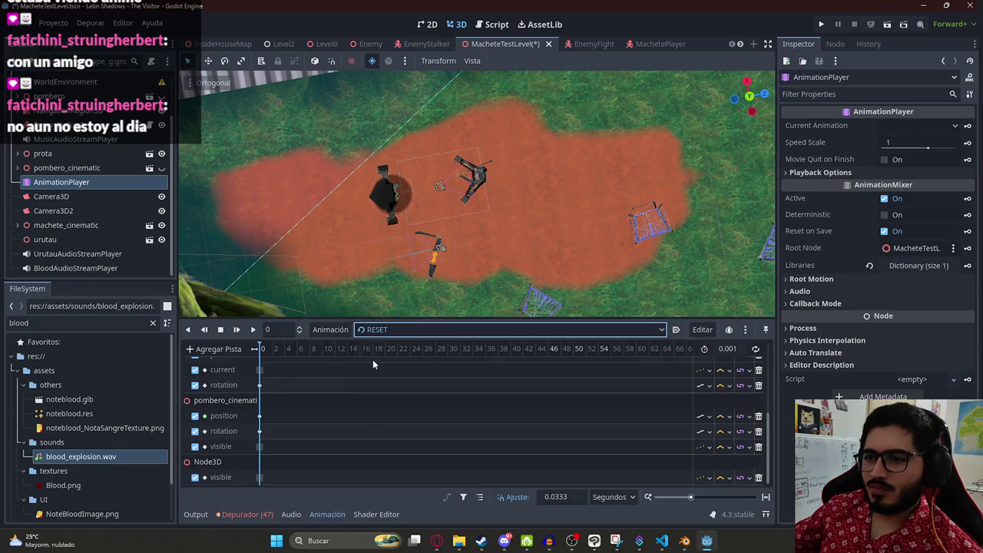
{"action": "left_click_drag", "start_coordinate": [315, 352], "coordinate": [345, 413]}
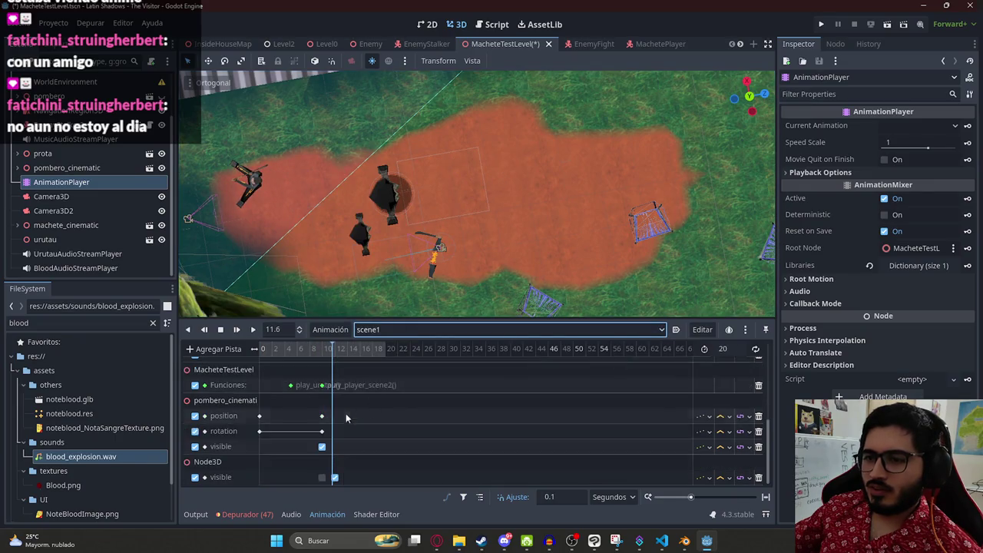
{"action": "left_click", "coordinate": [334, 354]}
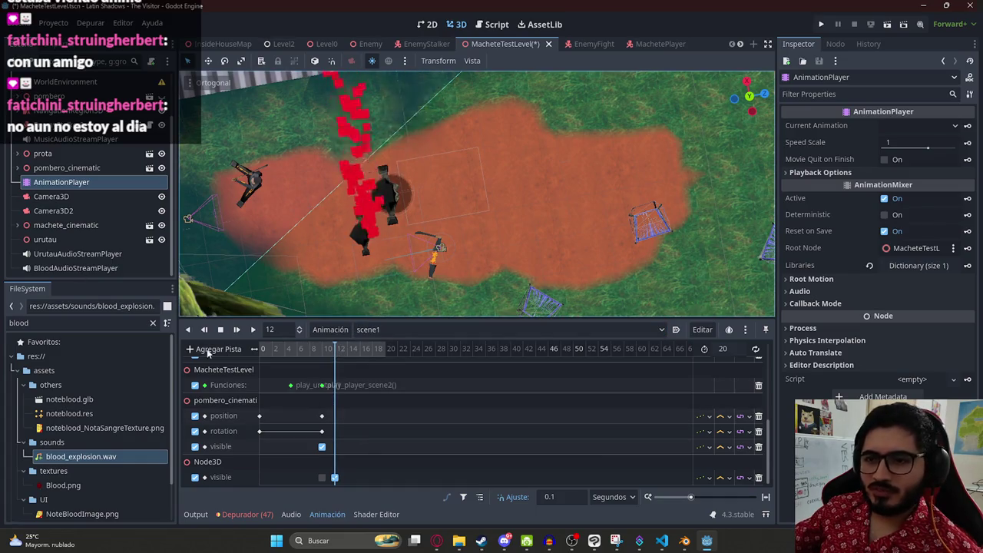
Step: Add an audio playback track for BloodAudioStreamPlayer with a key near 12.1
{"action": "left_click", "coordinate": [207, 349]}
{"action": "left_click", "coordinate": [279, 464]}
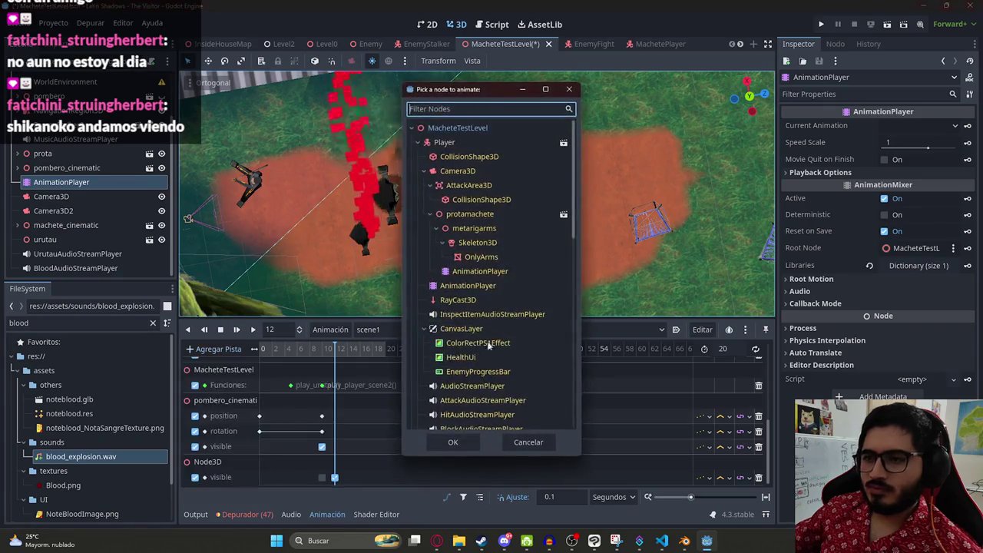
{"action": "type", "text": "blood"}
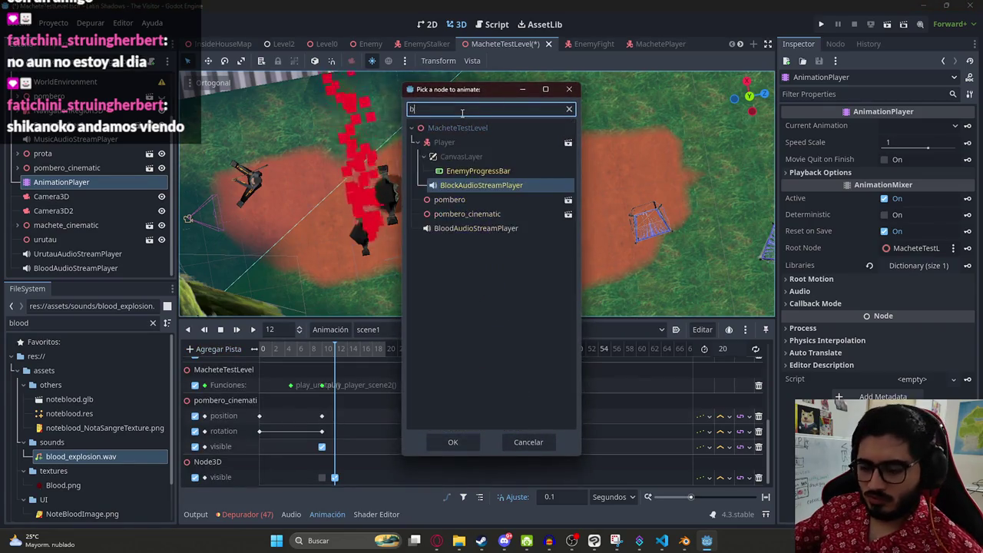
{"action": "double_click", "coordinate": [480, 172]}
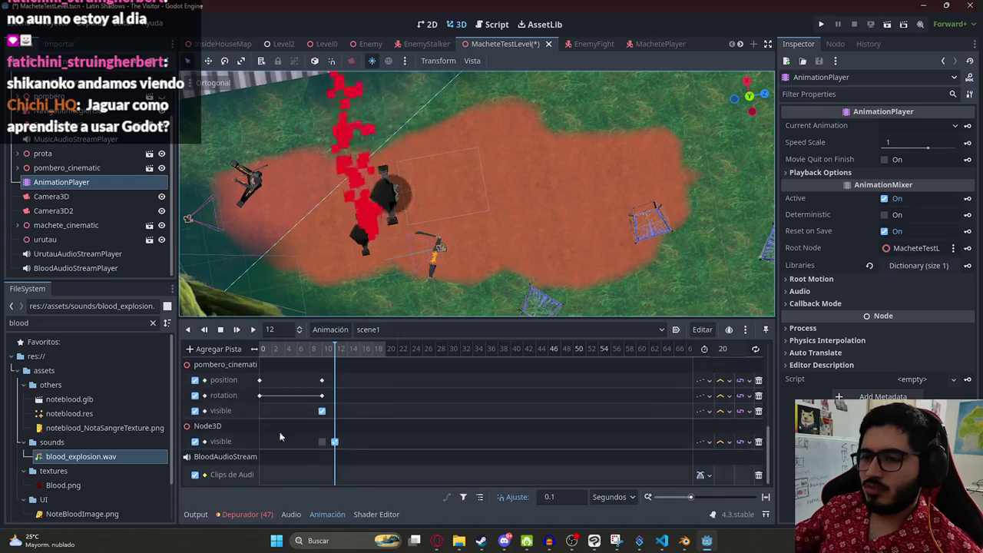
{"action": "right_click", "coordinate": [334, 476]}
{"action": "left_click", "coordinate": [347, 484]}
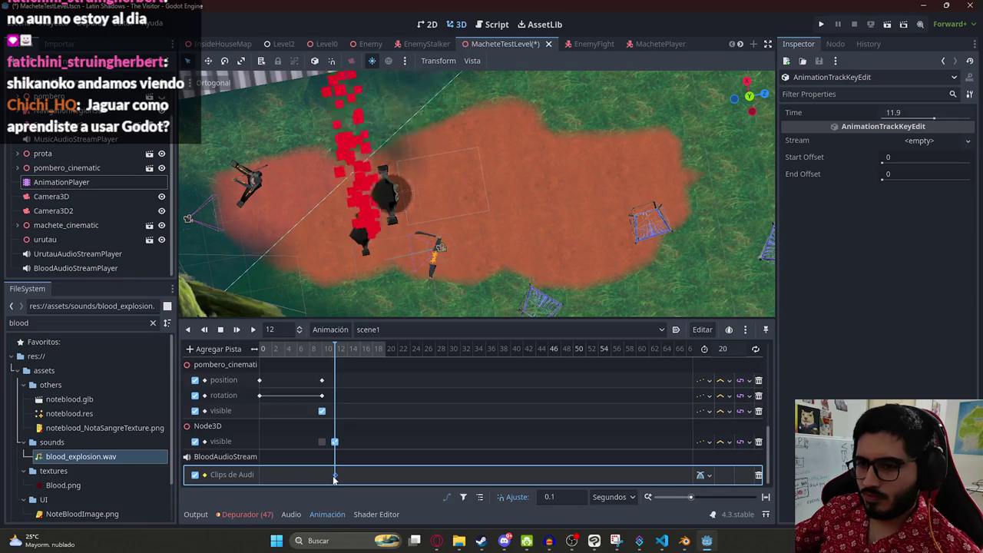
{"action": "left_click_drag", "start_coordinate": [898, 112], "coordinate": [910, 112]}
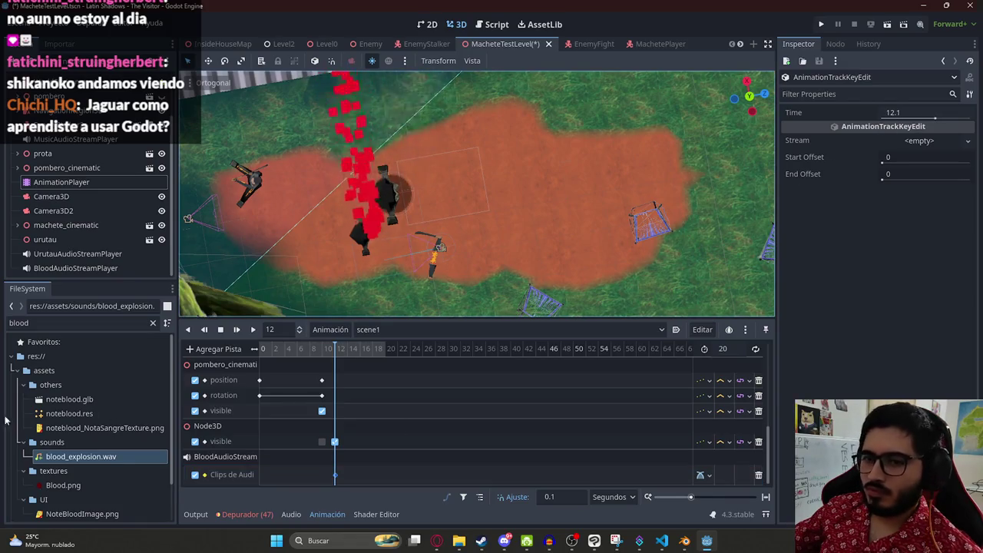
Step: Place blood_explosion.wav on the audio track so the clip starts at 12
{"action": "left_click", "coordinate": [89, 458]}
{"action": "left_click_drag", "start_coordinate": [90, 456], "coordinate": [338, 474]}
{"action": "scroll", "coordinate": [346, 457], "scroll_direction": "up", "scroll_amount": 5}
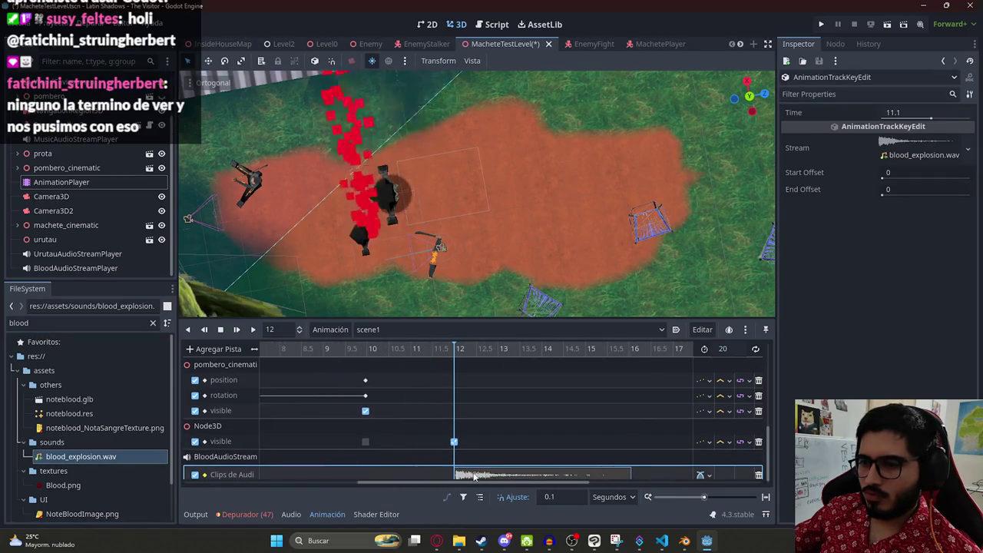
{"action": "left_click_drag", "start_coordinate": [474, 476], "coordinate": [477, 474]}
{"action": "scroll", "coordinate": [476, 418], "scroll_direction": "down", "scroll_amount": 4}
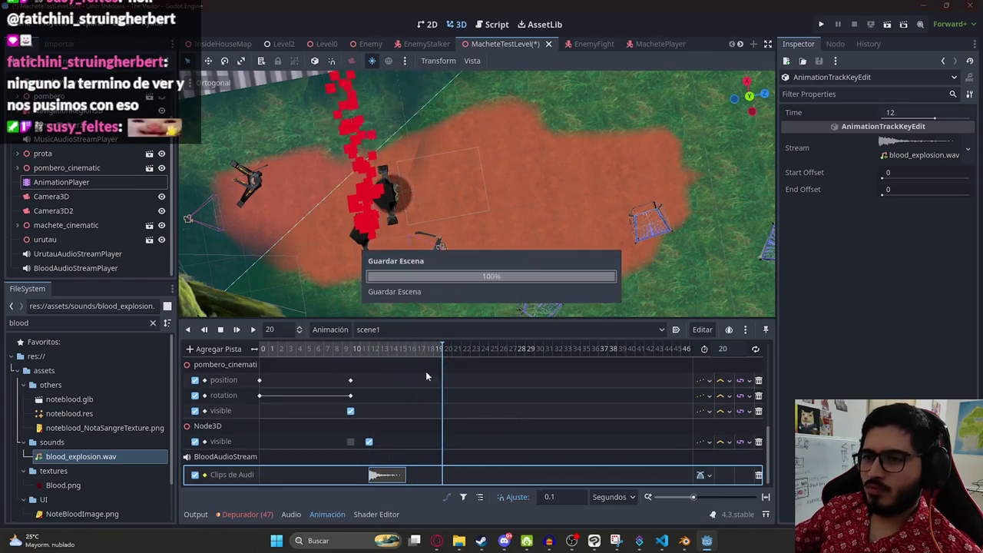
{"action": "scroll", "coordinate": [425, 371], "scroll_direction": "down", "scroll_amount": 5}
{"action": "left_click", "coordinate": [283, 348]}
Step: In the RESET animation, key prota's visibility on a new Visible track
{"action": "left_click", "coordinate": [409, 329]}
{"action": "left_click", "coordinate": [384, 344]}
{"action": "scroll", "coordinate": [467, 222], "scroll_direction": "down", "scroll_amount": 4}
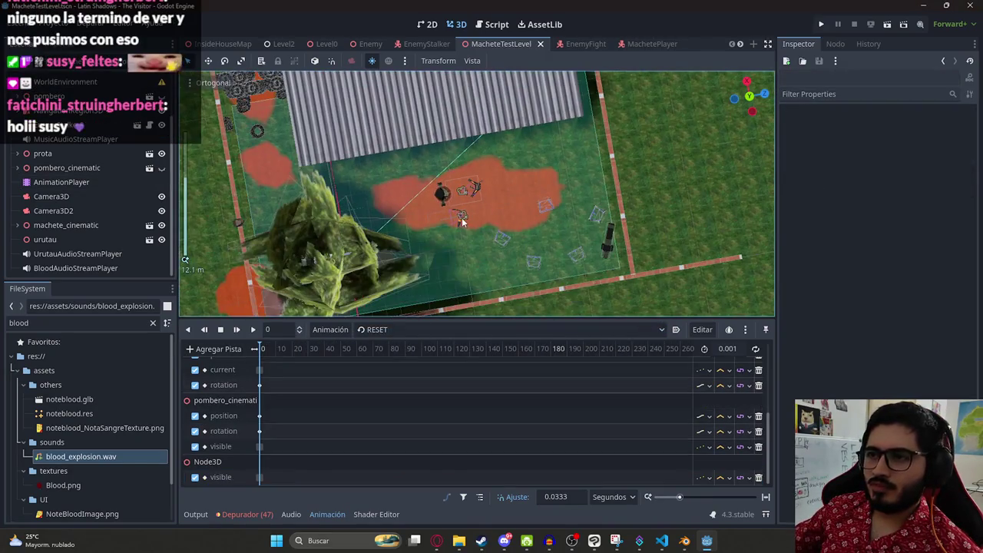
{"action": "scroll", "coordinate": [462, 217], "scroll_direction": "up", "scroll_amount": 8}
{"action": "scroll", "coordinate": [370, 388], "scroll_direction": "up", "scroll_amount": 3}
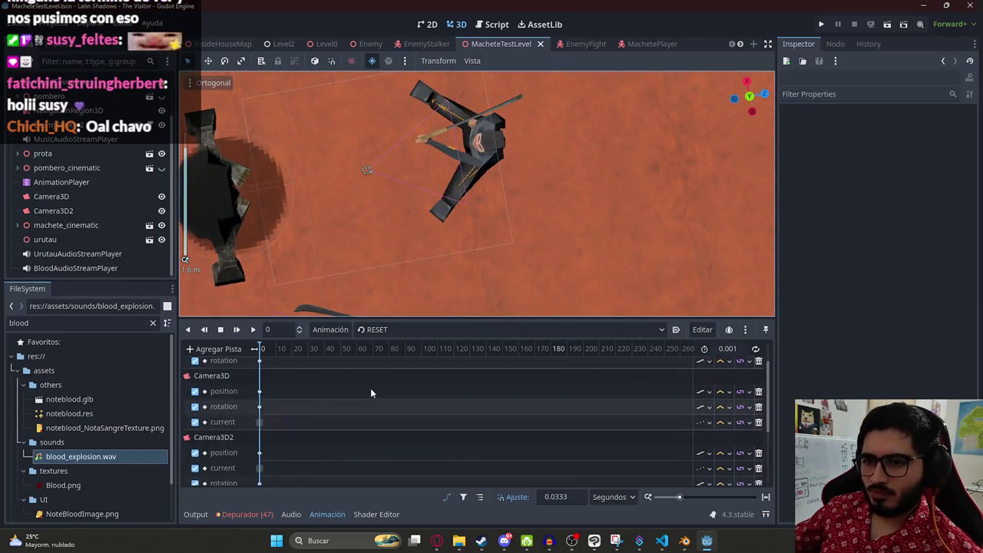
{"action": "scroll", "coordinate": [287, 407], "scroll_direction": "down", "scroll_amount": 2}
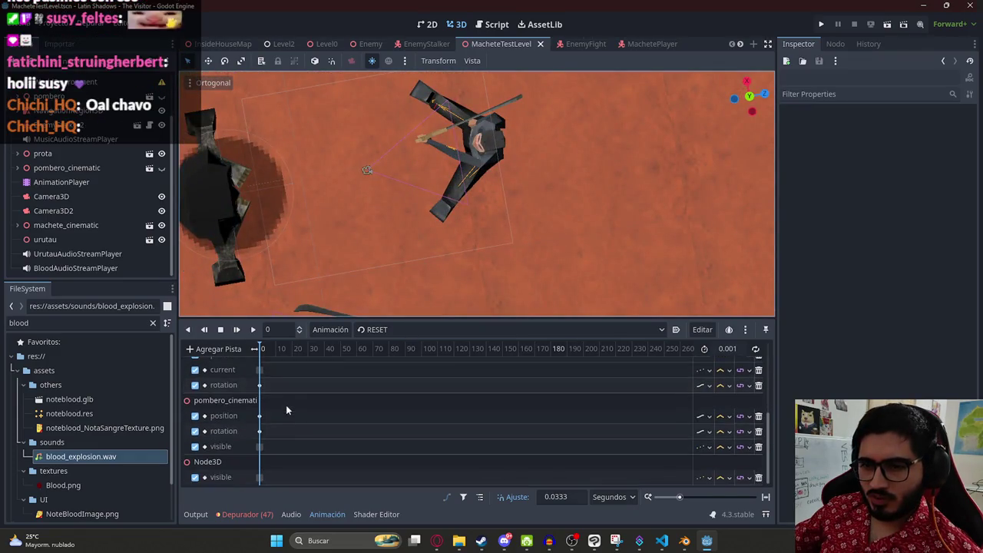
{"action": "left_click", "coordinate": [117, 153]}
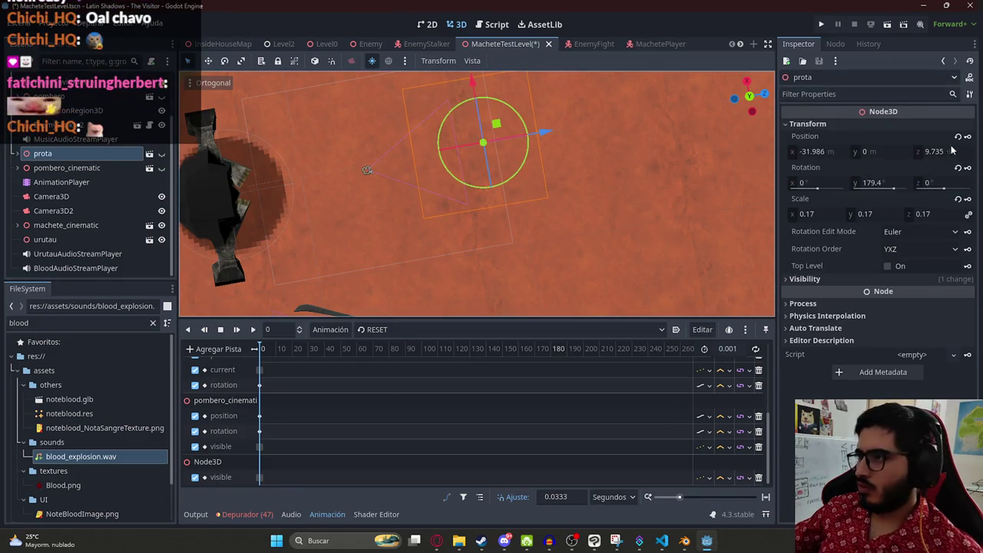
{"action": "left_click", "coordinate": [853, 278]}
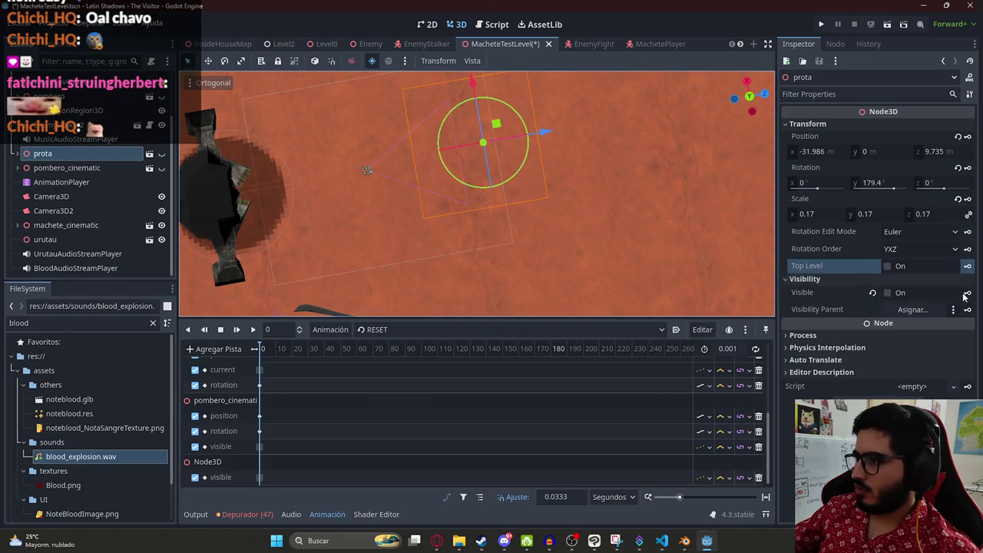
{"action": "left_click", "coordinate": [966, 294]}
{"action": "left_click", "coordinate": [449, 305]}
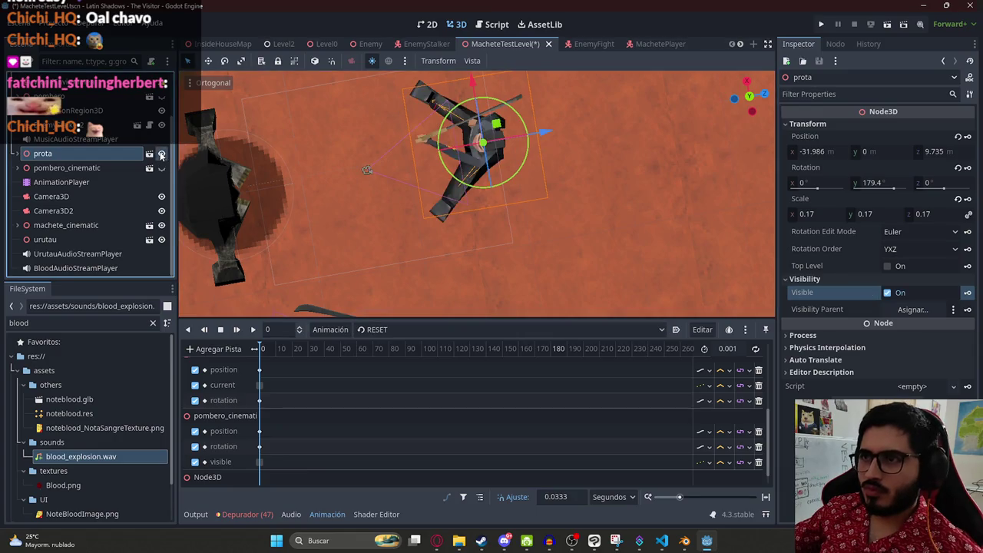
Step: In scene1, make prota visible, key that visibility, and save the scene
{"action": "left_click", "coordinate": [375, 329]}
{"action": "left_click", "coordinate": [388, 360]}
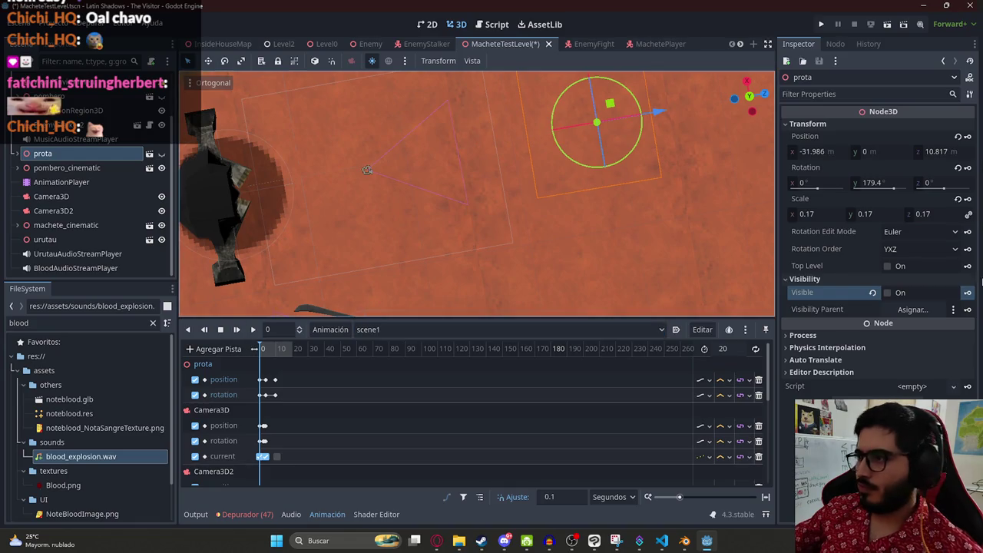
{"action": "left_click", "coordinate": [895, 296]}
{"action": "left_click", "coordinate": [966, 294]}
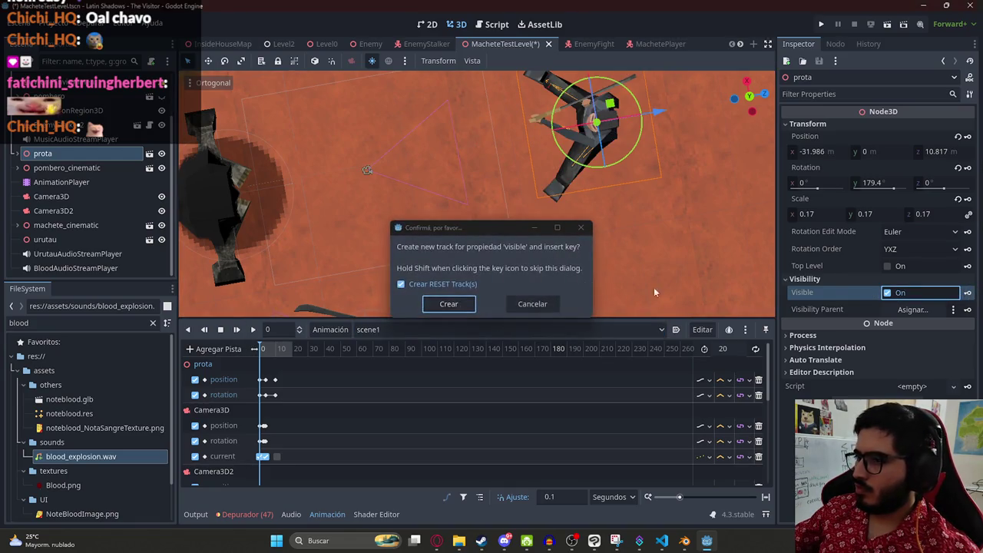
{"action": "left_click", "coordinate": [445, 303]}
{"action": "key", "text": "ctrl+s"}
Step: Assign PomberoFight.tres as the WorldEnvironment's environment
{"action": "scroll", "coordinate": [346, 422], "scroll_direction": "down", "scroll_amount": 5}
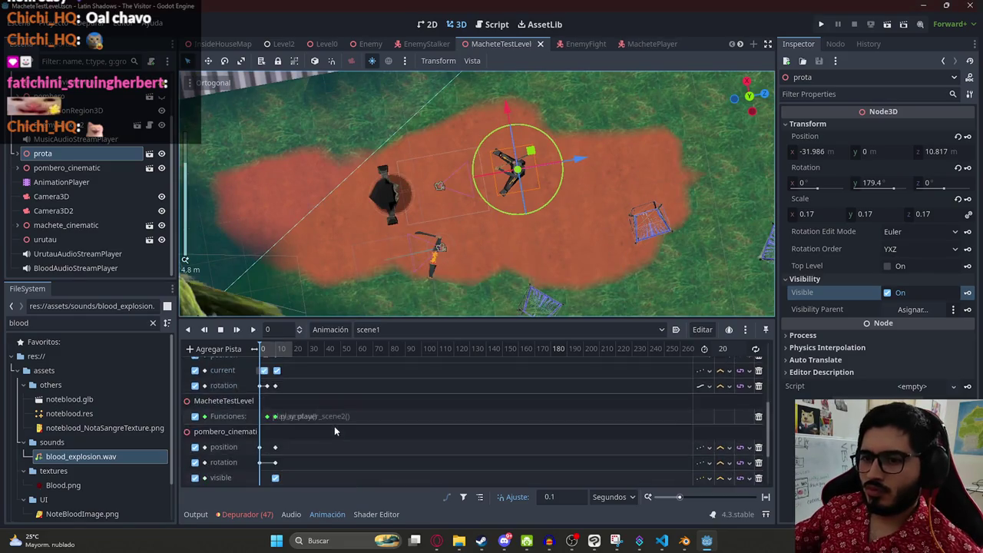
{"action": "scroll", "coordinate": [85, 199], "scroll_direction": "up", "scroll_amount": 2}
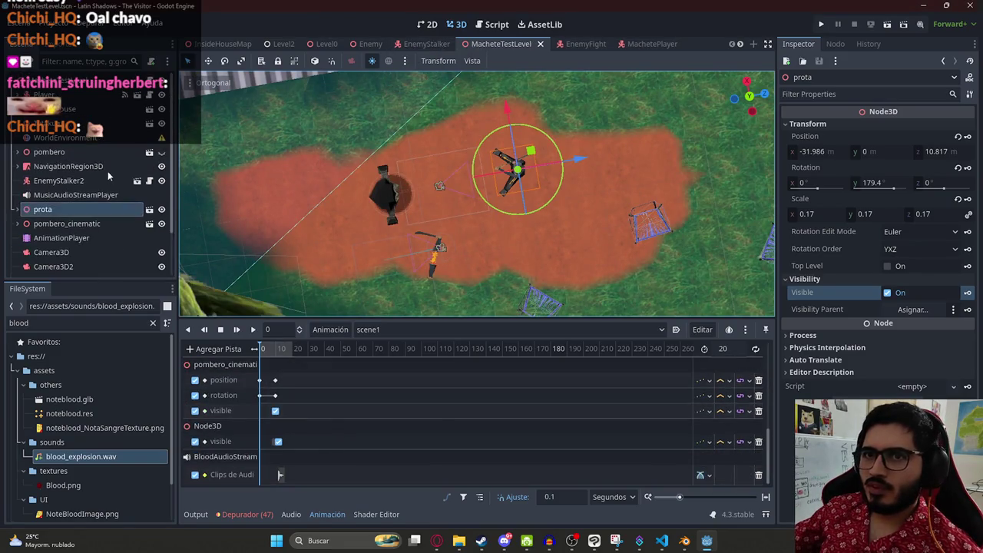
{"action": "left_click", "coordinate": [65, 138]}
{"action": "left_click", "coordinate": [912, 125]}
{"action": "left_click", "coordinate": [908, 161]}
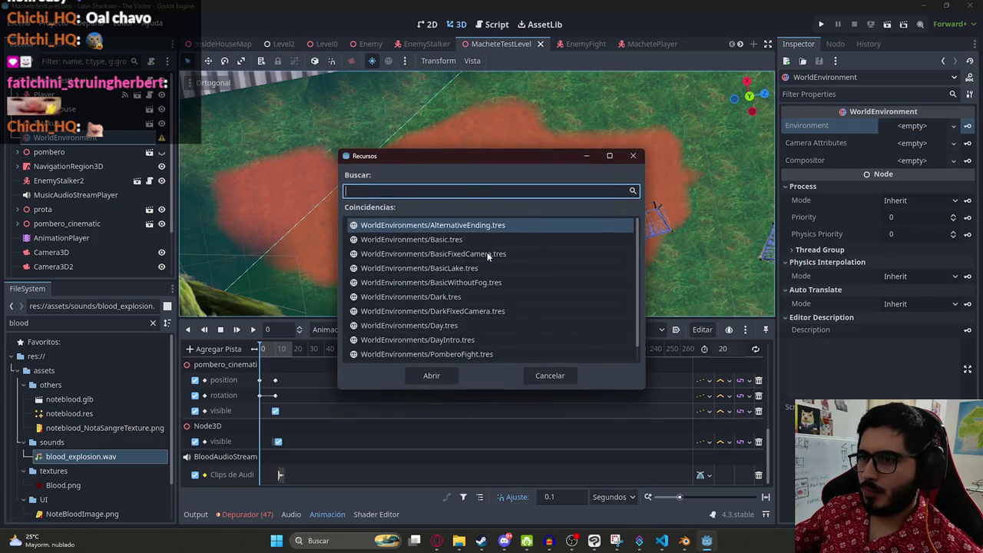
{"action": "scroll", "coordinate": [464, 321], "scroll_direction": "down", "scroll_amount": 1}
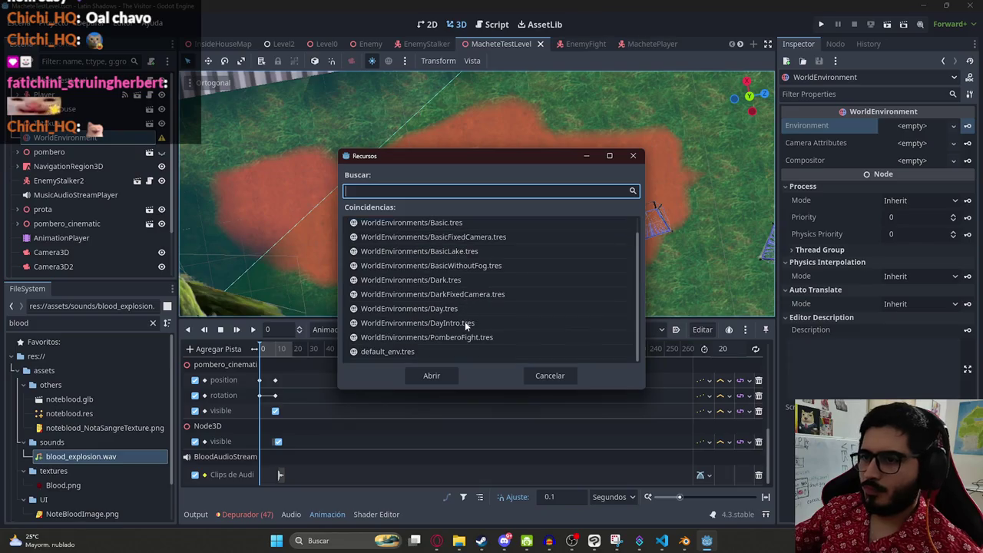
{"action": "double_click", "coordinate": [460, 340]}
{"action": "right_click", "coordinate": [497, 43]}
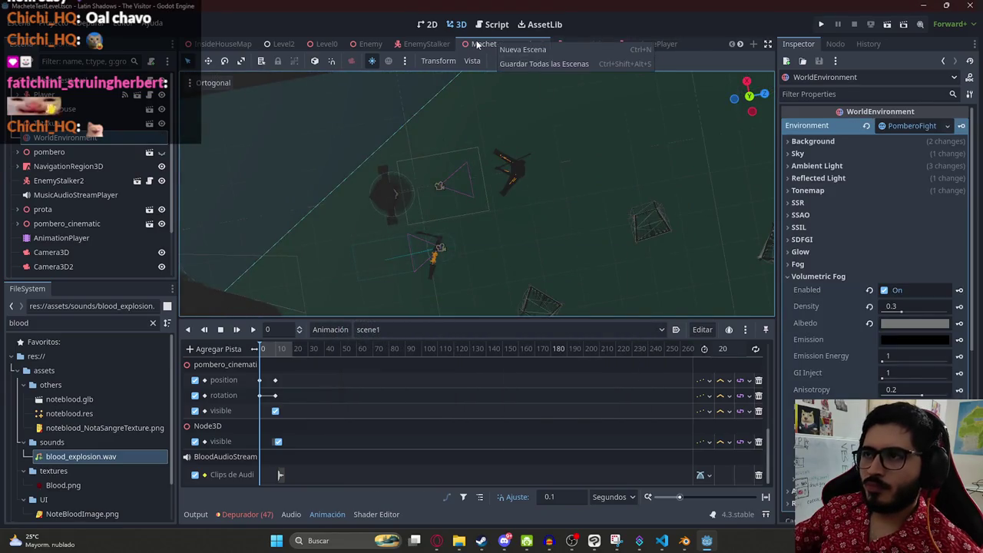
Step: Test-play only the MacheteTestLevel scene through the cinematic, then stop it with F8
{"action": "left_click", "coordinate": [512, 121]}
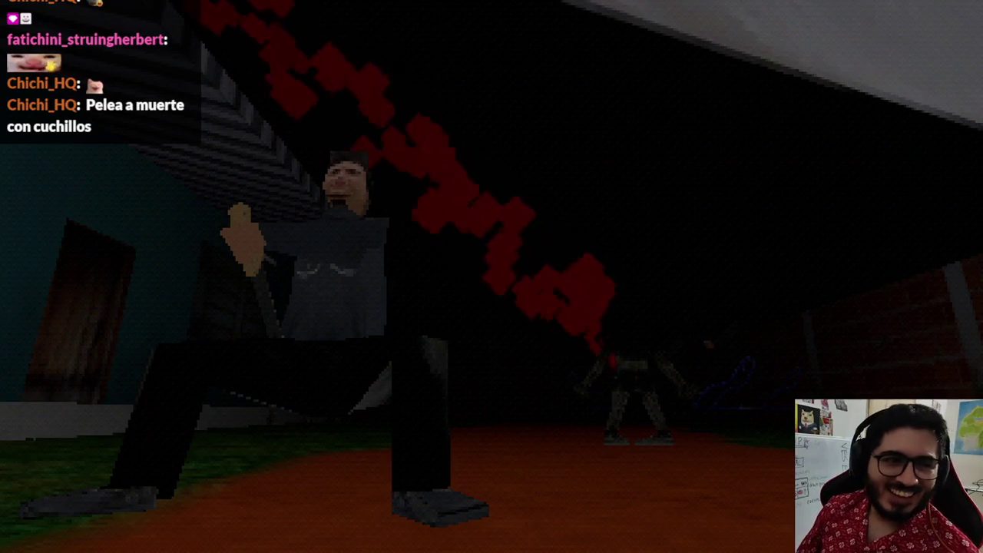
{"action": "key", "text": "F8"}
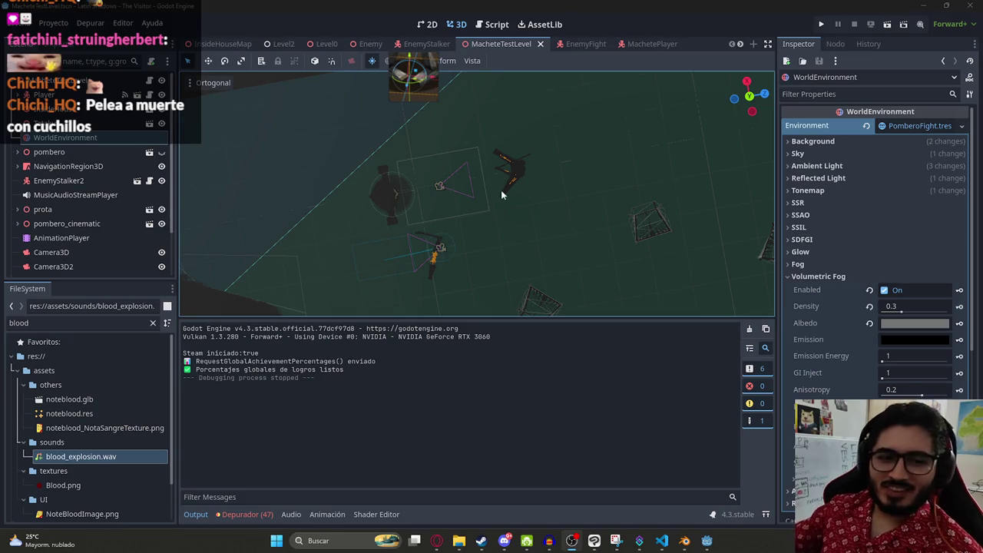
Step: Clear the WorldEnvironment's environment and play the scene1 animation
{"action": "mouse_move", "coordinate": [444, 198]}
{"action": "left_mouse_down"}
{"action": "mouse_move", "coordinate": [490, 196]}
{"action": "mouse_move", "coordinate": [280, 145]}
{"action": "left_mouse_up"}
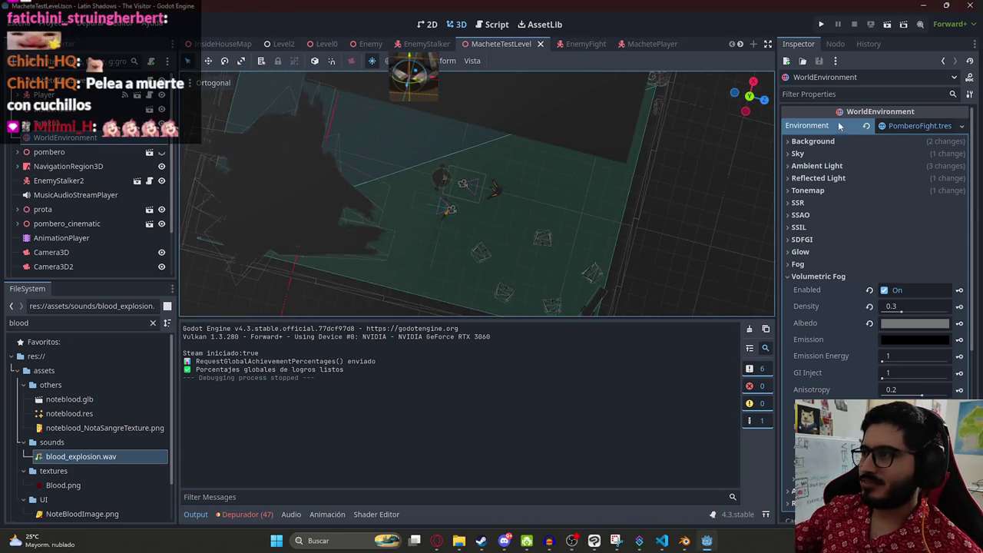
{"action": "left_click", "coordinate": [865, 127]}
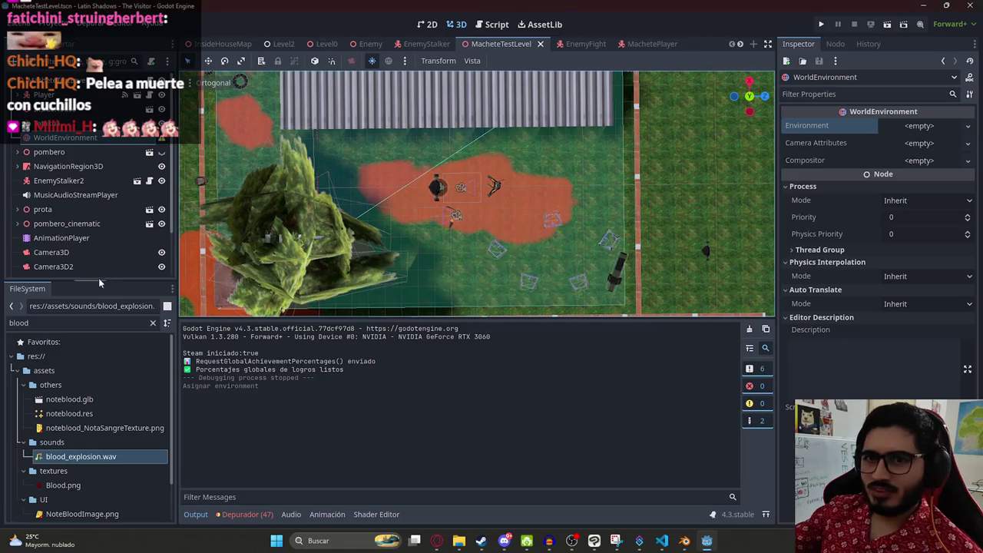
{"action": "left_click", "coordinate": [69, 238]}
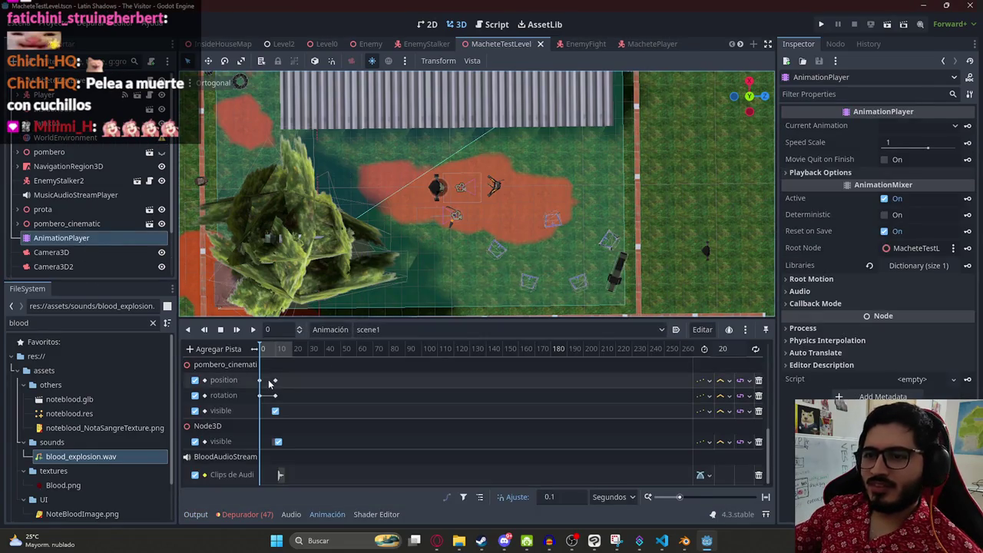
{"action": "key", "text": "shift+d"}
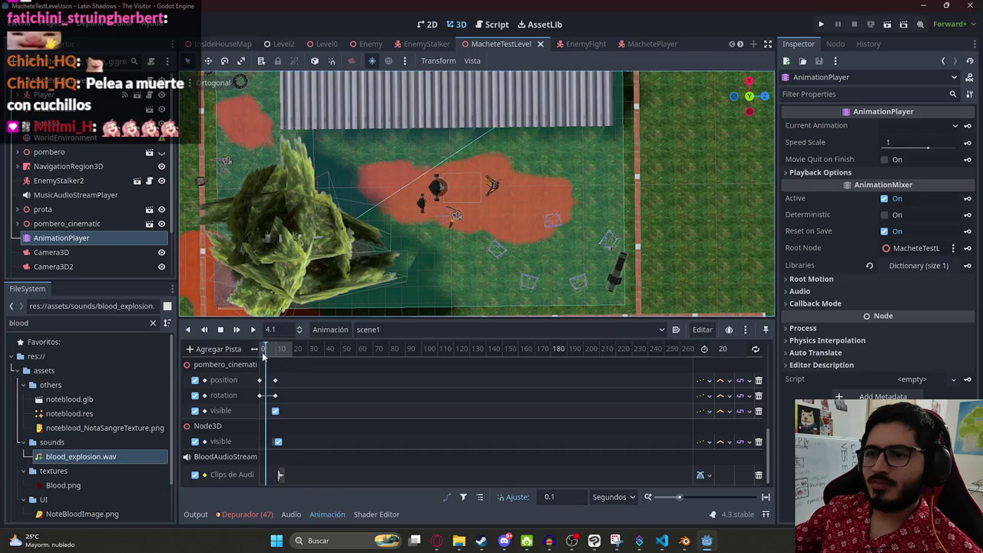
Step: Select Camera3D2, move the animation time to 3, and frame the camera in view
{"action": "scroll", "coordinate": [276, 370], "scroll_direction": "up", "scroll_amount": 5}
{"action": "scroll", "coordinate": [306, 369], "scroll_direction": "up", "scroll_amount": 4}
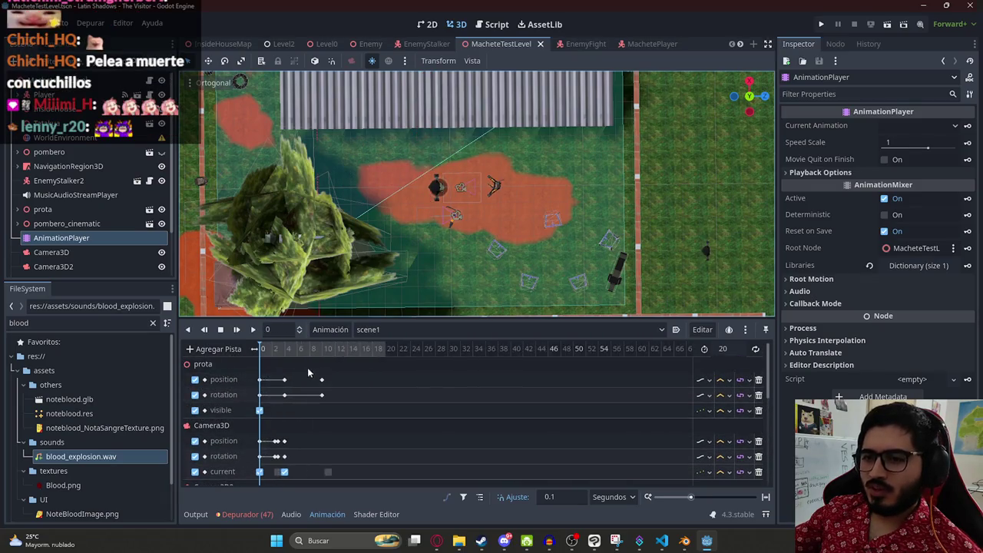
{"action": "scroll", "coordinate": [315, 368], "scroll_direction": "down", "scroll_amount": 3}
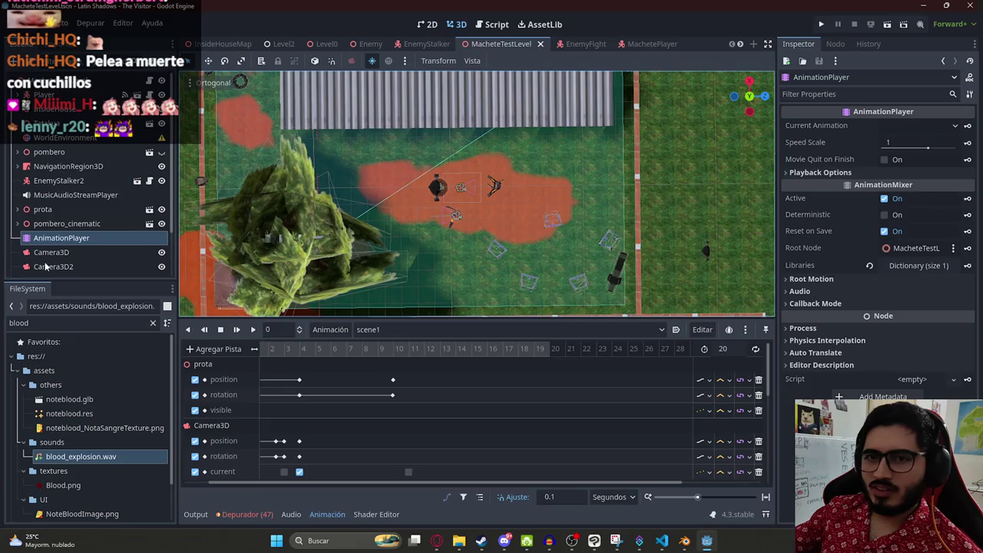
{"action": "left_click", "coordinate": [46, 266]}
{"action": "mouse_move", "coordinate": [273, 350]}
{"action": "left_mouse_down"}
{"action": "mouse_move", "coordinate": [299, 353]}
{"action": "mouse_move", "coordinate": [285, 355]}
{"action": "left_mouse_up"}
{"action": "scroll", "coordinate": [305, 390], "scroll_direction": "down", "scroll_amount": 3}
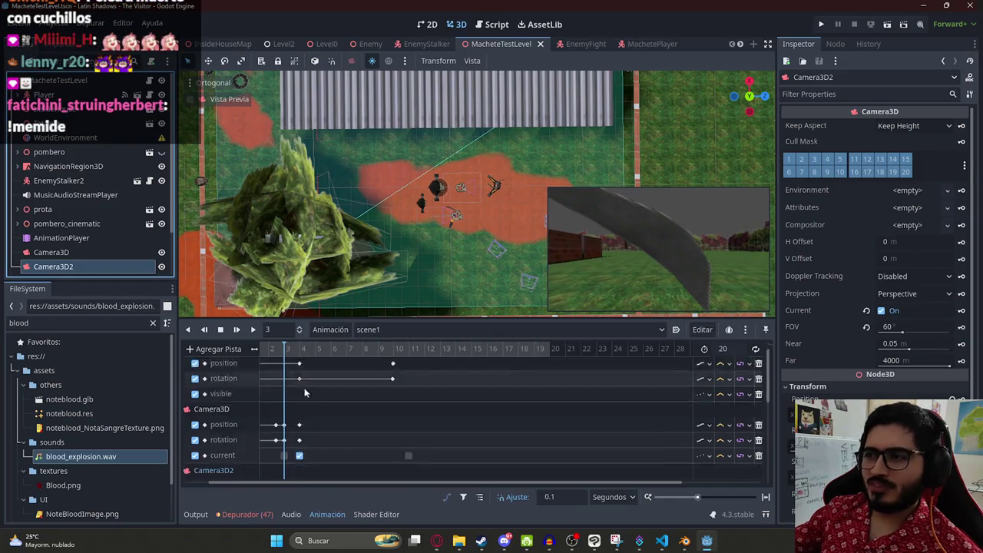
{"action": "key", "text": "f"}
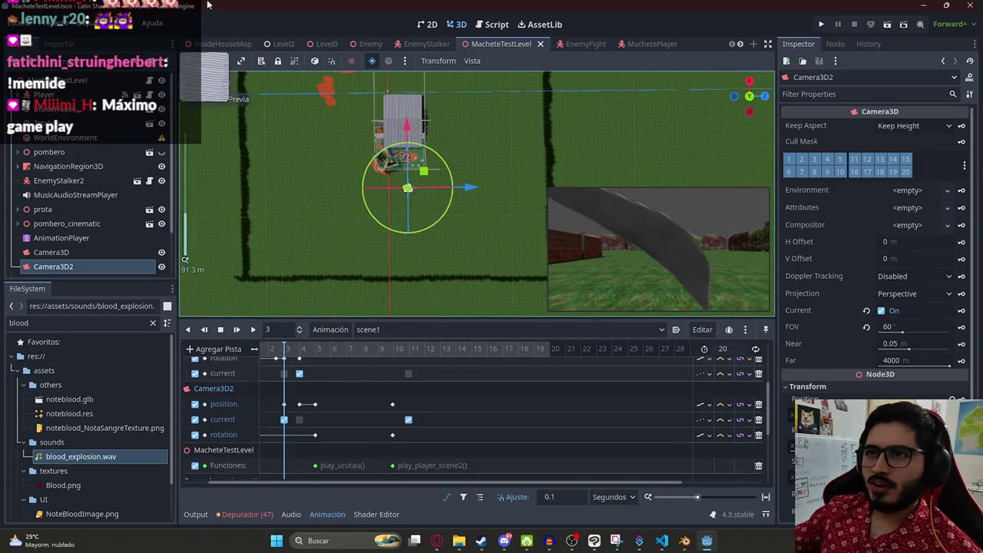
Step: Filter the FileSystem for 'level1' and open Level1.tscn
{"action": "double_click", "coordinate": [45, 323]}
{"action": "type", "text": "level1"}
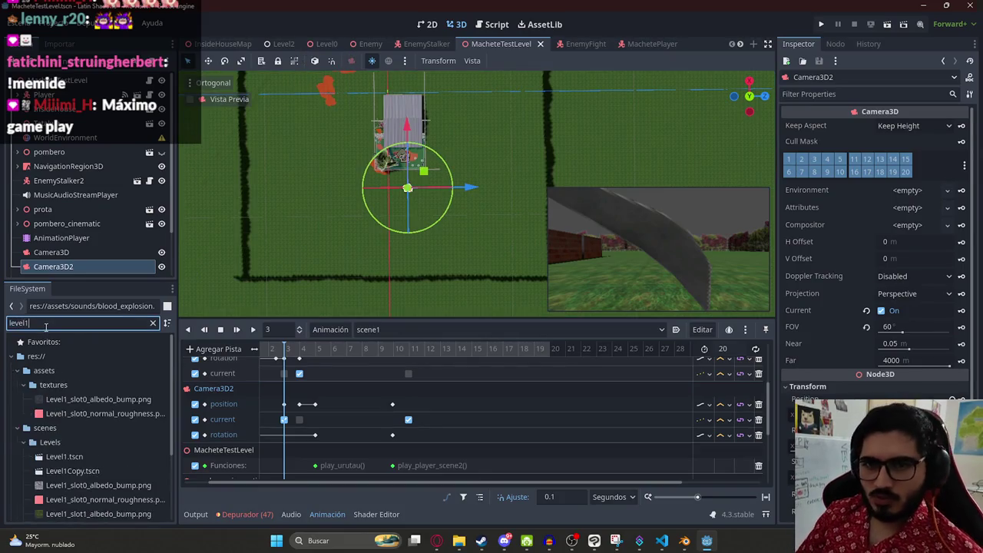
{"action": "double_click", "coordinate": [95, 457]}
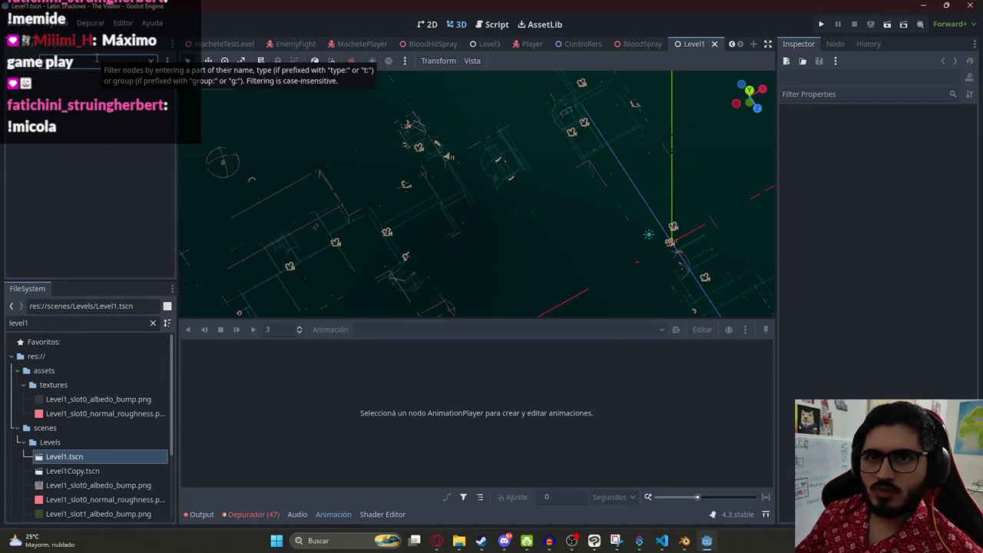
Step: In Level1, clear the WorldEnvironment's environment, check BlackCube and NextAreaTrigger, then revert it
{"action": "scroll", "coordinate": [75, 198], "scroll_direction": "down", "scroll_amount": 10}
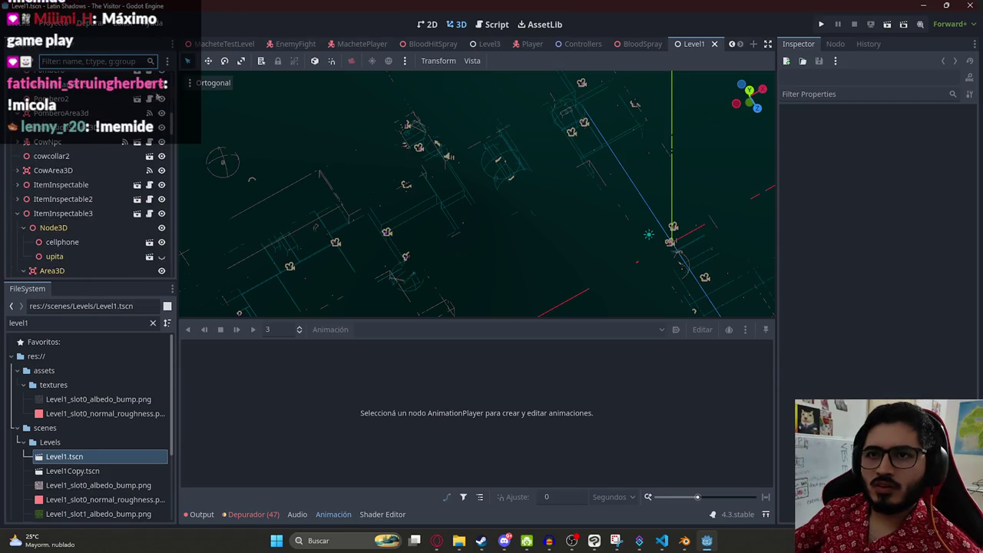
{"action": "scroll", "coordinate": [110, 142], "scroll_direction": "up", "scroll_amount": 5}
{"action": "left_click", "coordinate": [66, 209]}
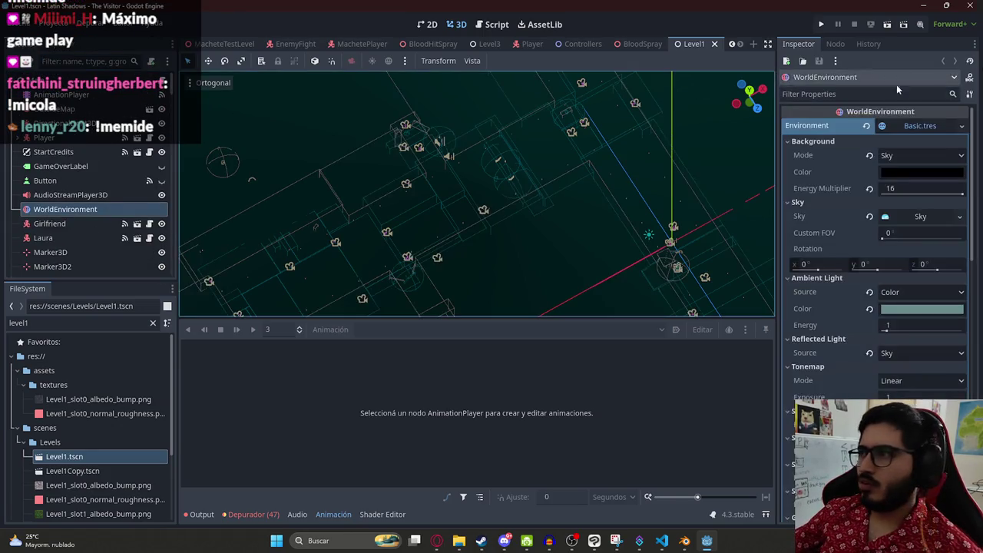
{"action": "left_click", "coordinate": [867, 127]}
{"action": "scroll", "coordinate": [612, 236], "scroll_direction": "down", "scroll_amount": 3}
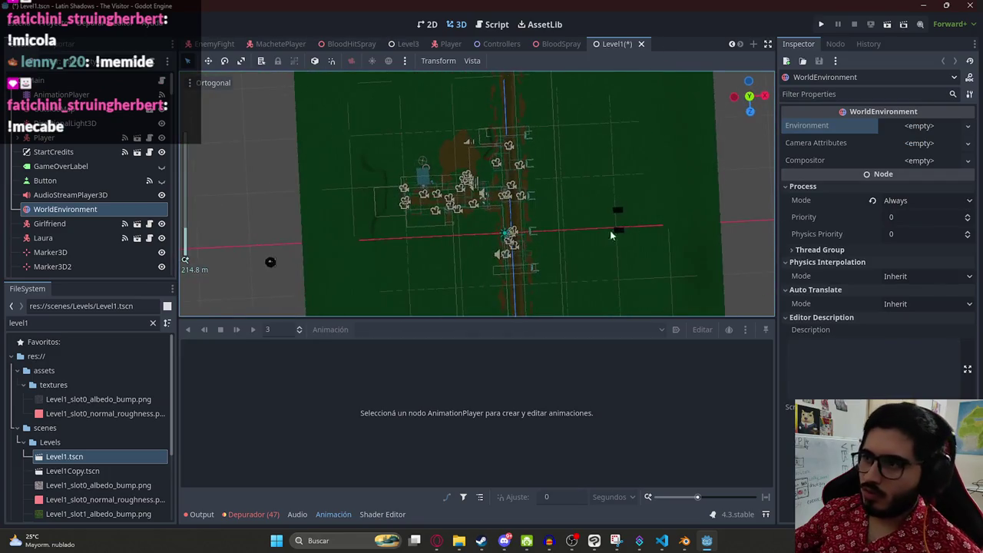
{"action": "left_click", "coordinate": [619, 234]}
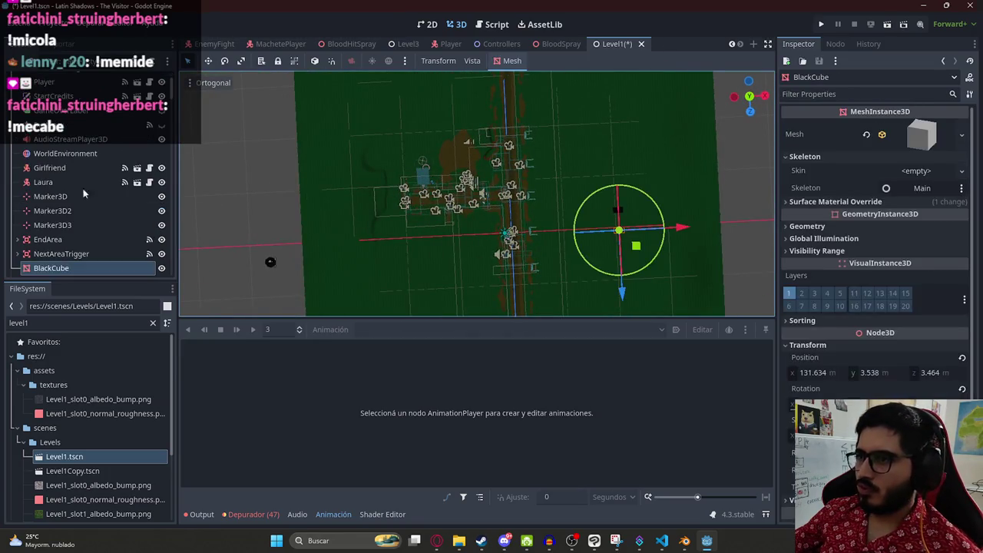
{"action": "left_click", "coordinate": [69, 253]}
{"action": "left_click", "coordinate": [69, 268]}
{"action": "key", "text": "ctrl+s"}
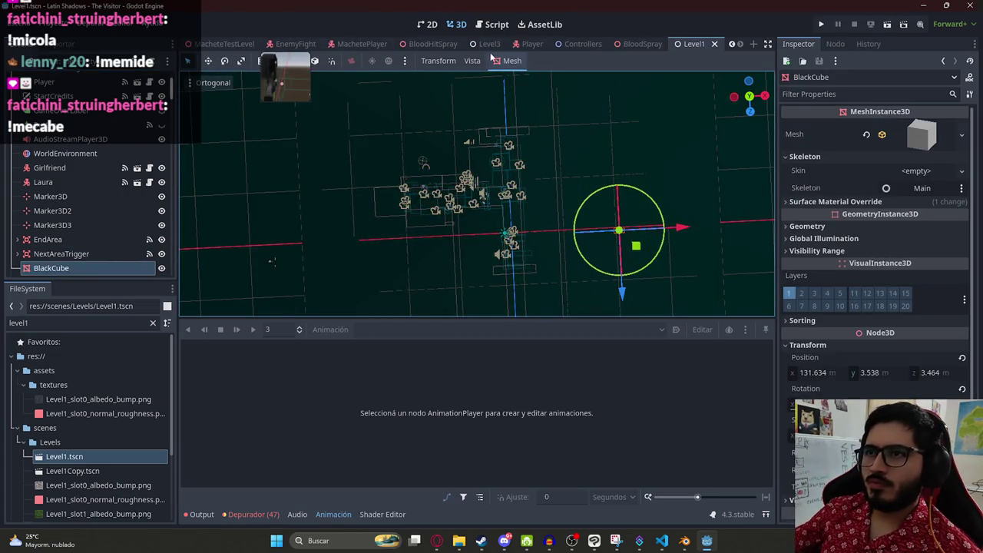
Step: Filter the FileSystem for 'machetetes' and reopen MacheteTestLevel.tscn
{"action": "scroll", "coordinate": [369, 44], "scroll_direction": "up", "scroll_amount": 3}
{"action": "left_click", "coordinate": [237, 44]}
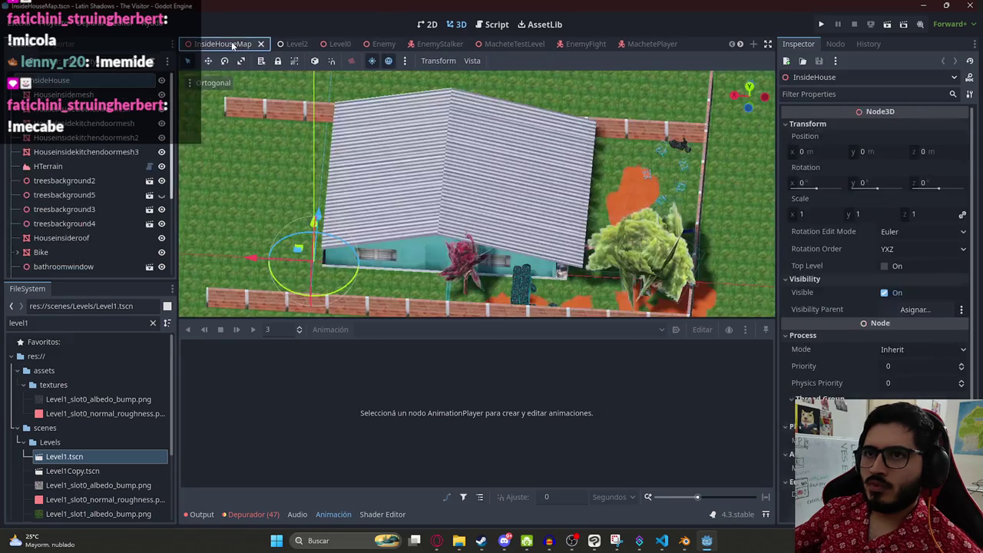
{"action": "scroll", "coordinate": [371, 47], "scroll_direction": "down", "scroll_amount": 5}
{"action": "scroll", "coordinate": [353, 47], "scroll_direction": "up", "scroll_amount": 5}
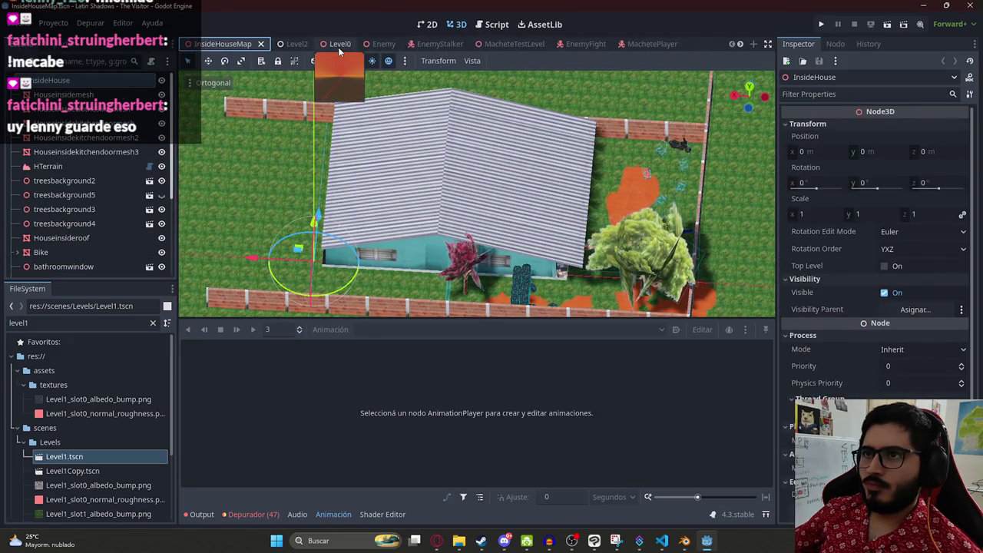
{"action": "scroll", "coordinate": [320, 50], "scroll_direction": "down", "scroll_amount": 5}
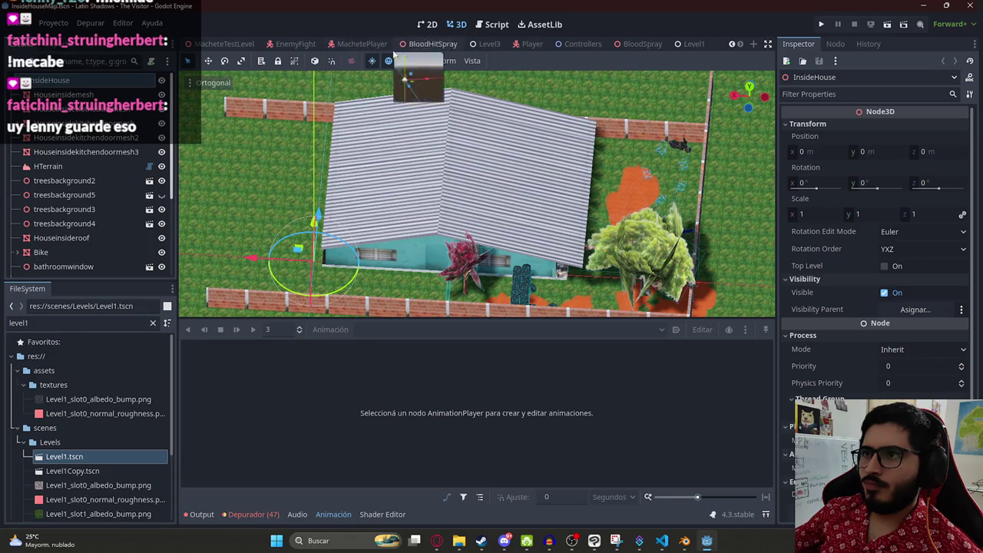
{"action": "scroll", "coordinate": [361, 50], "scroll_direction": "up", "scroll_amount": 5}
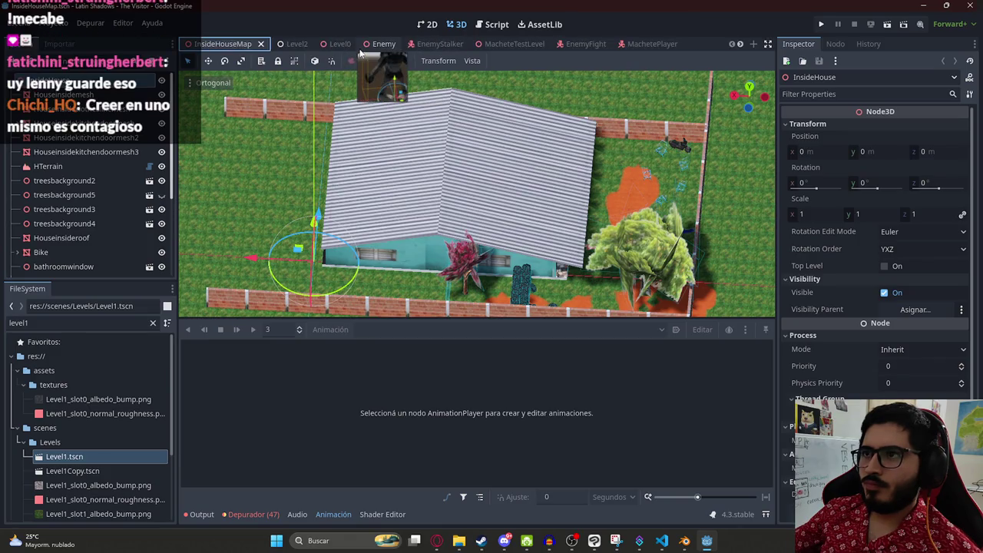
{"action": "double_click", "coordinate": [54, 323]}
{"action": "type", "text": "machetetes"}
{"action": "double_click", "coordinate": [77, 399]}
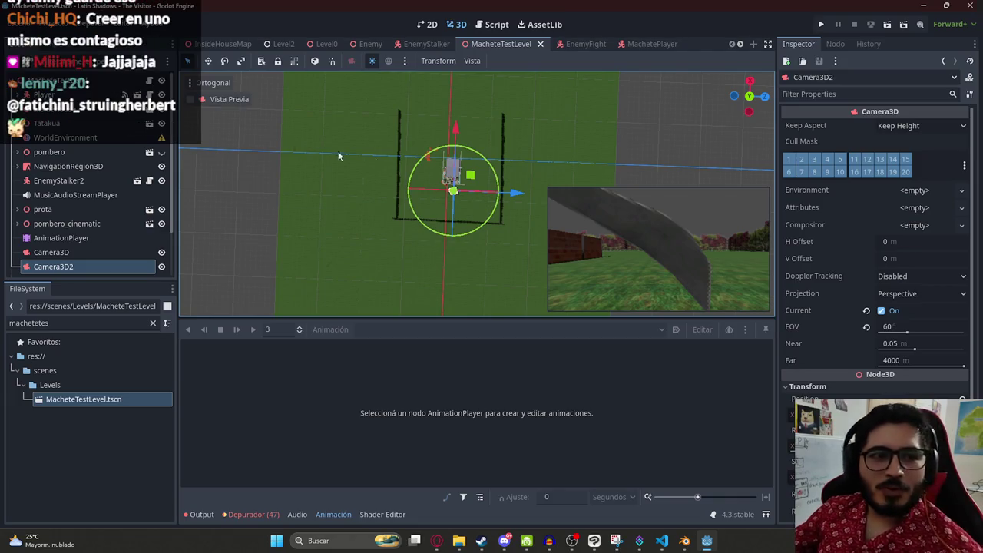
Step: Select the BlackCube and drag it downward in the level
{"action": "left_click", "coordinate": [465, 95]}
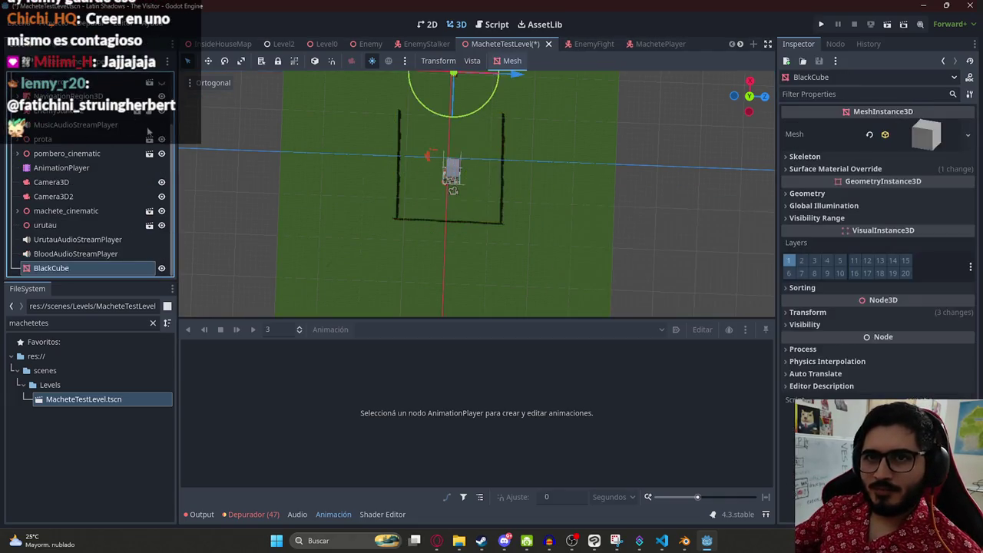
{"action": "mouse_move", "coordinate": [489, 102]}
{"action": "left_mouse_down"}
{"action": "mouse_move", "coordinate": [489, 208]}
{"action": "mouse_move", "coordinate": [459, 262]}
{"action": "left_mouse_up"}
{"action": "scroll", "coordinate": [459, 262], "scroll_direction": "up", "scroll_amount": 5}
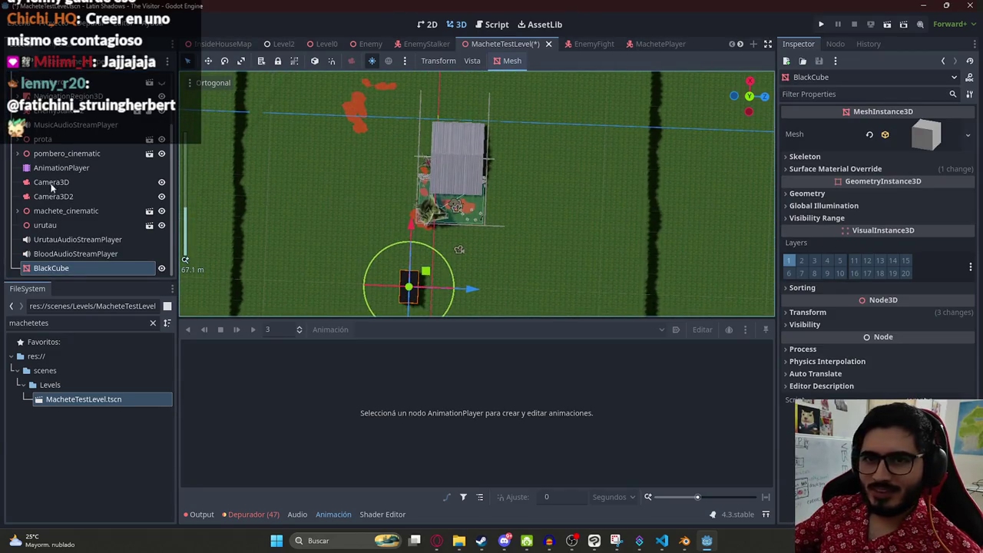
{"action": "left_click", "coordinate": [459, 249]}
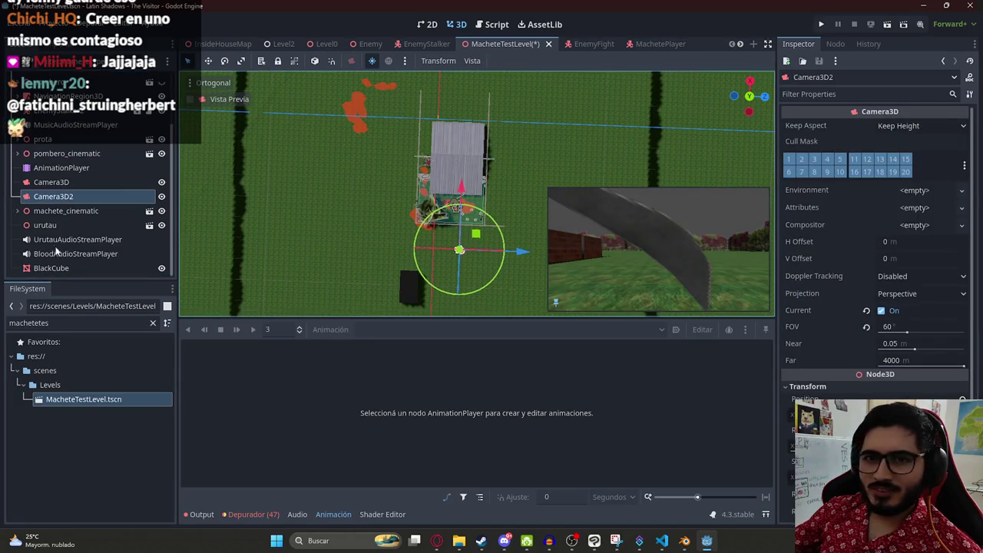
{"action": "left_click", "coordinate": [410, 288]}
Step: Adjust the BlackCube's height along its Y axis, lowering then raising it
{"action": "scroll", "coordinate": [372, 192], "scroll_direction": "up", "scroll_amount": 4}
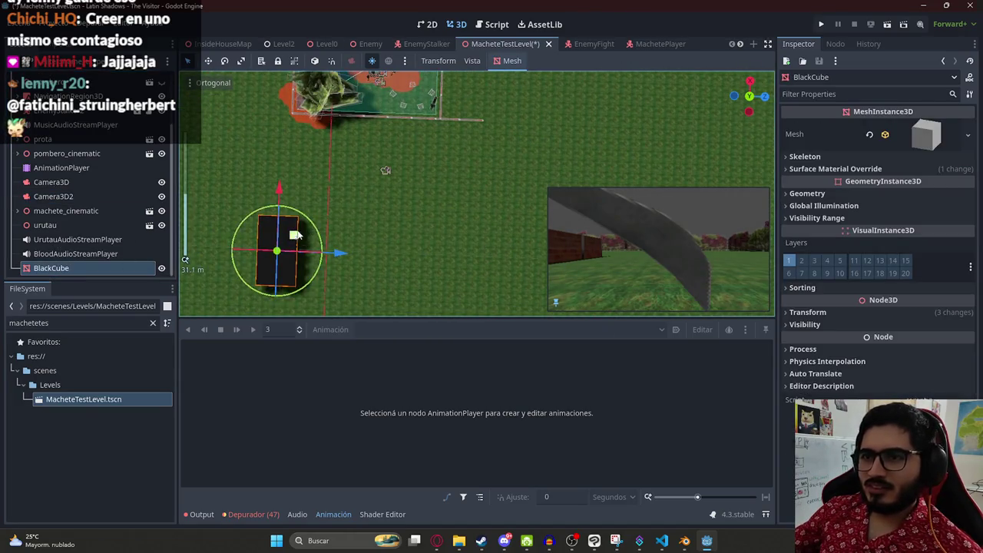
{"action": "scroll", "coordinate": [396, 142], "scroll_direction": "up", "scroll_amount": 3}
{"action": "scroll", "coordinate": [395, 158], "scroll_direction": "up", "scroll_amount": 2}
{"action": "mouse_move", "coordinate": [395, 158]}
{"action": "left_mouse_down"}
{"action": "mouse_move", "coordinate": [416, 108]}
{"action": "mouse_move", "coordinate": [404, 168]}
{"action": "left_mouse_up"}
{"action": "mouse_move", "coordinate": [352, 244]}
{"action": "left_mouse_down"}
{"action": "mouse_move", "coordinate": [351, 294]}
{"action": "mouse_move", "coordinate": [349, 222]}
{"action": "left_mouse_up"}
{"action": "scroll", "coordinate": [349, 219], "scroll_direction": "down", "scroll_amount": 2}
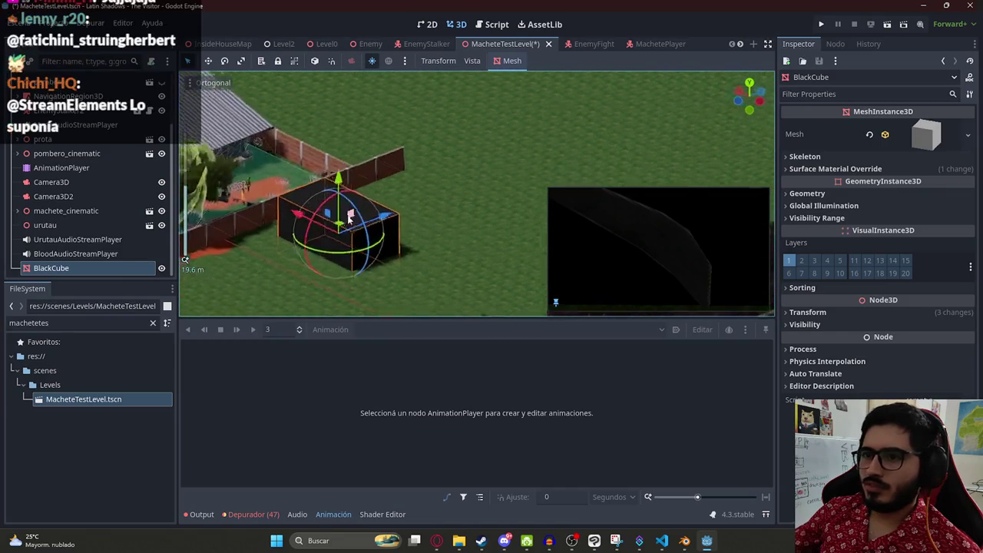
{"action": "mouse_move", "coordinate": [338, 181]}
{"action": "left_mouse_down"}
{"action": "mouse_move", "coordinate": [330, 157]}
{"action": "mouse_move", "coordinate": [332, 170]}
{"action": "left_mouse_up"}
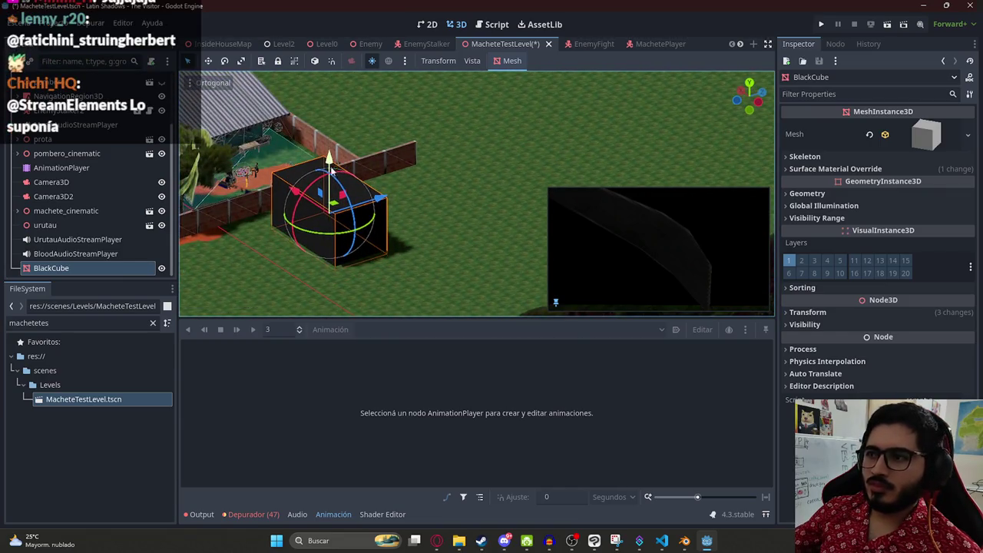
{"action": "left_click", "coordinate": [61, 167]}
{"action": "left_click", "coordinate": [399, 330]}
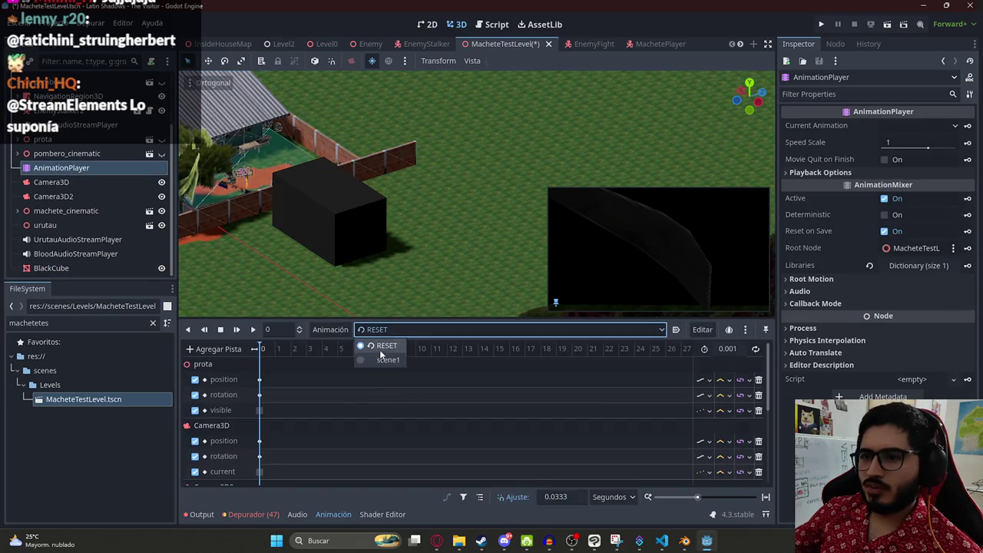
Step: In scene1, drop sword_slash.wav onto the blood audio track near 3 seconds
{"action": "left_click", "coordinate": [372, 346]}
{"action": "left_click", "coordinate": [331, 349]}
{"action": "mouse_move", "coordinate": [337, 352]}
{"action": "left_mouse_down"}
{"action": "mouse_move", "coordinate": [382, 350]}
{"action": "mouse_move", "coordinate": [299, 349]}
{"action": "mouse_move", "coordinate": [309, 351]}
{"action": "left_mouse_up"}
{"action": "scroll", "coordinate": [298, 346], "scroll_direction": "down", "scroll_amount": 3}
{"action": "scroll", "coordinate": [336, 427], "scroll_direction": "down", "scroll_amount": 3}
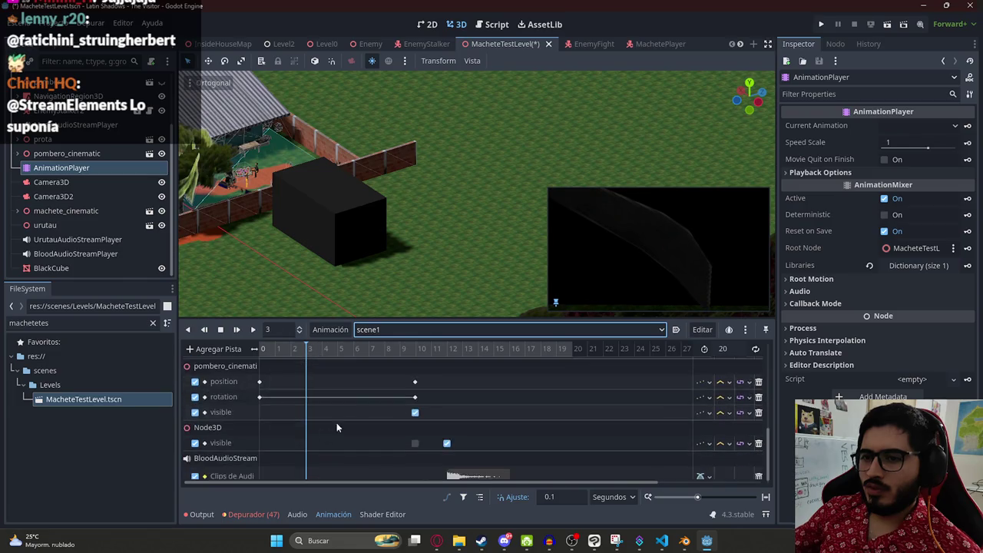
{"action": "double_click", "coordinate": [31, 322]}
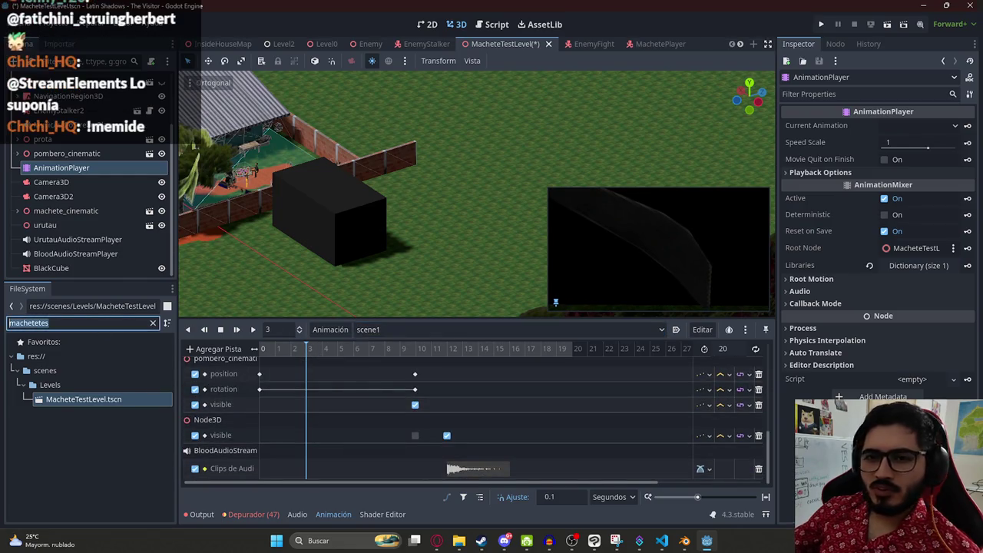
{"action": "type", "text": "sword"}
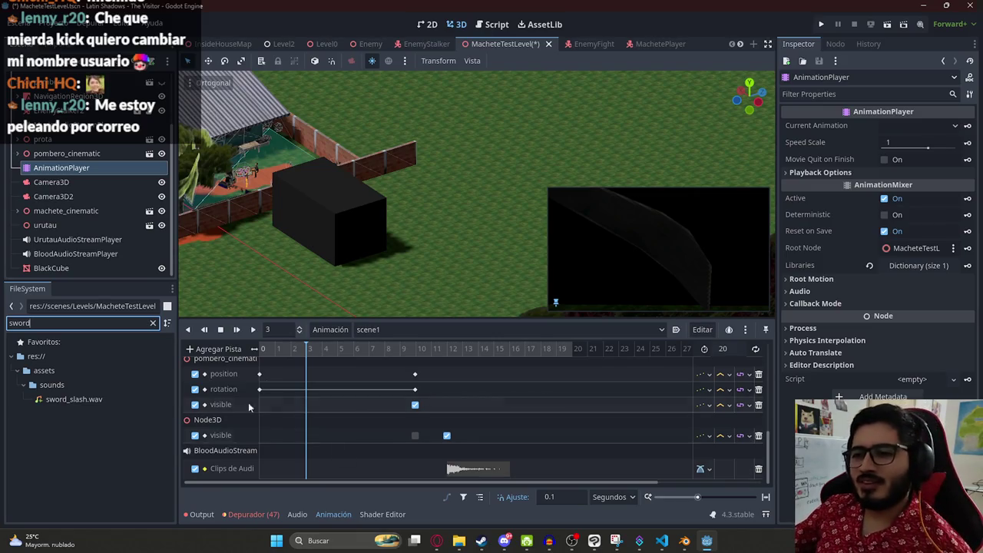
{"action": "mouse_move", "coordinate": [73, 399]}
{"action": "left_mouse_down"}
{"action": "mouse_move", "coordinate": [315, 484]}
{"action": "mouse_move", "coordinate": [311, 471]}
{"action": "left_mouse_up"}
Step: Preview the cutscene from the current frame, then save the level
{"action": "left_click", "coordinate": [251, 329]}
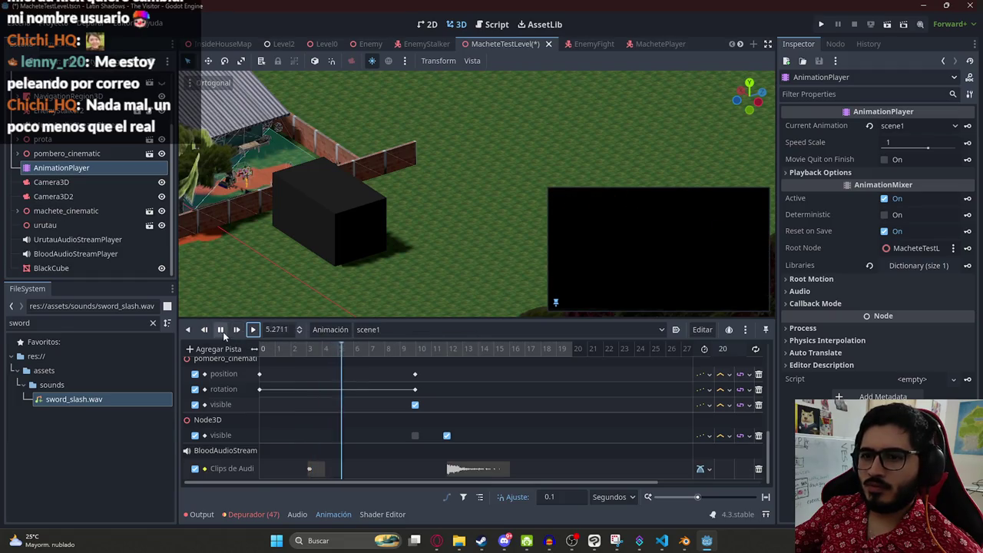
{"action": "left_click", "coordinate": [222, 331]}
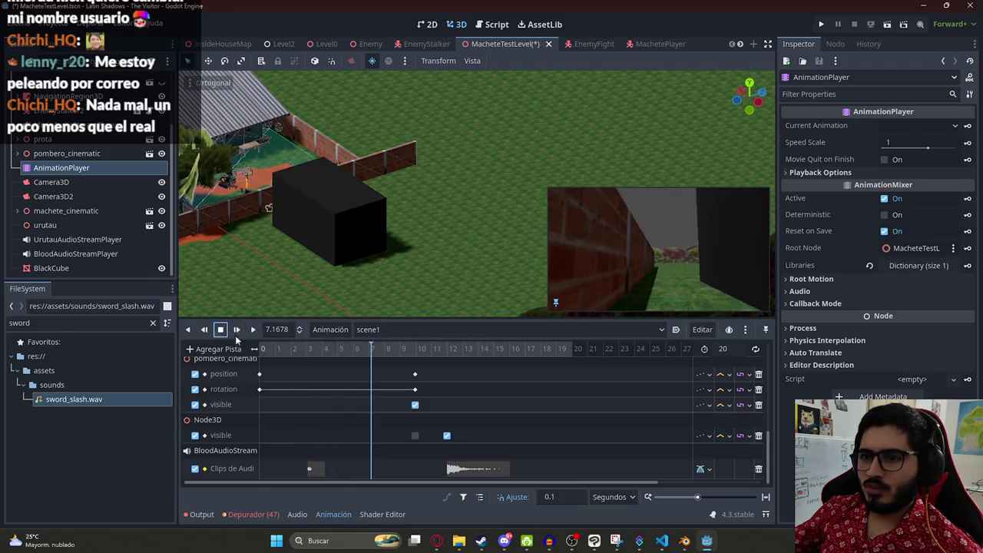
{"action": "scroll", "coordinate": [299, 368], "scroll_direction": "down", "scroll_amount": 5}
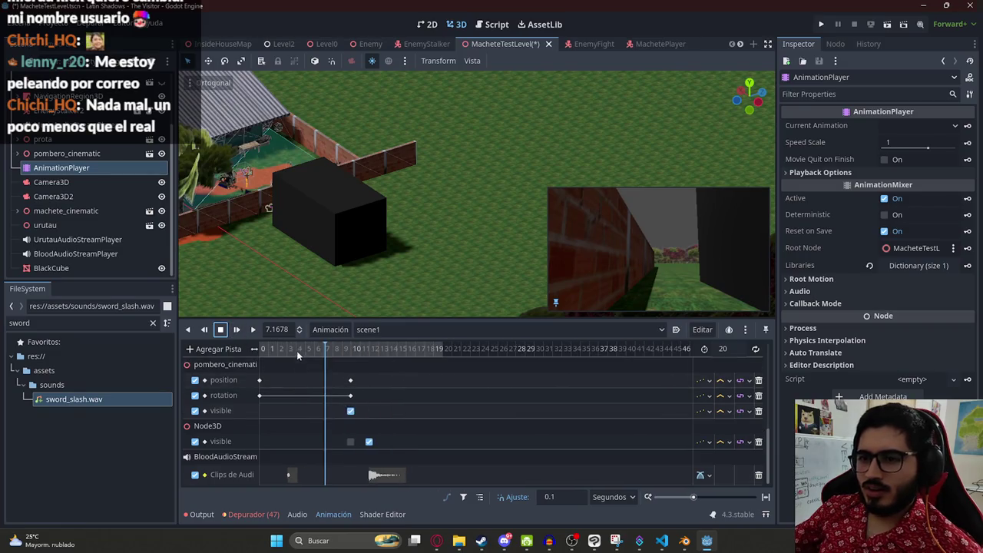
{"action": "key", "text": "ctrl+s"}
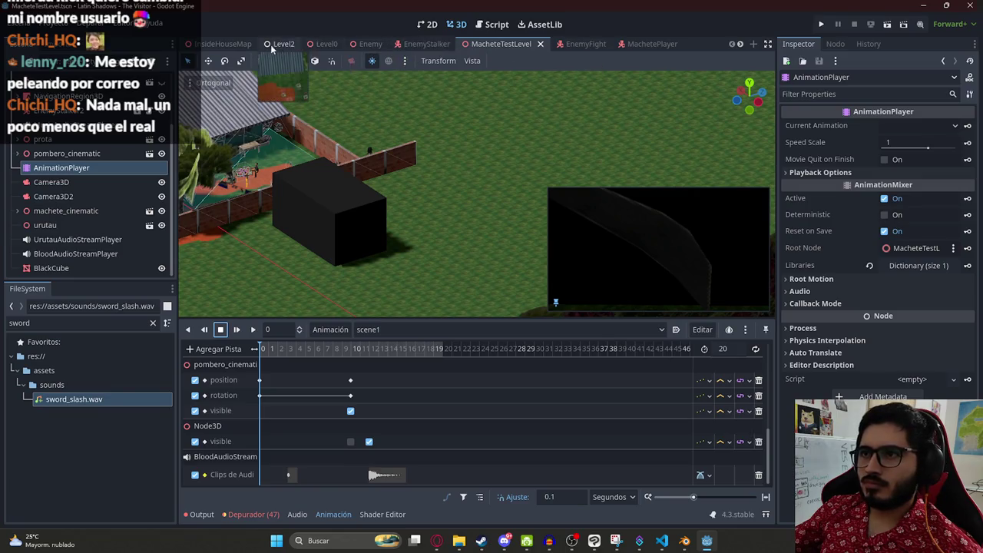
{"action": "right_click", "coordinate": [488, 44]}
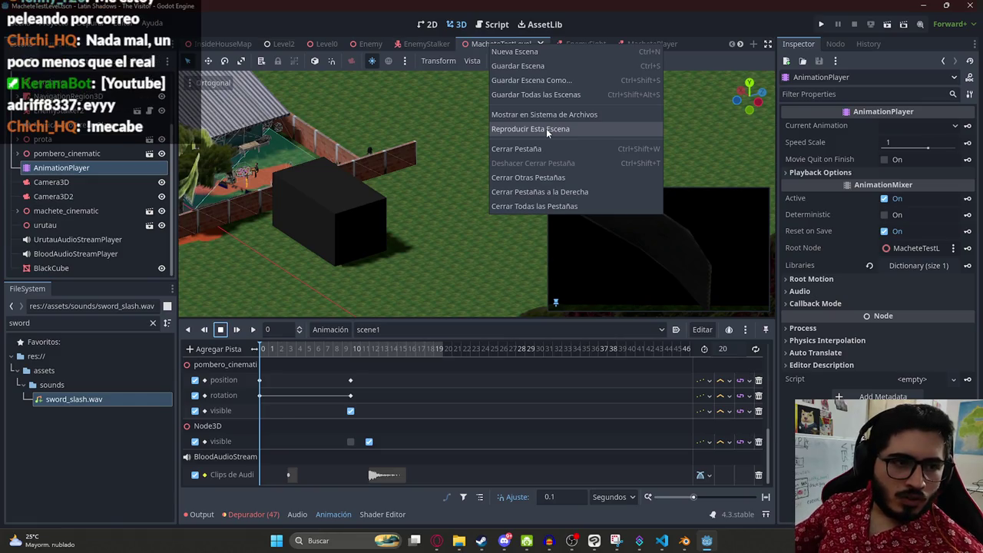
Step: Test-play the level through the machete-kill cutscene, then return to the script editor
{"action": "left_click", "coordinate": [545, 128]}
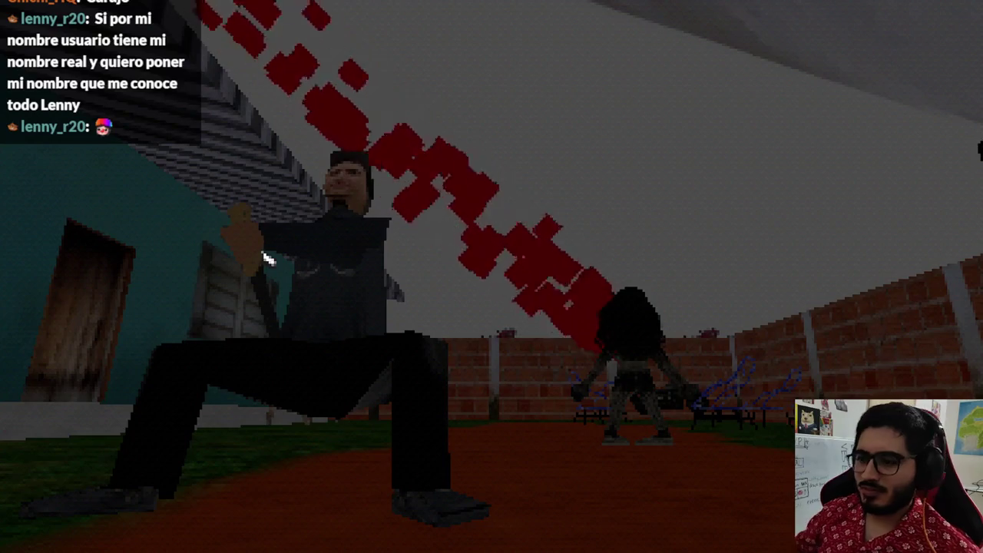
{"action": "key", "text": "F8"}
{"action": "left_click", "coordinate": [496, 25]}
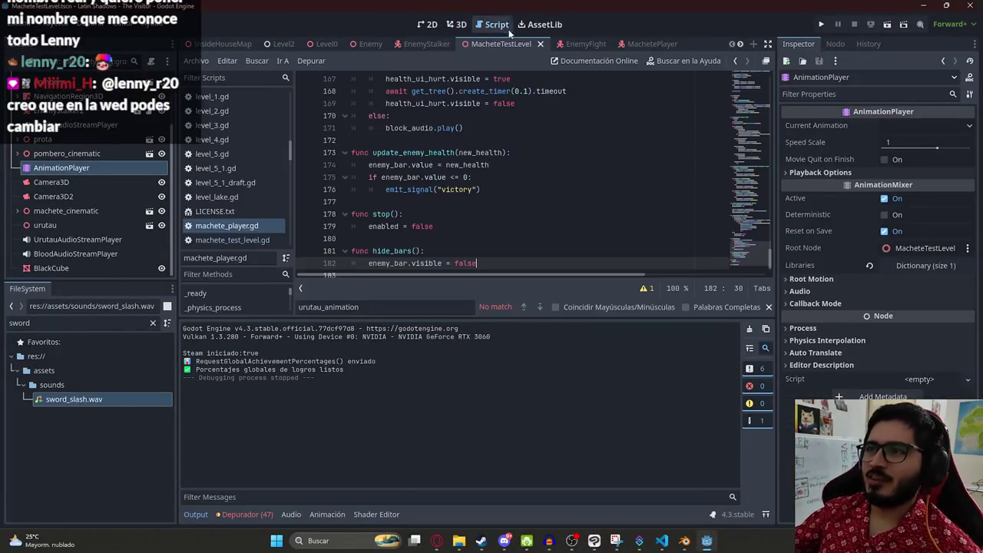
Step: Add player.hide_bars() as the first line of play_success_scene in machete_test_level.gd
{"action": "scroll", "coordinate": [534, 237], "scroll_direction": "down", "scroll_amount": 1}
{"action": "left_click_drag", "start_coordinate": [511, 239], "coordinate": [413, 240]}
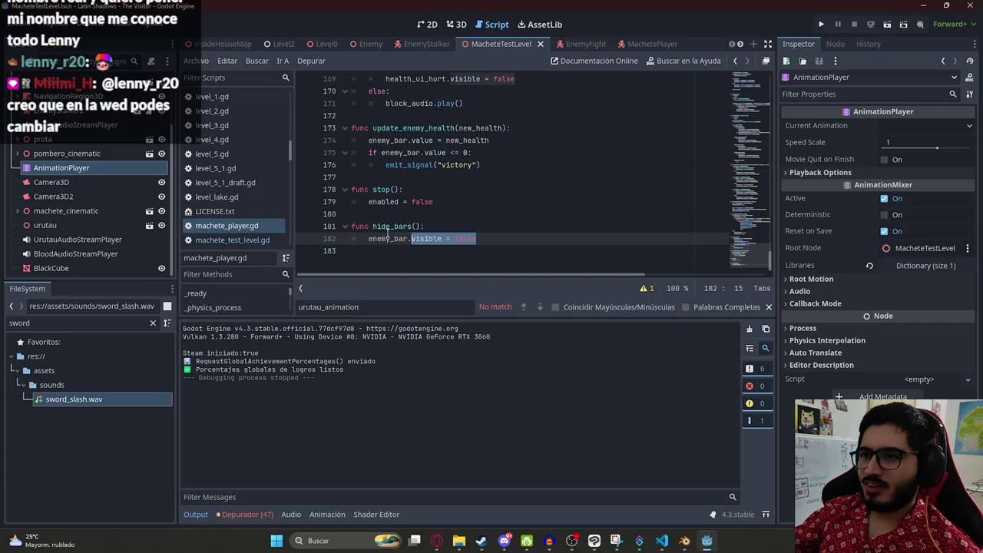
{"action": "double_click", "coordinate": [389, 228]}
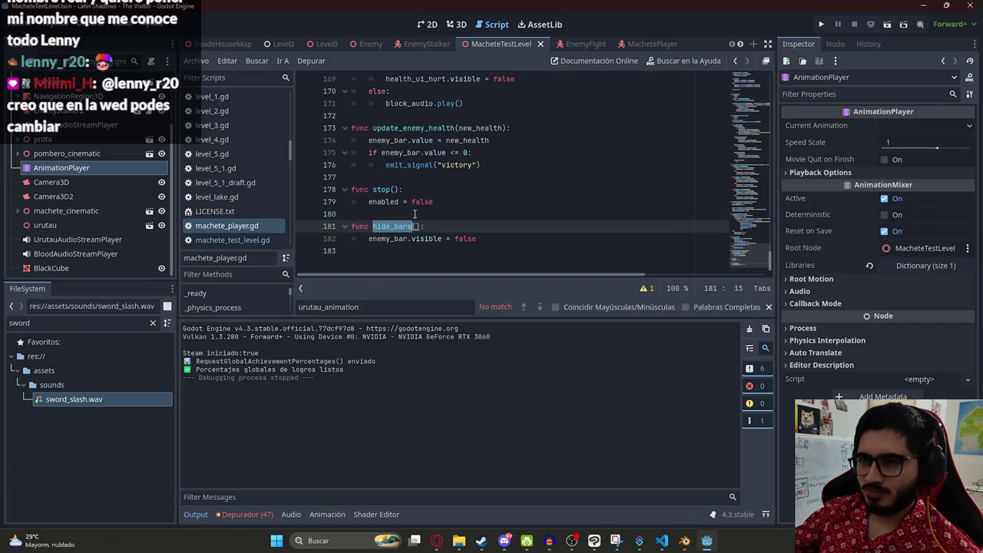
{"action": "scroll", "coordinate": [414, 214], "scroll_direction": "up", "scroll_amount": 9}
{"action": "scroll", "coordinate": [440, 226], "scroll_direction": "up", "scroll_amount": 13}
{"action": "scroll", "coordinate": [93, 208], "scroll_direction": "up", "scroll_amount": 2}
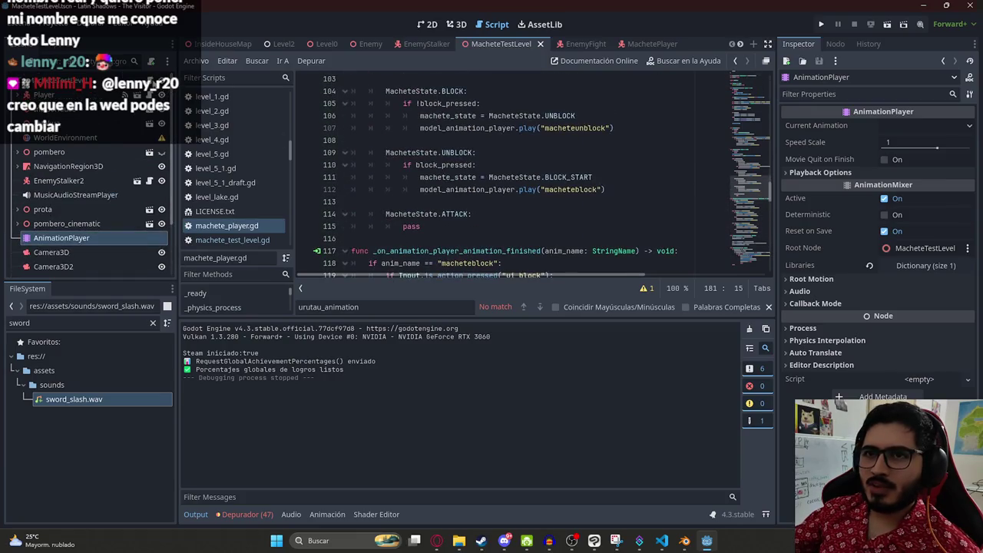
{"action": "left_click", "coordinate": [232, 239]}
{"action": "left_click", "coordinate": [514, 225]}
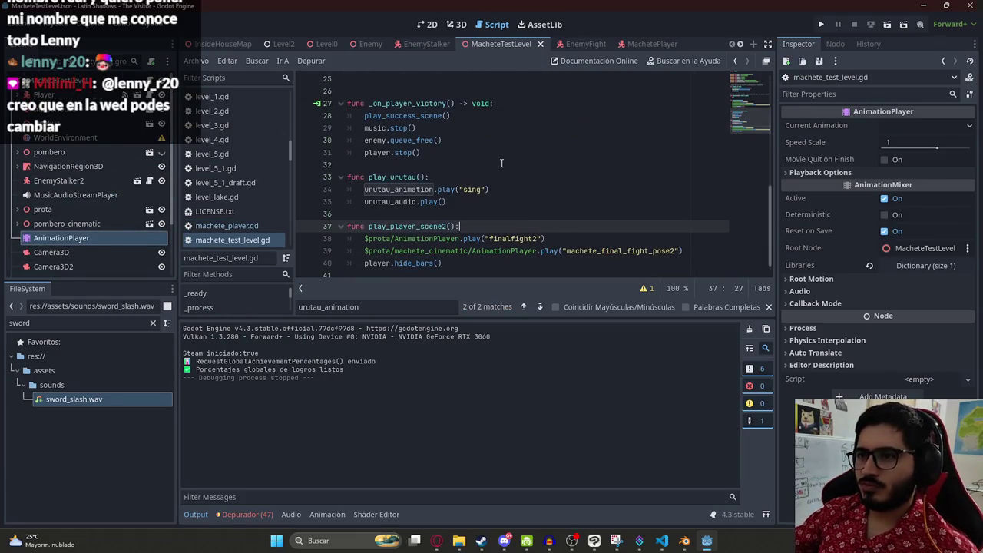
{"action": "scroll", "coordinate": [501, 163], "scroll_direction": "up", "scroll_amount": 5}
{"action": "left_click", "coordinate": [498, 201]}
{"action": "key", "text": "Return"}
{"action": "type", "text": "player.hide_bars("}
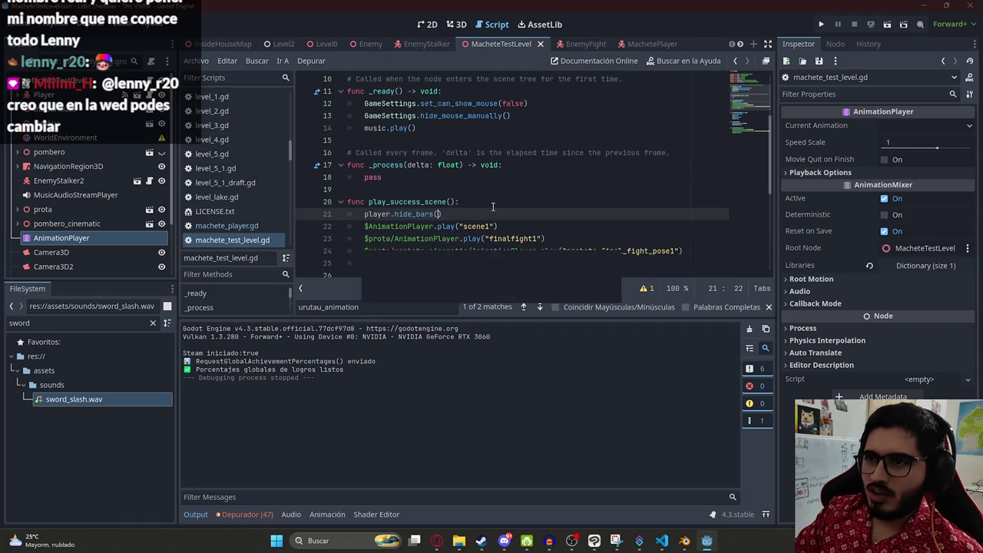
{"action": "type", "text": "("}
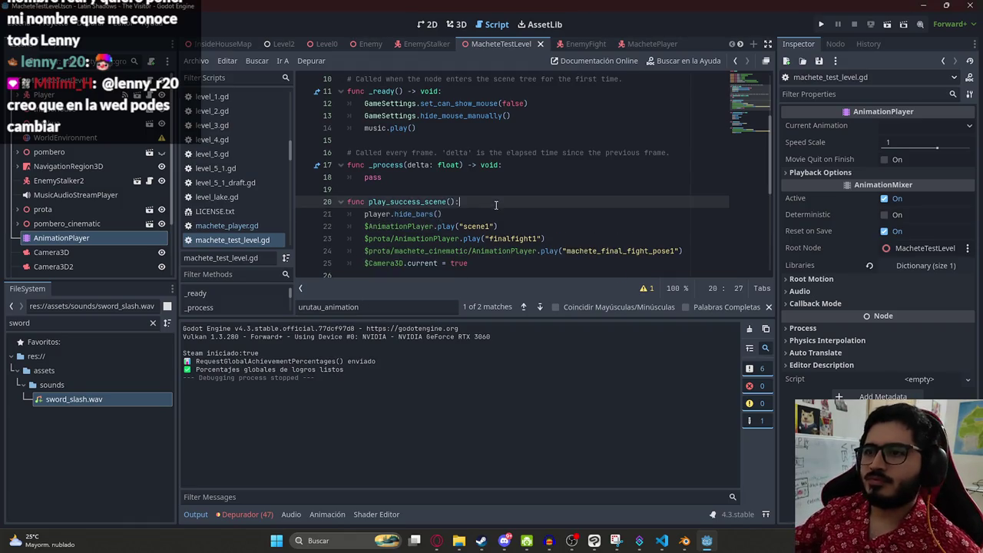
{"action": "left_click", "coordinate": [495, 203]}
Step: Load PomberoFight.tres into the WorldEnvironment's Environment again
{"action": "left_click", "coordinate": [456, 23]}
{"action": "left_click", "coordinate": [65, 137]}
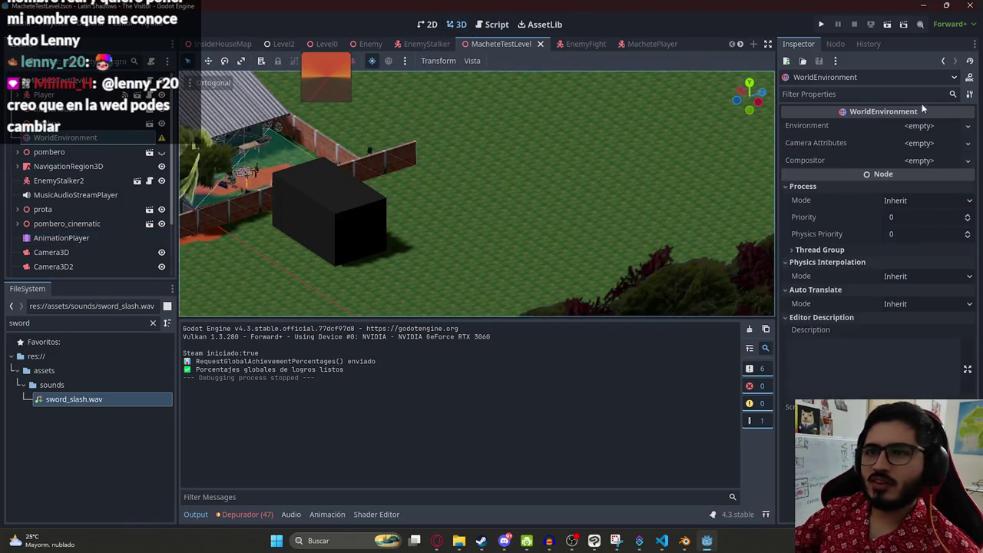
{"action": "left_click", "coordinate": [918, 126]}
{"action": "left_click", "coordinate": [925, 165]}
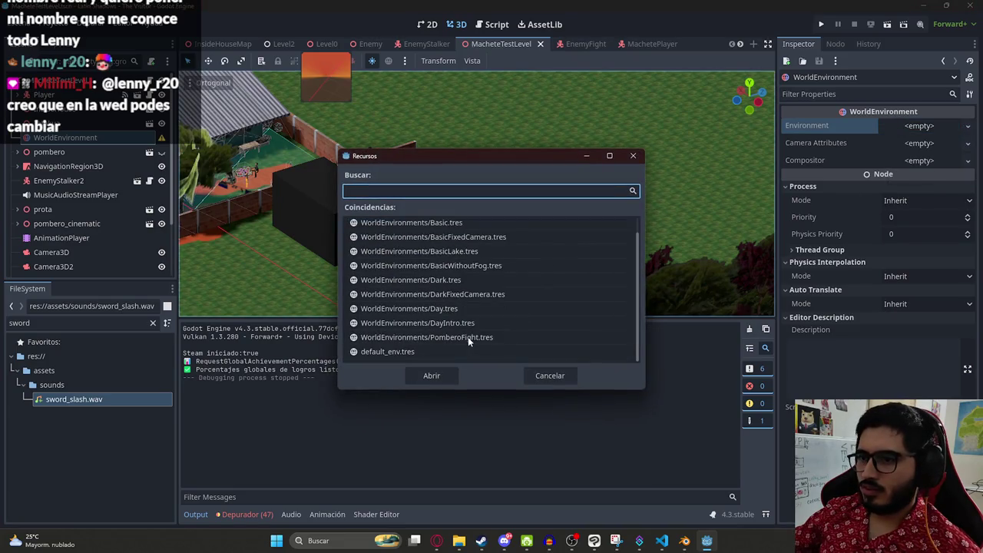
{"action": "double_click", "coordinate": [467, 336]}
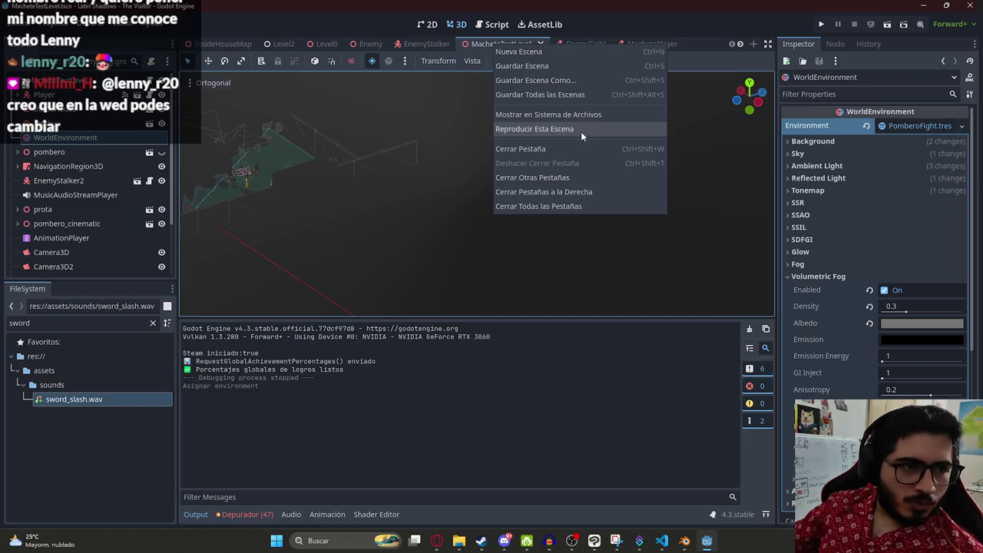
{"action": "left_click", "coordinate": [581, 135]}
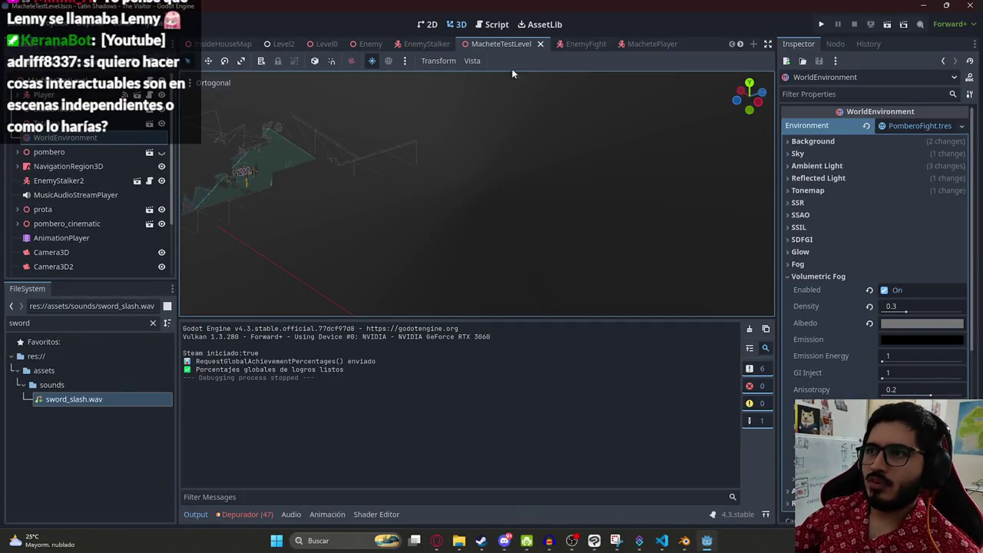
Step: End the test play and return to the machete_test_level.gd script
{"action": "left_click", "coordinate": [491, 24]}
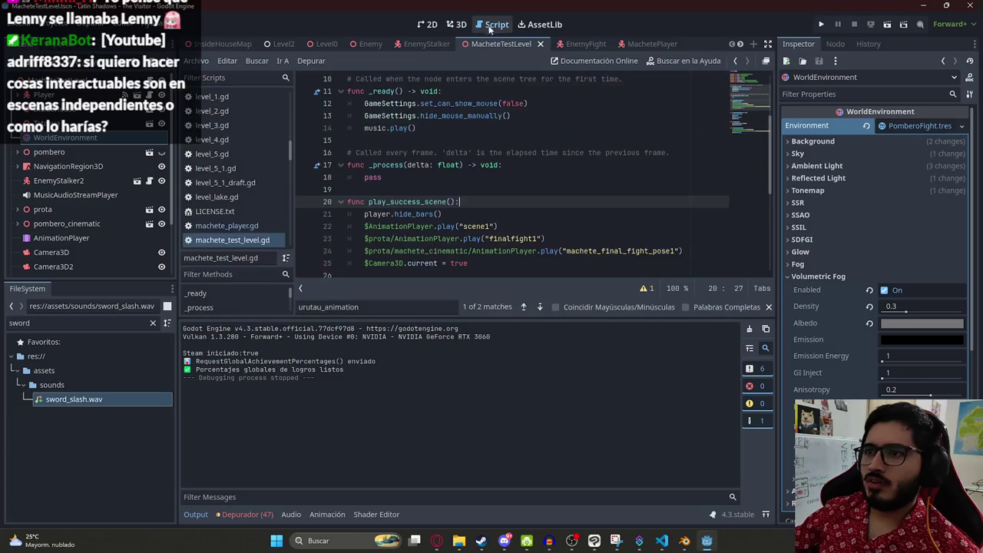
Step: In the MachetePlayer script, search for 'stop' to locate the stop() function
{"action": "scroll", "coordinate": [545, 215], "scroll_direction": "up", "scroll_amount": 3}
{"action": "scroll", "coordinate": [545, 214], "scroll_direction": "down", "scroll_amount": 9}
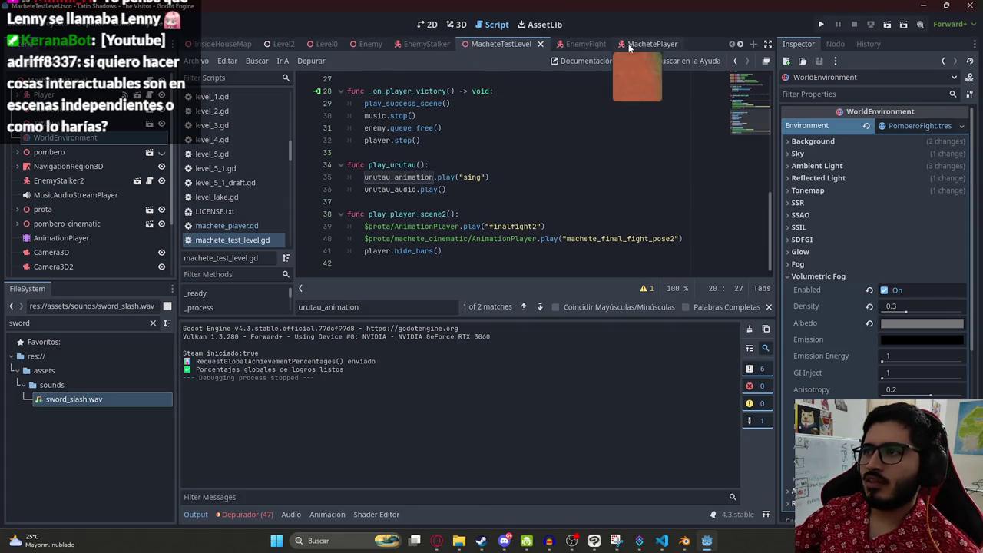
{"action": "left_click", "coordinate": [555, 45]}
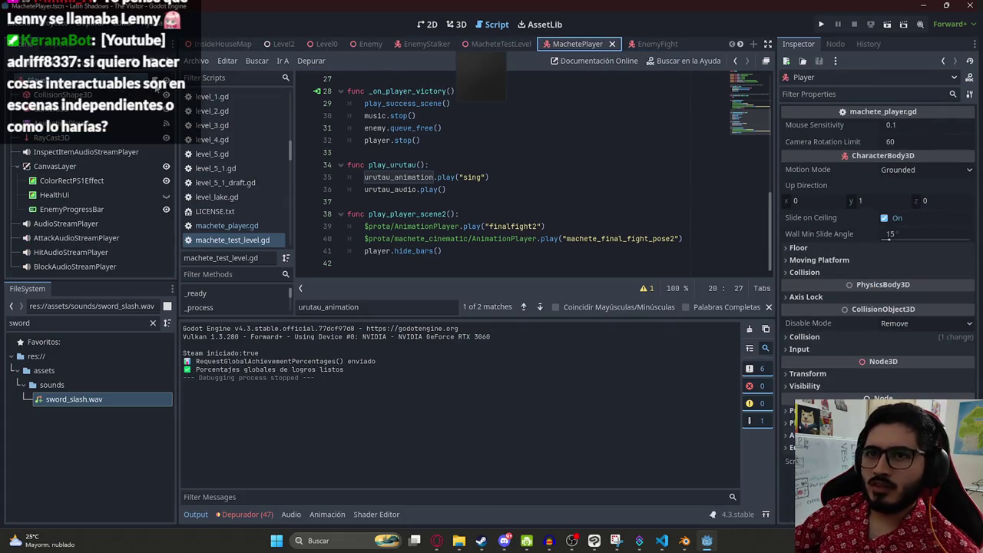
{"action": "scroll", "coordinate": [707, 237], "scroll_direction": "down", "scroll_amount": 3}
{"action": "key", "text": "ctrl+f"}
{"action": "type", "text": "stop("}
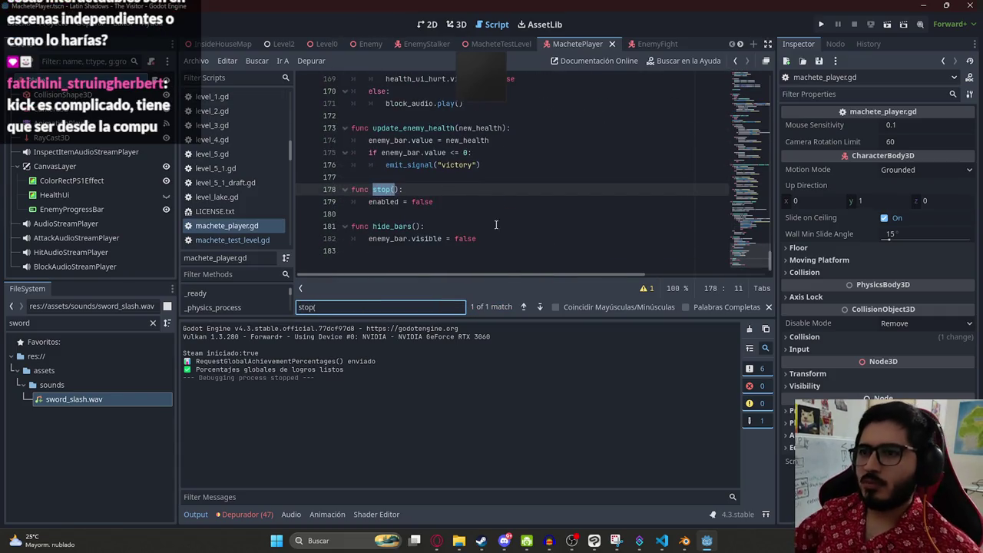
{"action": "left_click", "coordinate": [466, 209]}
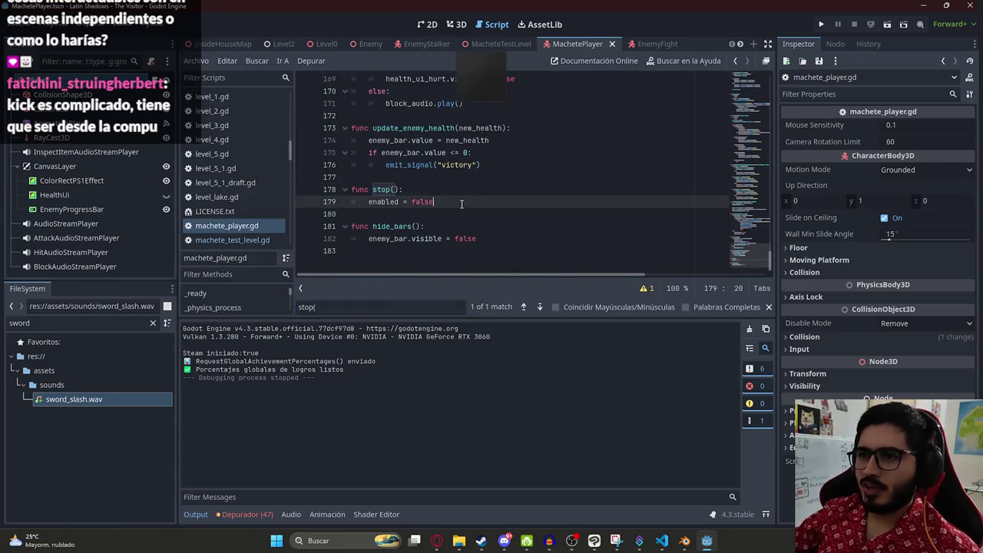
{"action": "left_click_drag", "start_coordinate": [751, 257], "coordinate": [749, 59]}
{"action": "scroll", "coordinate": [751, 78], "scroll_direction": "down", "scroll_amount": 5}
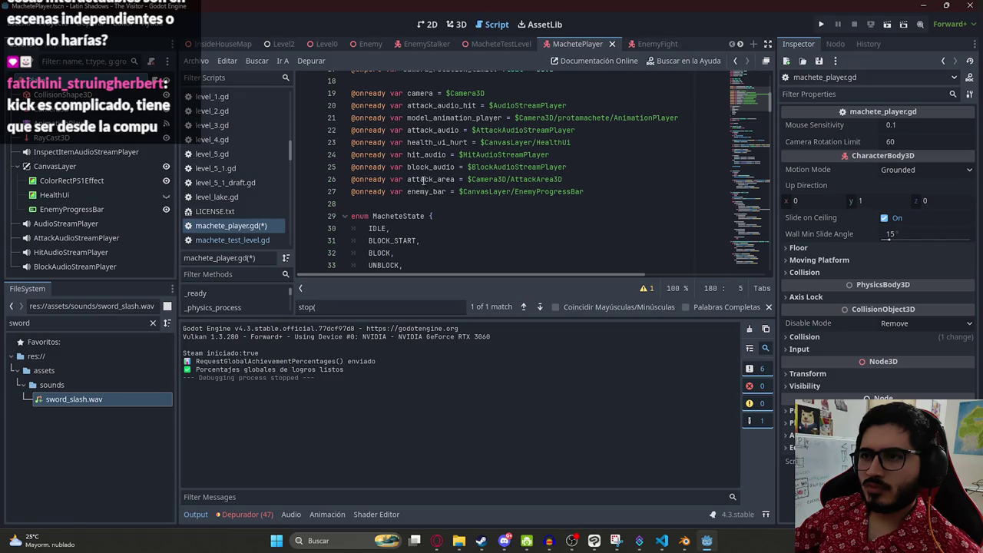
{"action": "left_click", "coordinate": [421, 119]}
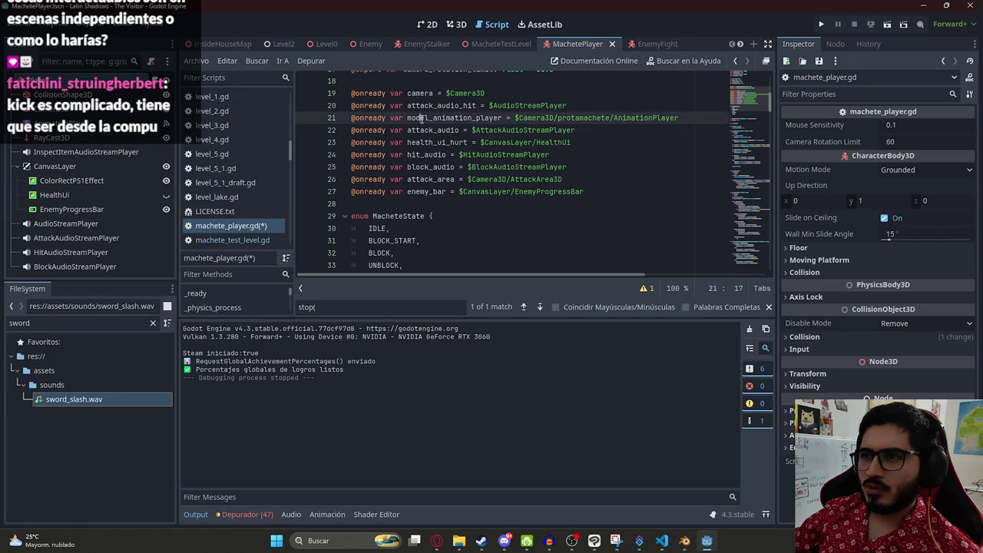
{"action": "key", "text": "ctrl+shift+Return"}
{"action": "type", "text": "@onready var model ="}
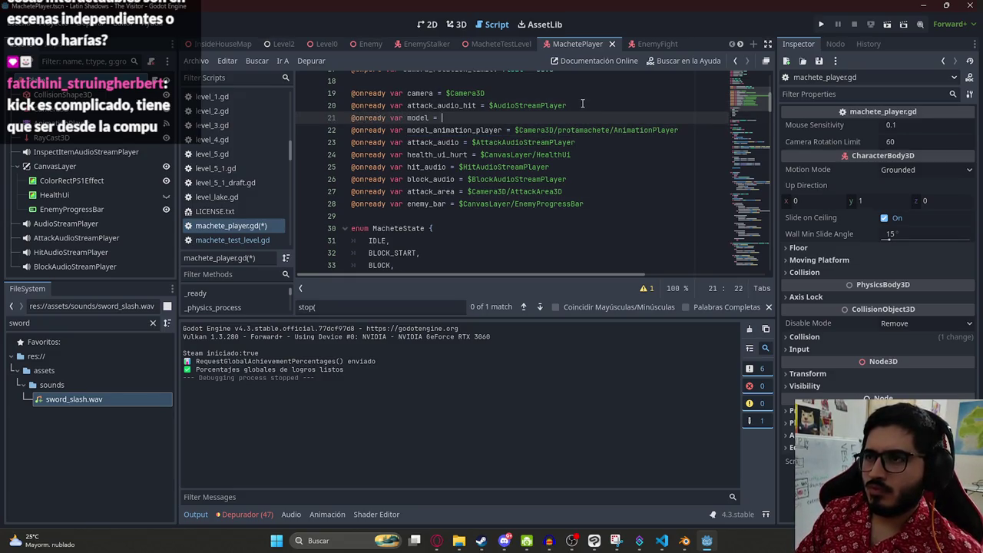
{"action": "type", "text": "$prota"}
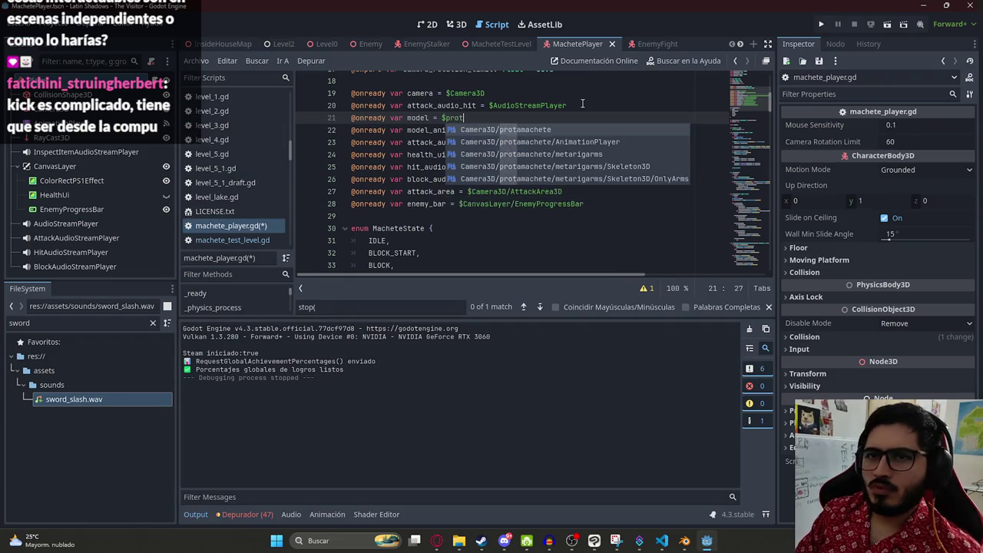
{"action": "type", "text": "\\"}
{"action": "key", "text": "Return"}
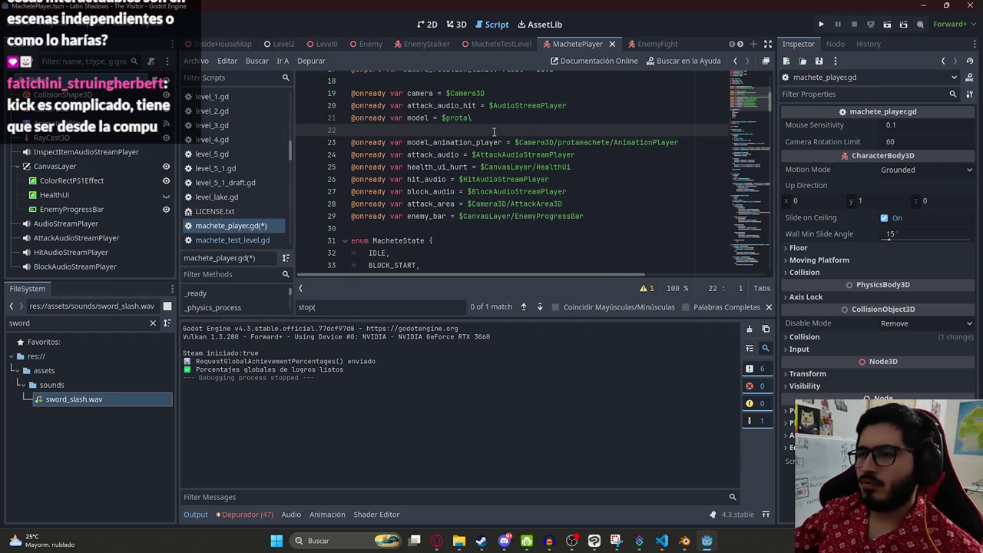
{"action": "key", "text": "BackSpace"}
{"action": "key", "text": "BackSpace"}
{"action": "type", "text": "m"}
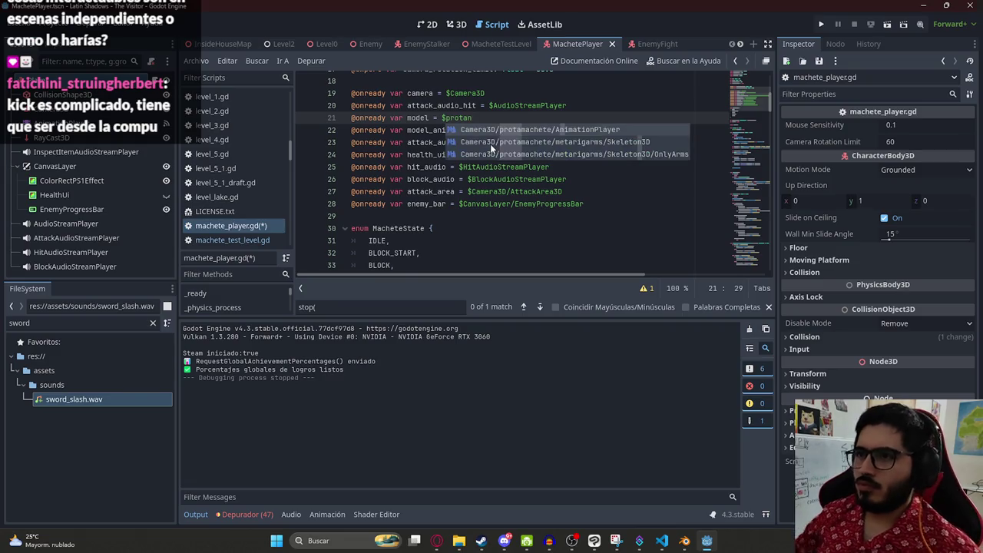
{"action": "key", "text": "Return"}
{"action": "key", "text": "Left"}
{"action": "key", "text": "Left"}
{"action": "key", "text": "Left"}
{"action": "key", "text": "ctrl+f"}
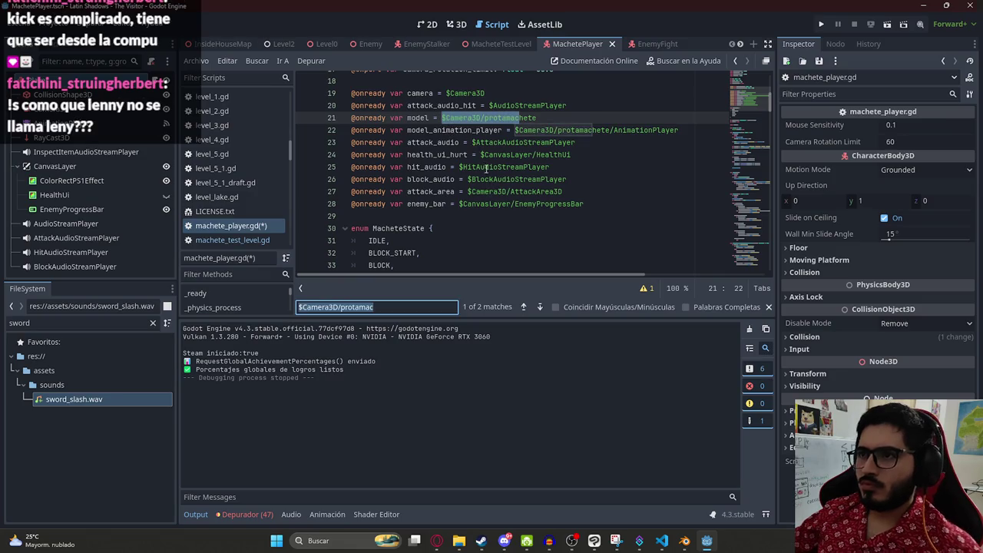
Step: Add 'model.visible = false' inside stop() and save the script
{"action": "left_click", "coordinate": [418, 121]}
{"action": "left_click_drag", "start_coordinate": [765, 114], "coordinate": [733, 288]}
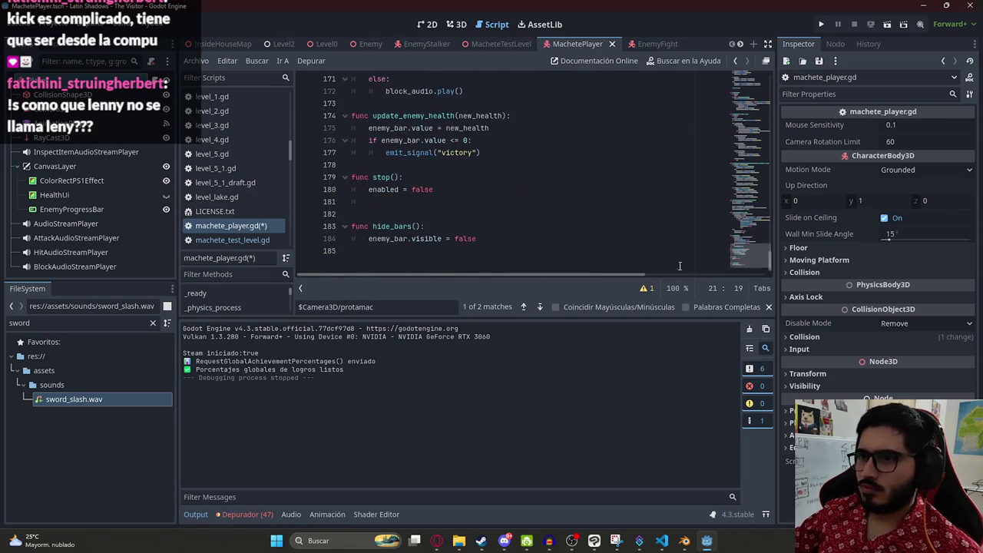
{"action": "left_click", "coordinate": [456, 202]}
{"action": "type", "text": "model.vis"}
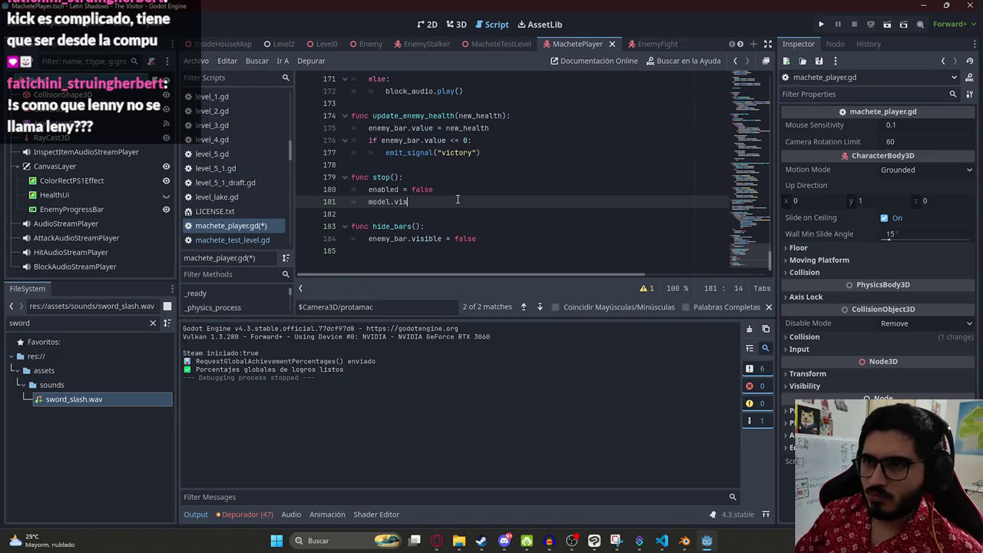
{"action": "type", "text": "ible = false"}
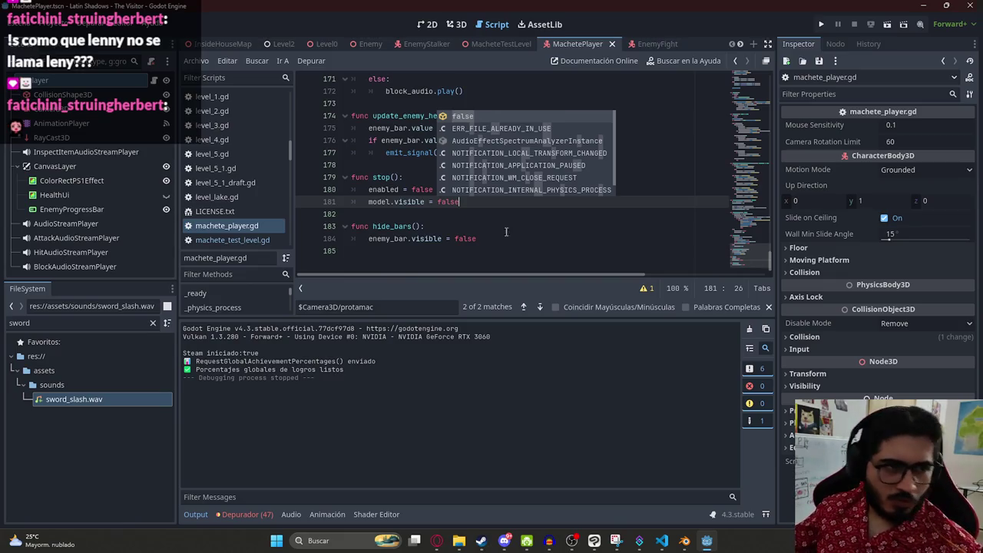
{"action": "key", "text": "Escape"}
{"action": "key", "text": "Down"}
{"action": "key", "text": "ctrl+s"}
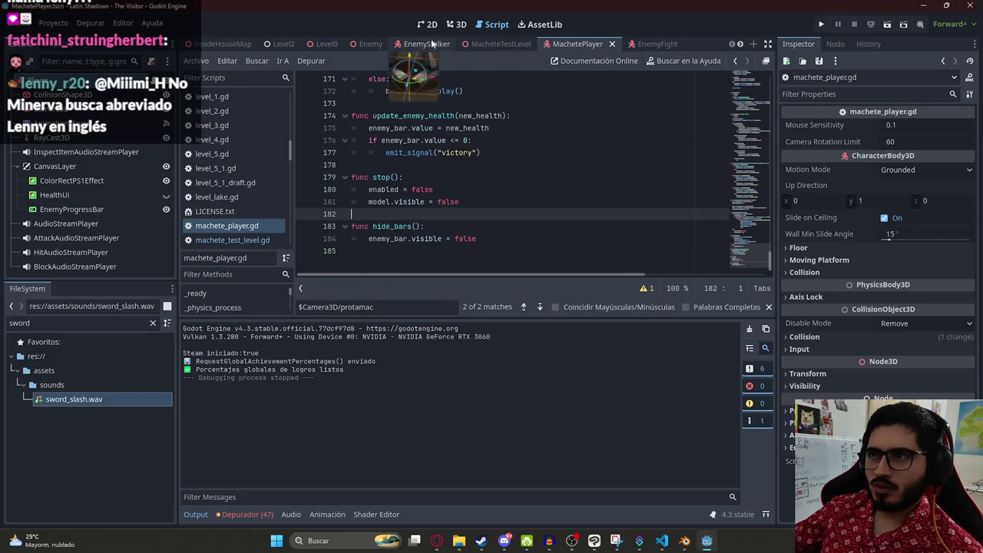
Step: Play just the MacheteTestLevel scene from its tab's options
{"action": "left_click", "coordinate": [495, 43]}
{"action": "right_click", "coordinate": [493, 44]}
{"action": "left_click", "coordinate": [545, 129]}
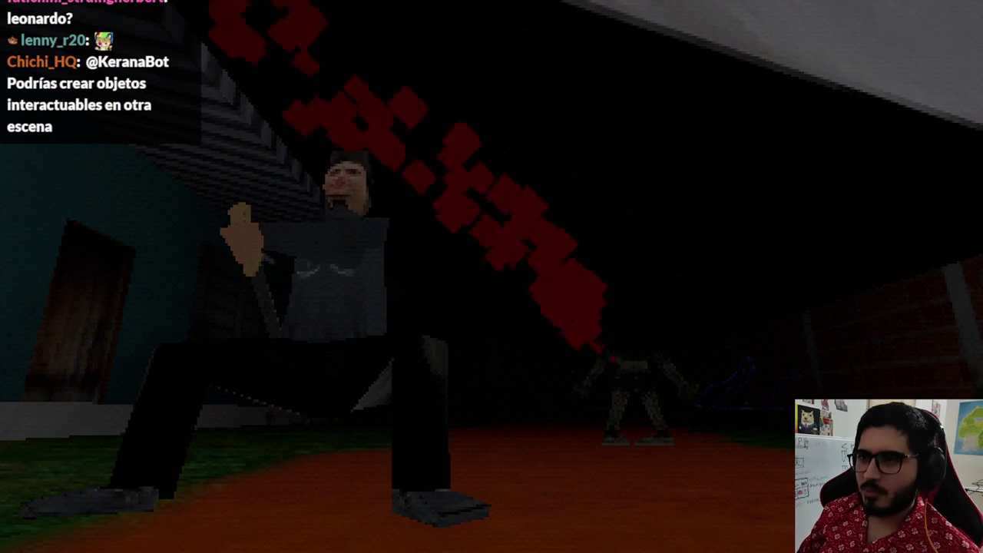
Step: Stop the MacheteTestLevel test run with F8 after the cutscene plays
{"action": "key", "text": "F8"}
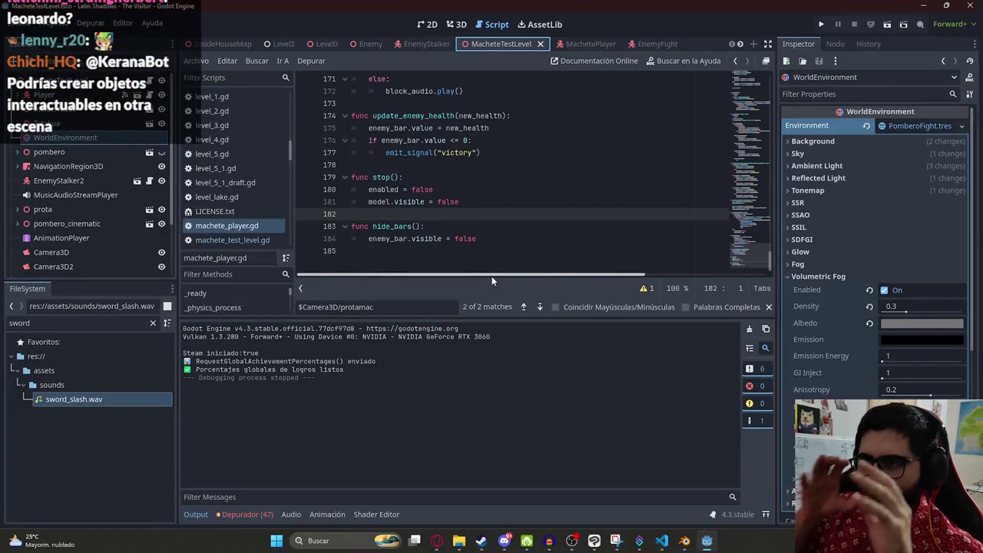
Step: Revert the WorldEnvironment's environment to empty and raise the BlackCube about 0.565 units
{"action": "left_click", "coordinate": [866, 127]}
{"action": "left_click", "coordinate": [449, 27]}
{"action": "left_click", "coordinate": [387, 238]}
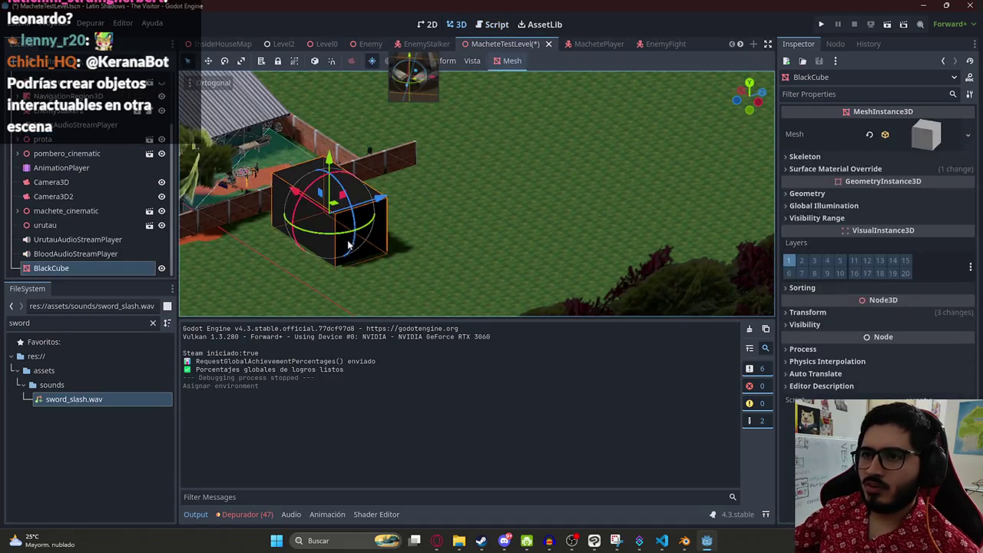
{"action": "scroll", "coordinate": [391, 240], "scroll_direction": "up", "scroll_amount": 3}
{"action": "scroll", "coordinate": [391, 241], "scroll_direction": "up", "scroll_amount": 4}
{"action": "left_click_drag", "start_coordinate": [368, 113], "coordinate": [368, 97]}
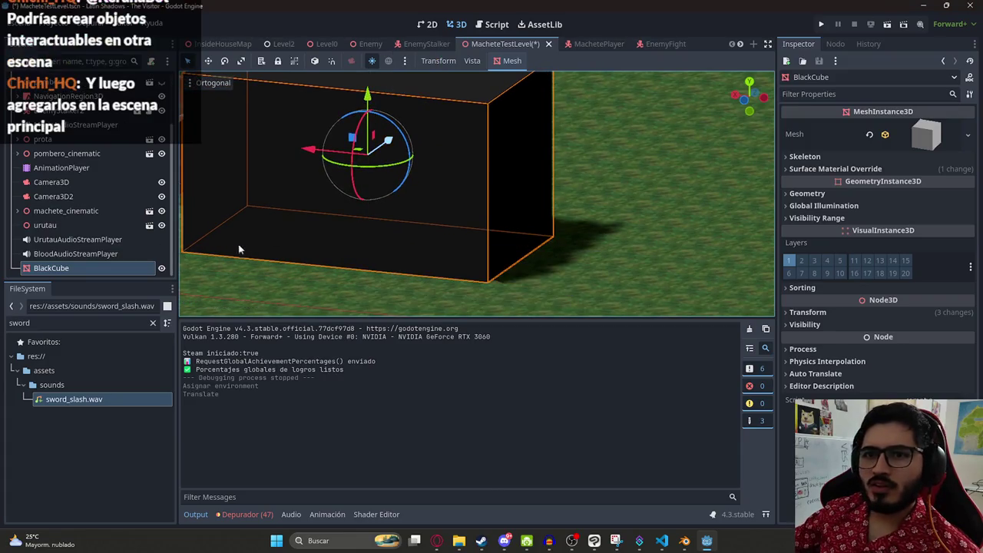
Step: Load the scene1 animation, scrub it to about 6.9 seconds, and save the level
{"action": "left_click", "coordinate": [91, 197]}
{"action": "left_click", "coordinate": [89, 168]}
{"action": "left_click", "coordinate": [92, 194]}
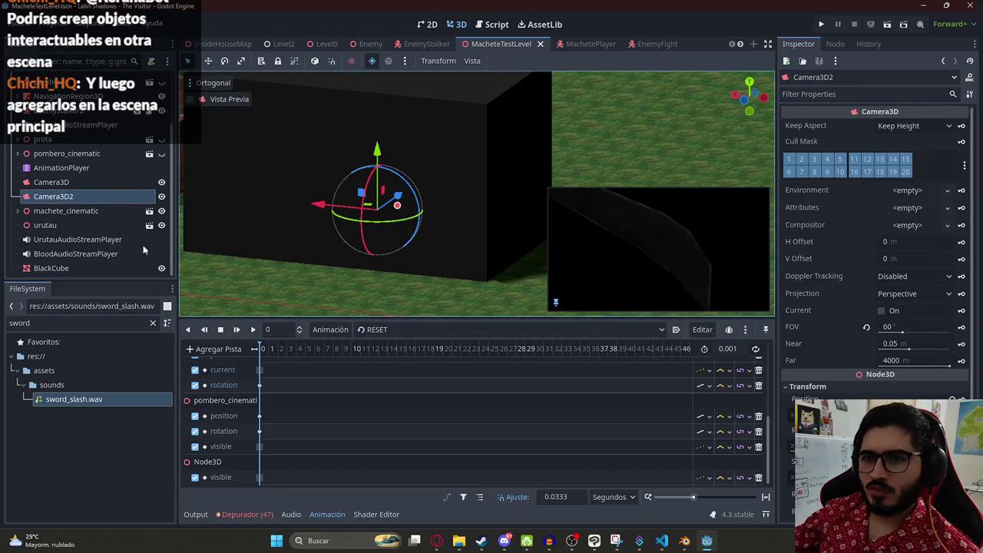
{"action": "left_click", "coordinate": [81, 168]}
{"action": "left_click", "coordinate": [507, 329]}
{"action": "left_click", "coordinate": [399, 361]}
{"action": "mouse_move", "coordinate": [277, 349]}
{"action": "left_mouse_down"}
{"action": "mouse_move", "coordinate": [443, 347]}
{"action": "mouse_move", "coordinate": [257, 350]}
{"action": "left_mouse_up"}
{"action": "key", "text": "ctrl+s"}
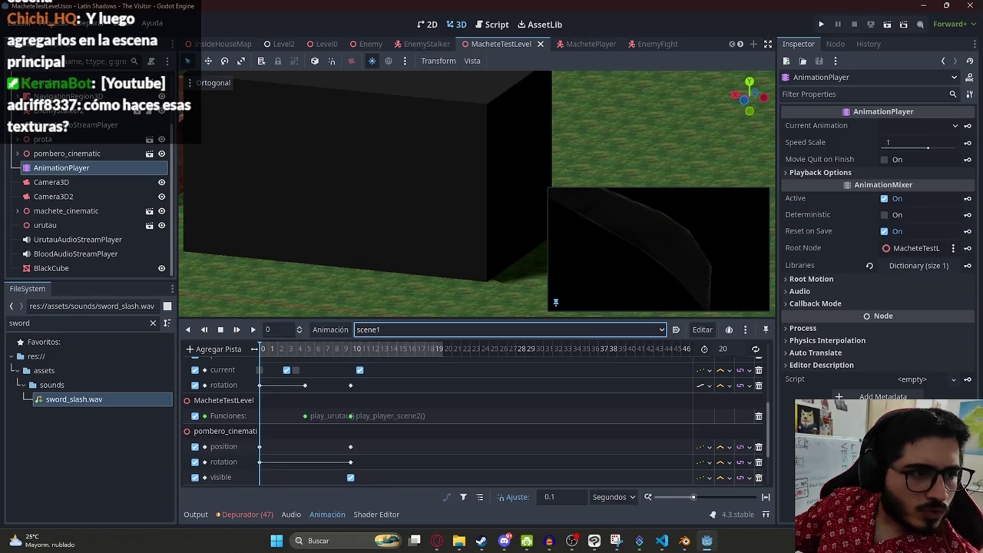
{"action": "scroll", "coordinate": [422, 203], "scroll_direction": "down", "scroll_amount": 4}
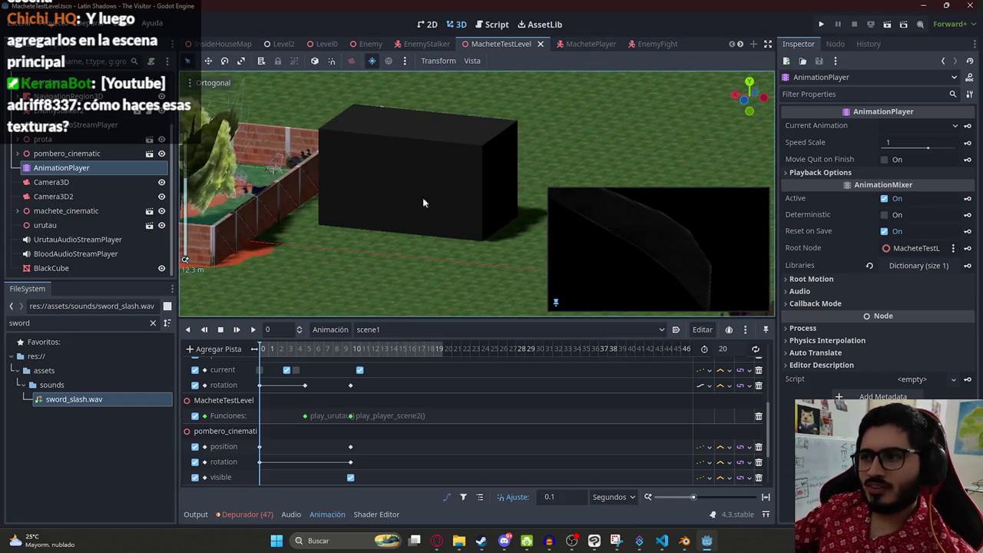
Step: In the browser, go to your YouTube channel's Videos tab
{"action": "left_click", "coordinate": [436, 539]}
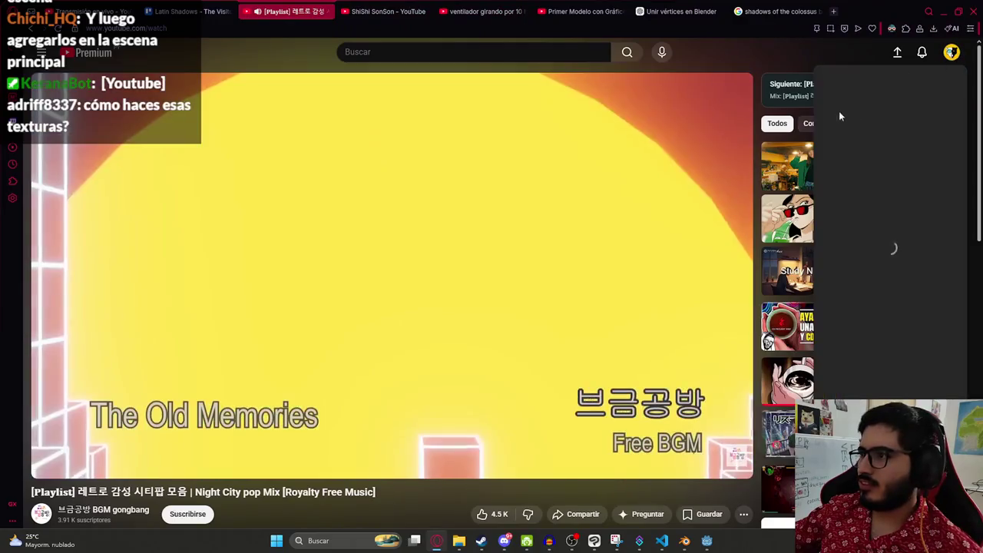
{"action": "left_click", "coordinate": [951, 52]}
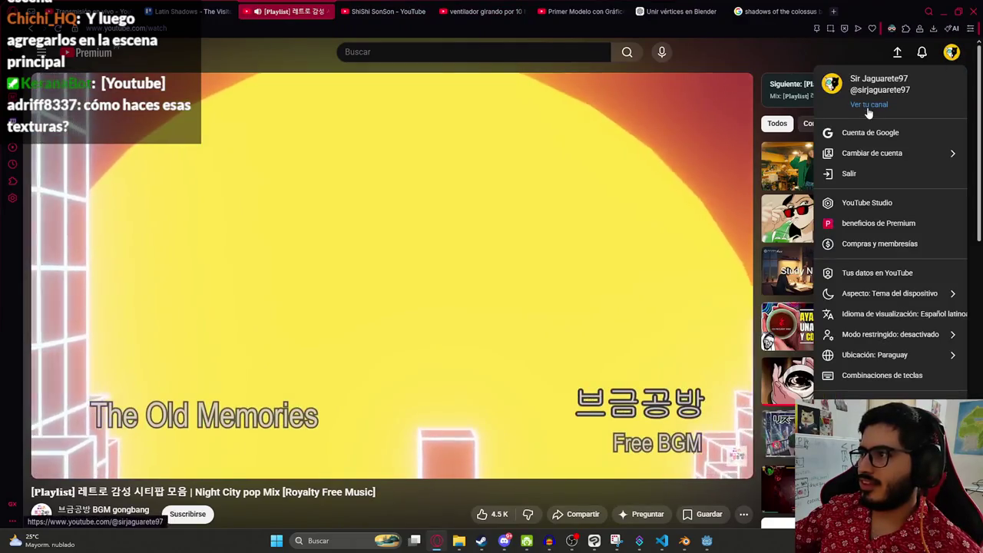
{"action": "left_click", "coordinate": [866, 105]}
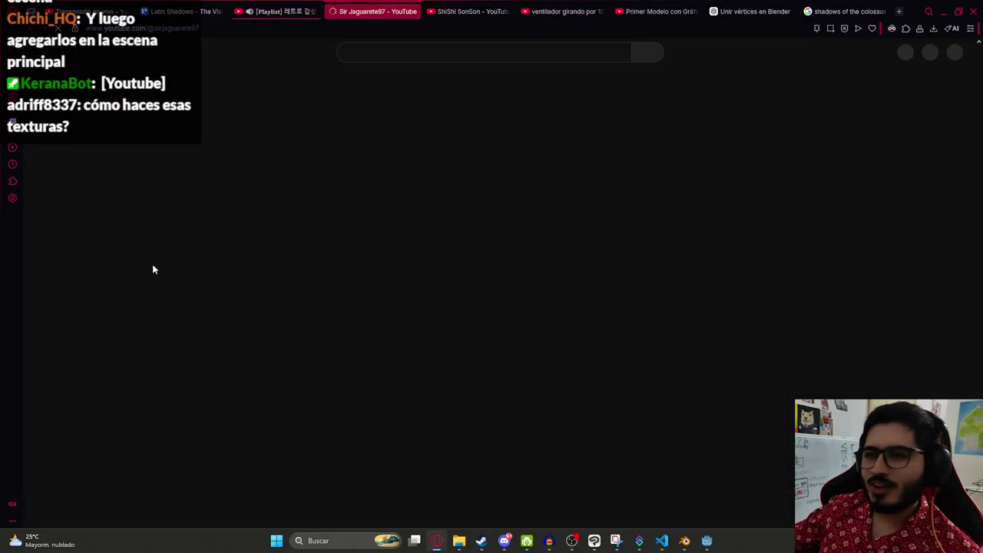
{"action": "left_click", "coordinate": [290, 294]}
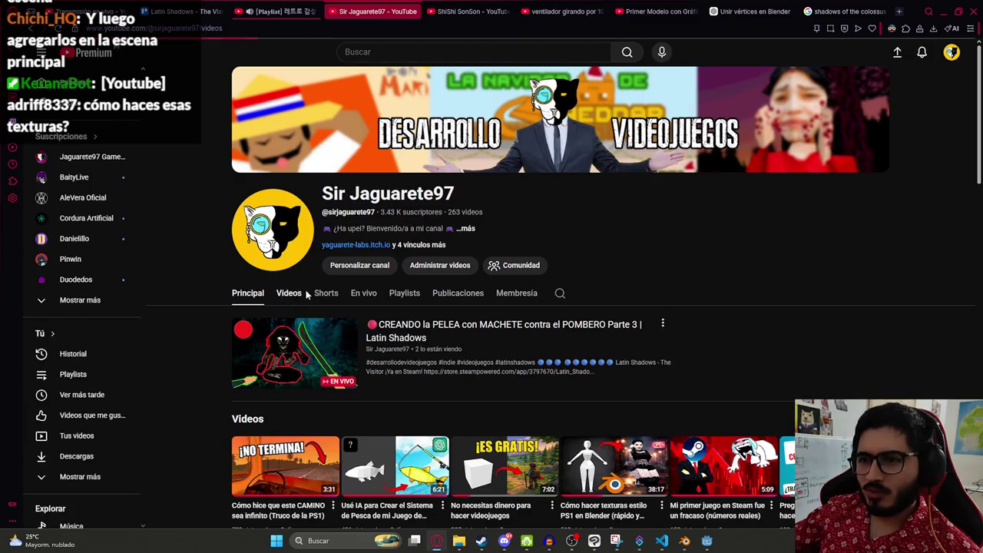
Step: Look through the uploaded videos, then return to Godot's garden view
{"action": "scroll", "coordinate": [601, 235], "scroll_direction": "down", "scroll_amount": 3}
{"action": "scroll", "coordinate": [612, 239], "scroll_direction": "down", "scroll_amount": 3}
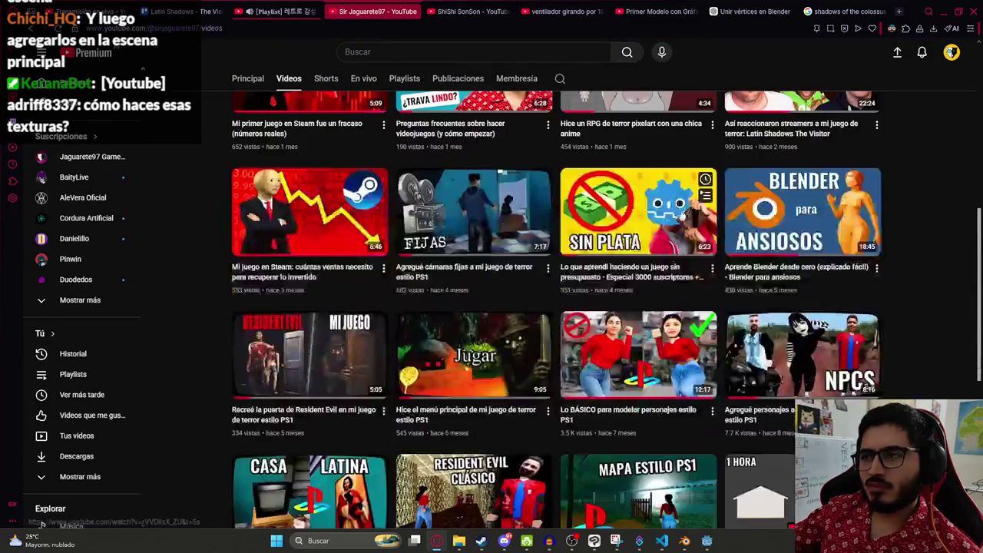
{"action": "scroll", "coordinate": [839, 290], "scroll_direction": "up", "scroll_amount": 3}
{"action": "scroll", "coordinate": [839, 291], "scroll_direction": "up", "scroll_amount": 2}
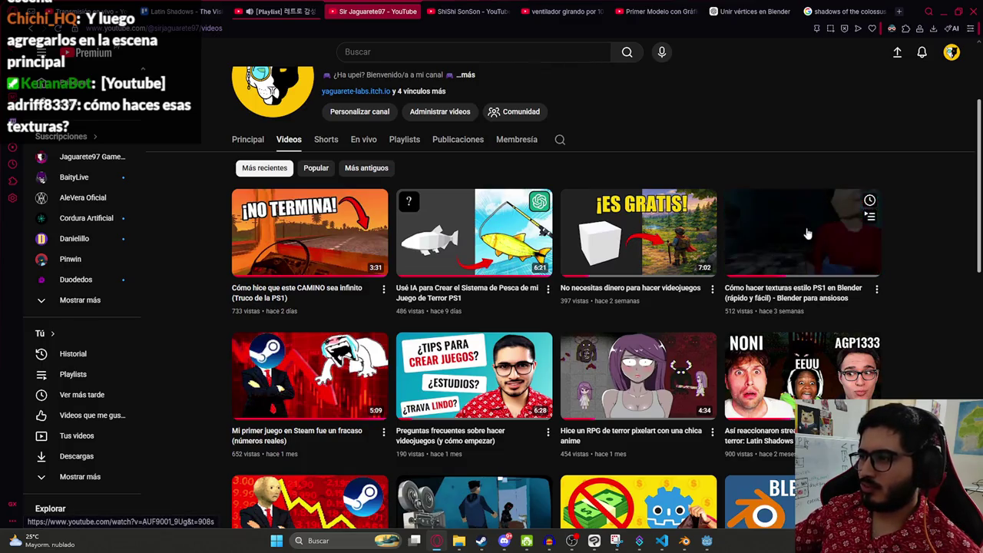
{"action": "scroll", "coordinate": [806, 233], "scroll_direction": "down", "scroll_amount": 2}
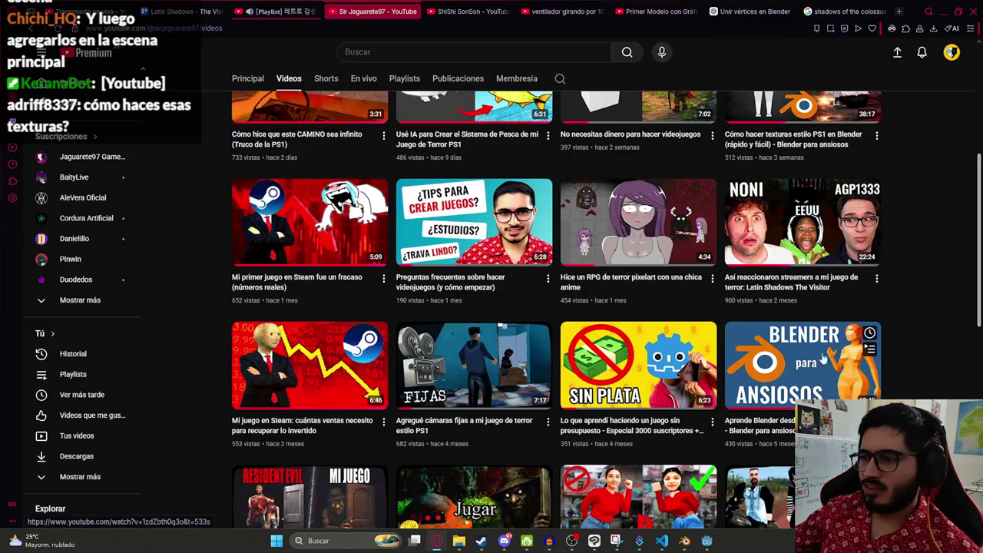
{"action": "scroll", "coordinate": [823, 357], "scroll_direction": "down", "scroll_amount": 1}
{"action": "scroll", "coordinate": [837, 292], "scroll_direction": "up", "scroll_amount": 4}
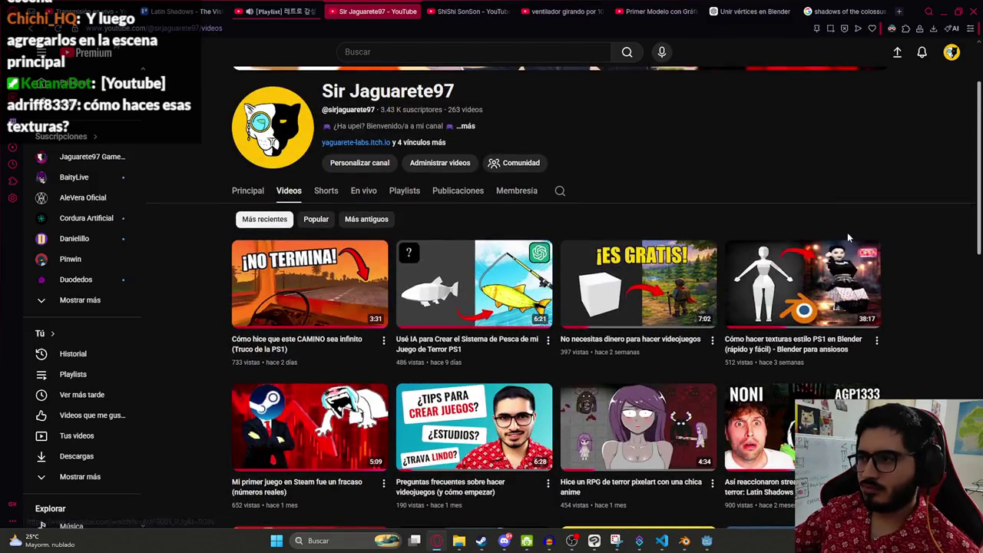
{"action": "scroll", "coordinate": [826, 267], "scroll_direction": "up", "scroll_amount": 2}
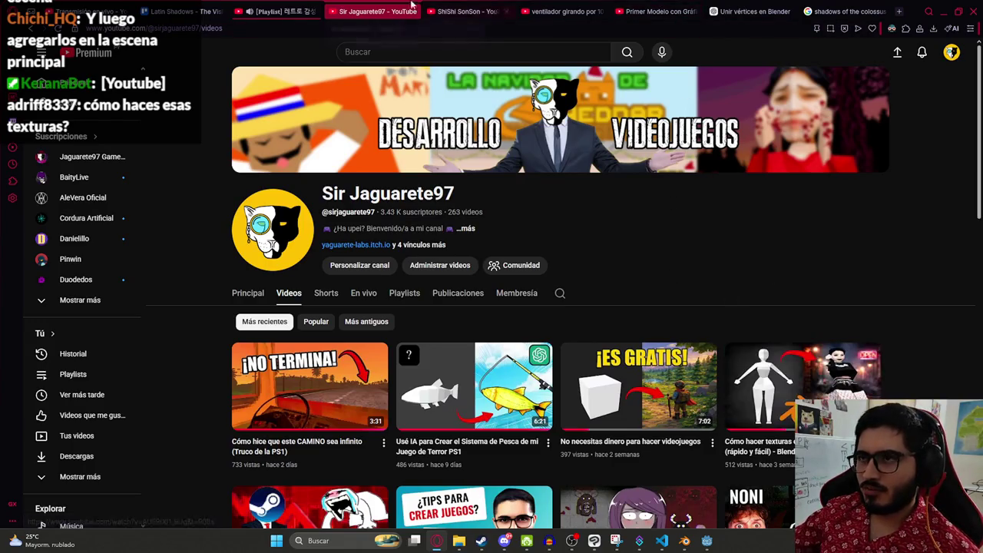
{"action": "key", "text": "alt+Tab"}
{"action": "left_click_drag", "start_coordinate": [398, 156], "coordinate": [394, 196]}
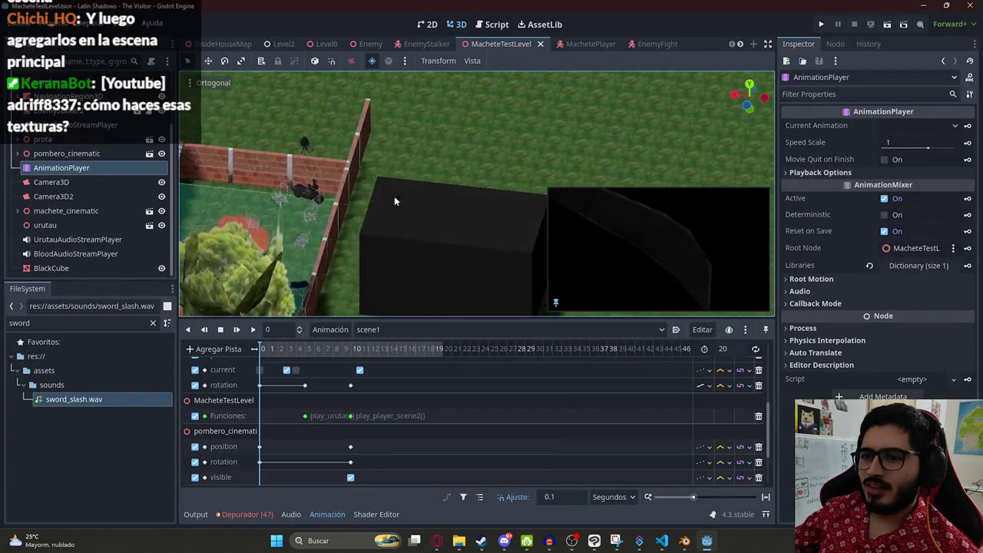
Step: Switch to the top view and move scene1 playback to about 11 seconds with Camera3D2 selected
{"action": "left_click", "coordinate": [343, 329]}
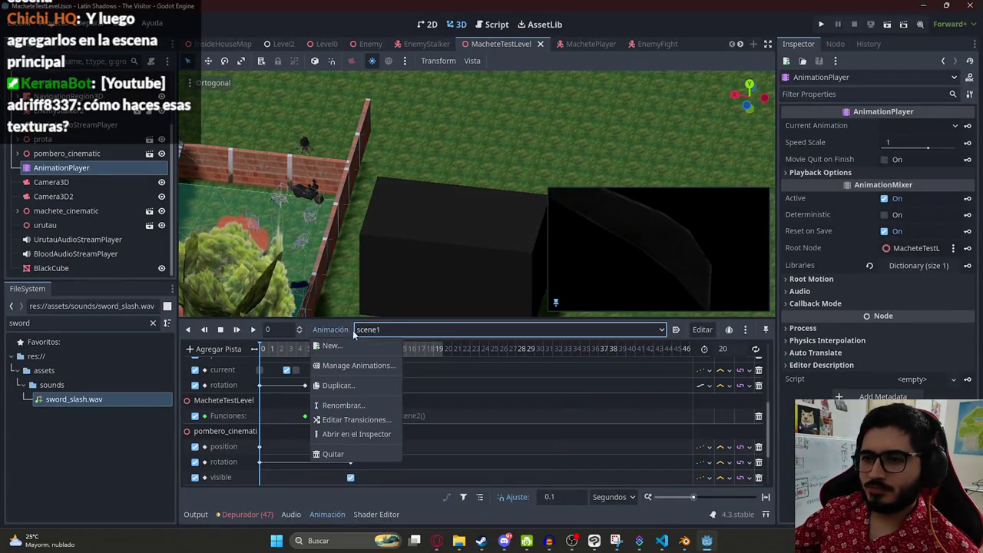
{"action": "left_click", "coordinate": [387, 330]}
{"action": "scroll", "coordinate": [424, 124], "scroll_direction": "down", "scroll_amount": 5}
{"action": "key", "text": "KP_7"}
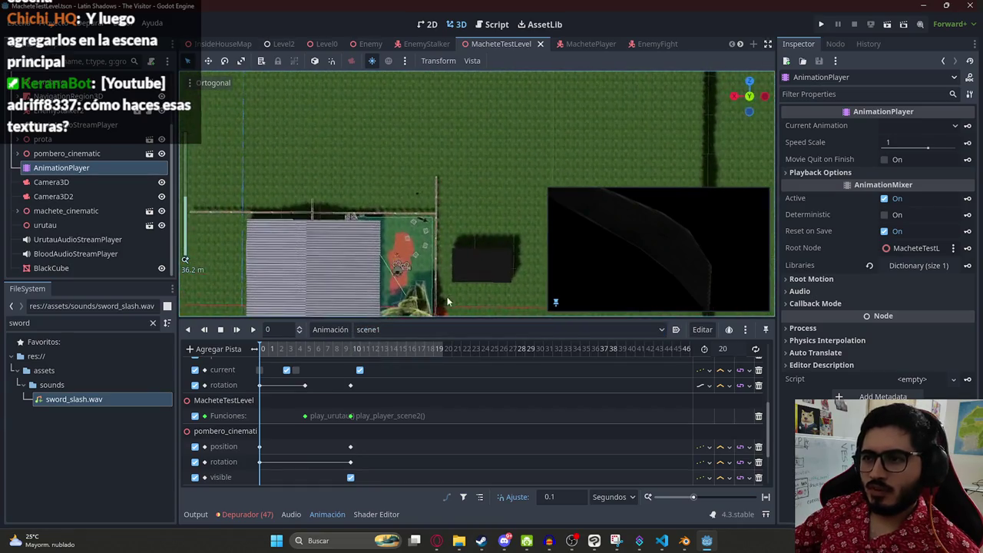
{"action": "scroll", "coordinate": [397, 222], "scroll_direction": "up", "scroll_amount": 6}
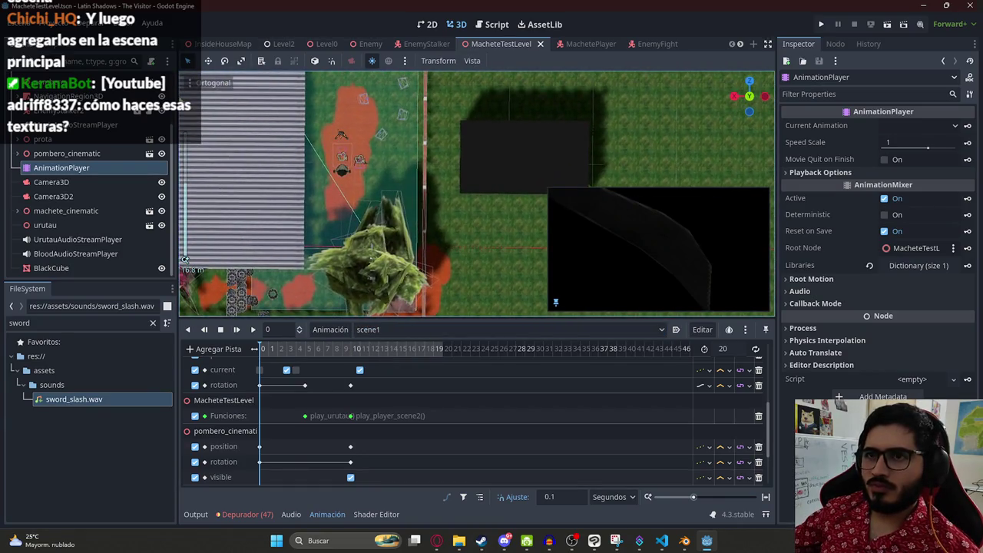
{"action": "mouse_move", "coordinate": [295, 351]}
{"action": "left_mouse_down"}
{"action": "mouse_move", "coordinate": [450, 351]}
{"action": "mouse_move", "coordinate": [358, 351]}
{"action": "mouse_move", "coordinate": [366, 365]}
{"action": "left_mouse_up"}
{"action": "left_click", "coordinate": [360, 369]}
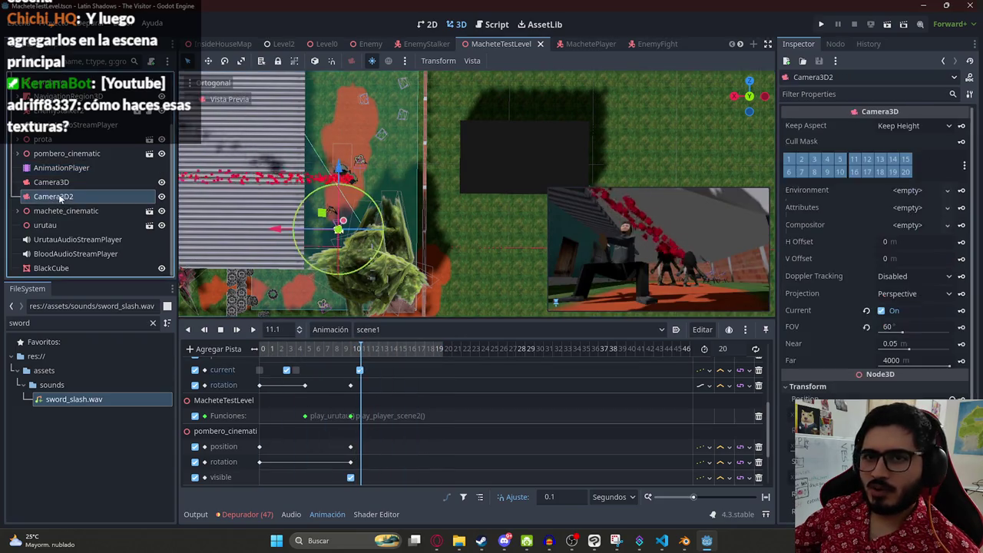
Step: Scrub between 9.6 and 11.2 seconds and add a Camera3D2 position keyframe
{"action": "scroll", "coordinate": [376, 384], "scroll_direction": "up", "scroll_amount": 2}
{"action": "scroll", "coordinate": [404, 425], "scroll_direction": "up", "scroll_amount": 5}
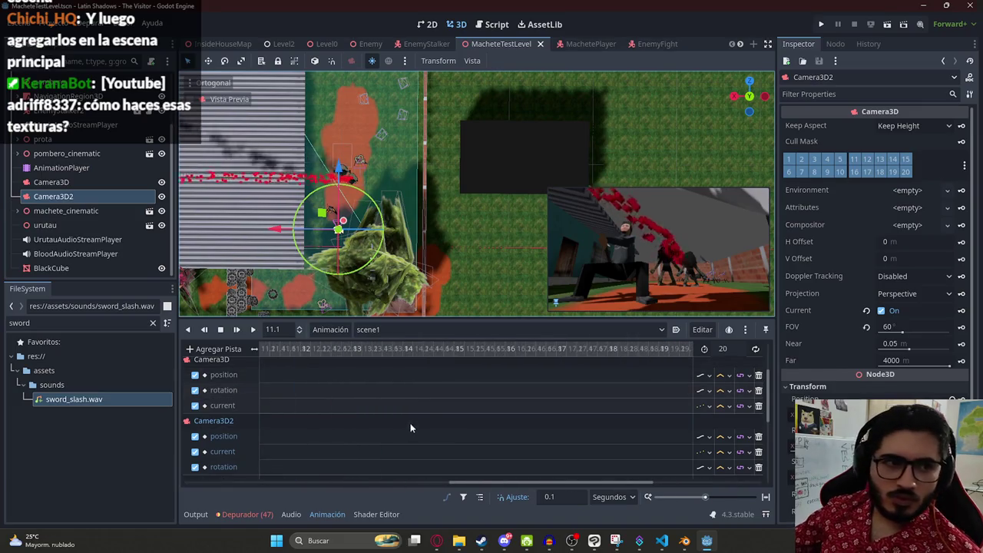
{"action": "scroll", "coordinate": [420, 415], "scroll_direction": "down", "scroll_amount": 2}
{"action": "scroll", "coordinate": [298, 375], "scroll_direction": "down", "scroll_amount": 3}
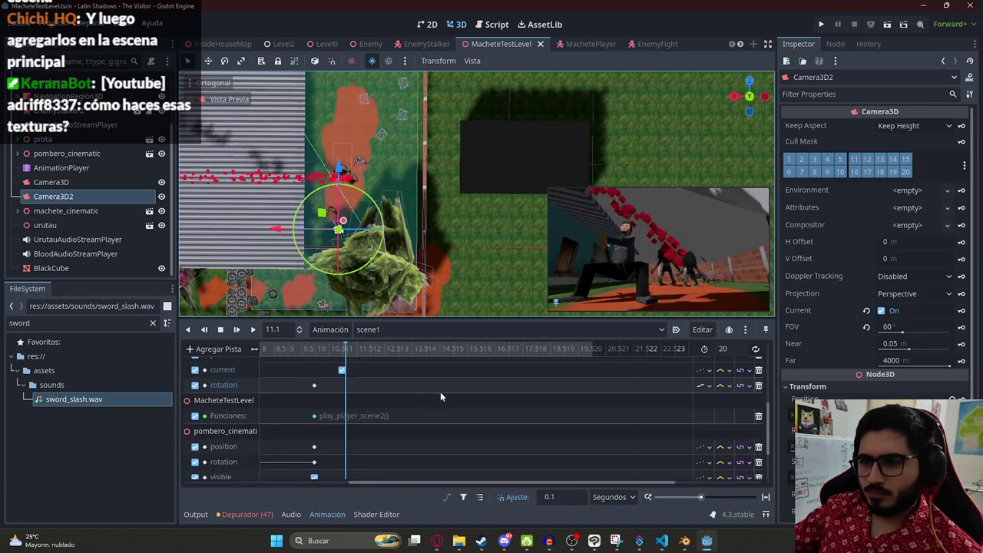
{"action": "left_click", "coordinate": [306, 350]}
{"action": "left_click_drag", "start_coordinate": [306, 361], "coordinate": [319, 361]}
{"action": "scroll", "coordinate": [331, 375], "scroll_direction": "down", "scroll_amount": 2}
{"action": "scroll", "coordinate": [342, 381], "scroll_direction": "up", "scroll_amount": 3}
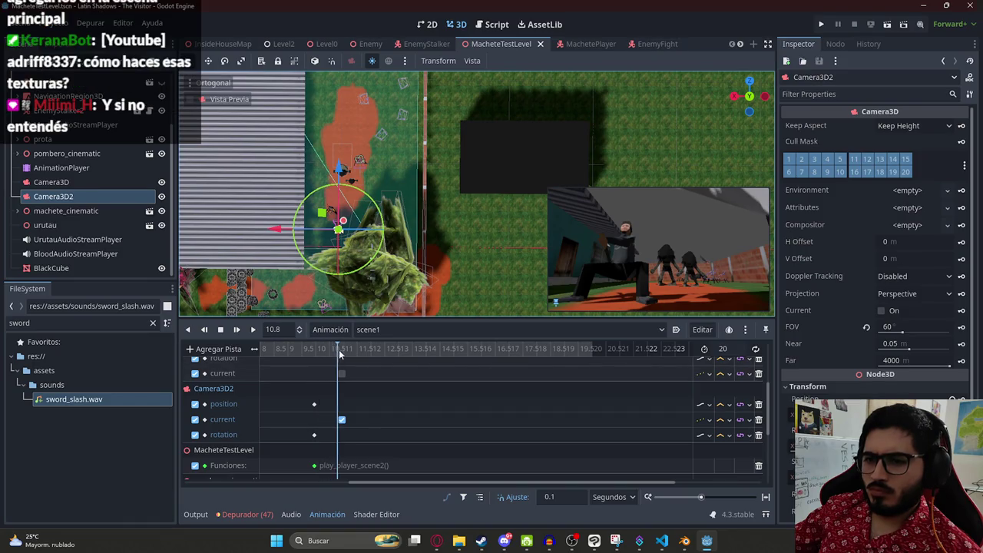
{"action": "mouse_move", "coordinate": [341, 349]}
{"action": "left_mouse_down"}
{"action": "mouse_move", "coordinate": [377, 355]}
{"action": "mouse_move", "coordinate": [344, 358]}
{"action": "left_mouse_up"}
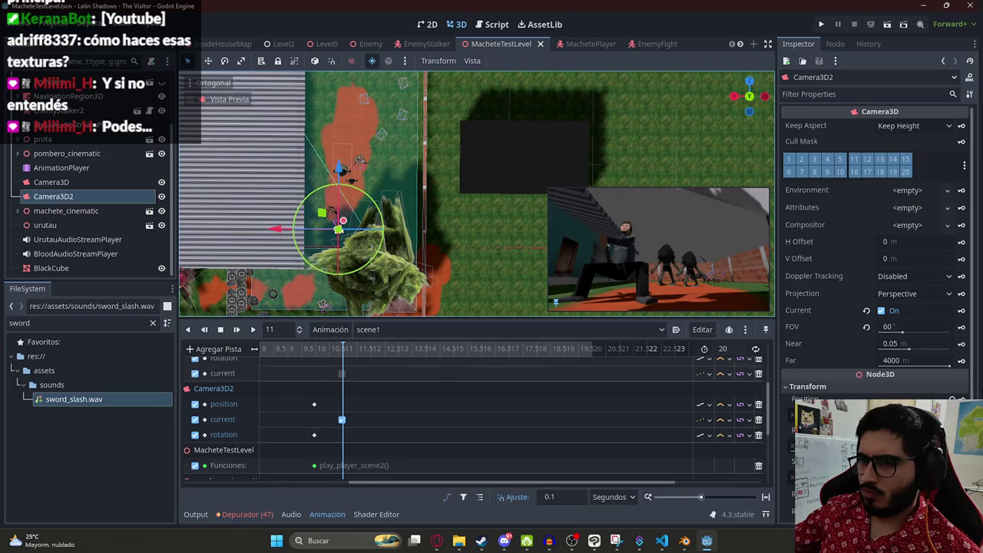
{"action": "left_click", "coordinate": [961, 400]}
Step: Find where the blood appears and key Camera3D2's position at about 11.5 seconds
{"action": "scroll", "coordinate": [369, 380], "scroll_direction": "down", "scroll_amount": 5}
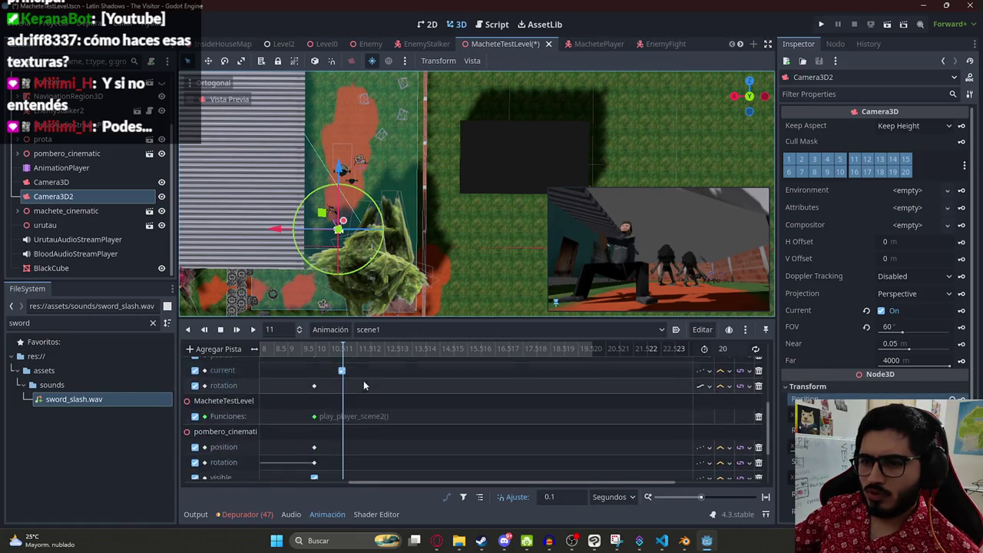
{"action": "left_click", "coordinate": [361, 350]}
{"action": "left_click", "coordinate": [364, 350]}
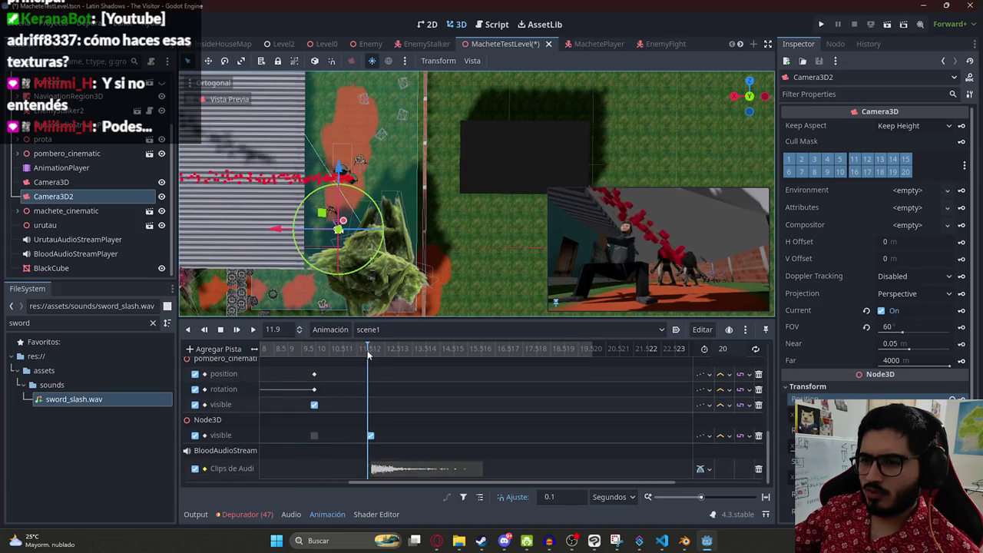
{"action": "left_click", "coordinate": [359, 349]}
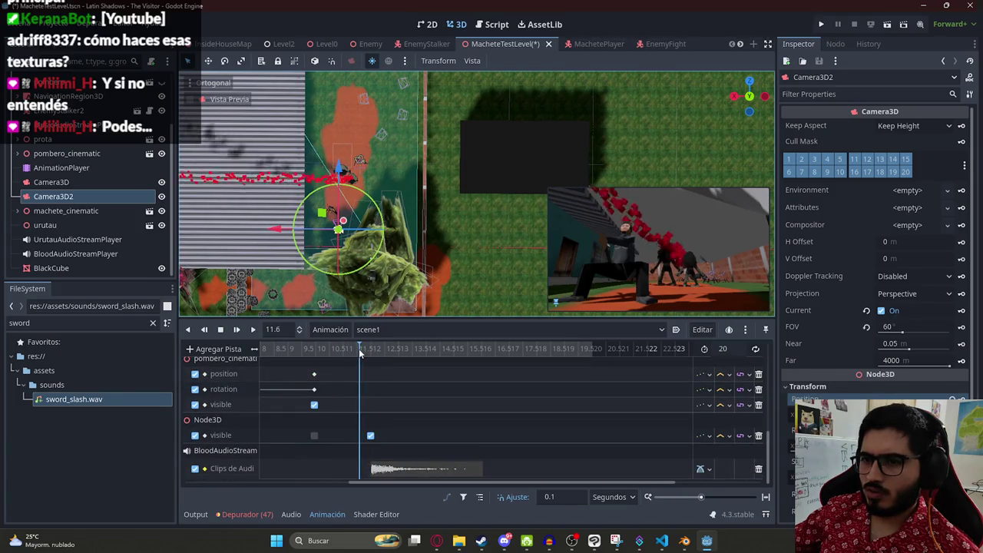
{"action": "left_click", "coordinate": [356, 350]}
{"action": "scroll", "coordinate": [343, 376], "scroll_direction": "up", "scroll_amount": 2}
{"action": "scroll", "coordinate": [344, 375], "scroll_direction": "down", "scroll_amount": 4}
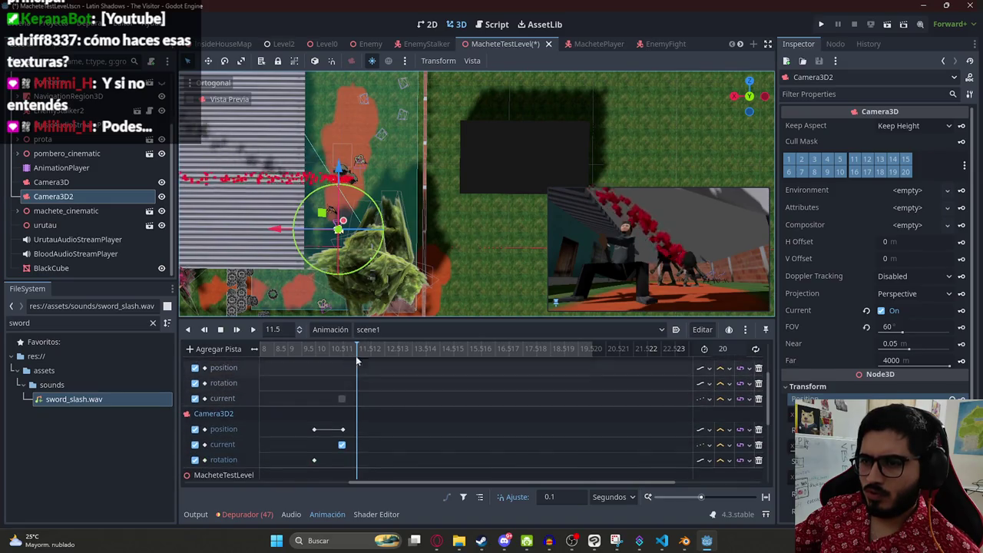
{"action": "scroll", "coordinate": [347, 219], "scroll_direction": "up", "scroll_amount": 2}
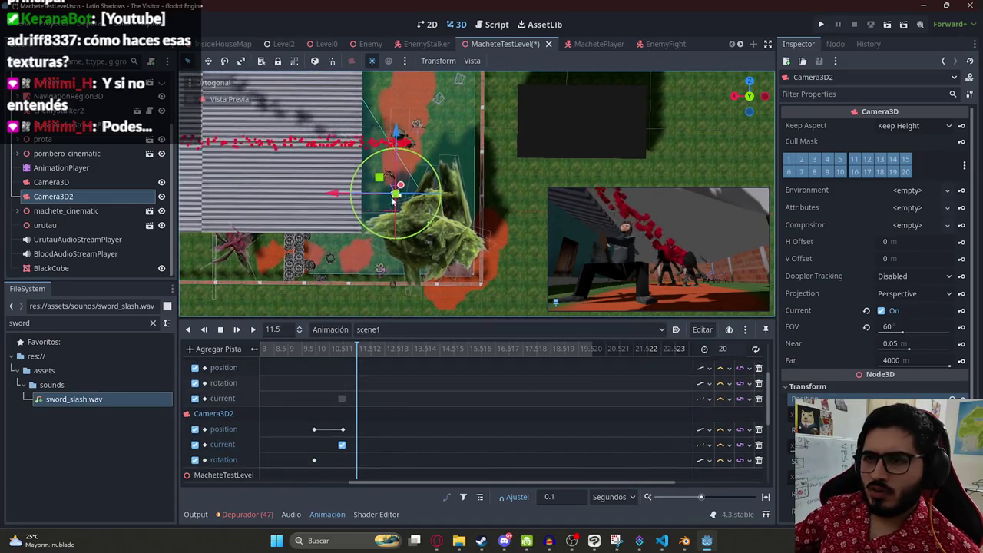
{"action": "scroll", "coordinate": [347, 219], "scroll_direction": "up", "scroll_amount": 2}
{"action": "key", "text": "k"}
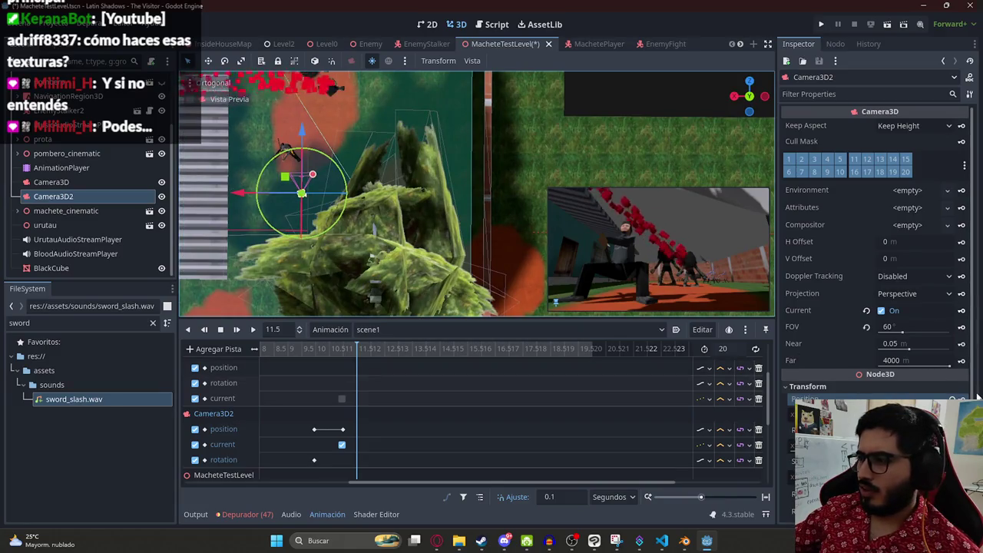
Step: Raise the camera slightly at 11 seconds and re-key its position
{"action": "left_click", "coordinate": [344, 351]}
{"action": "mouse_move", "coordinate": [345, 356]}
{"action": "left_mouse_down"}
{"action": "mouse_move", "coordinate": [318, 358]}
{"action": "mouse_move", "coordinate": [345, 363]}
{"action": "left_mouse_up"}
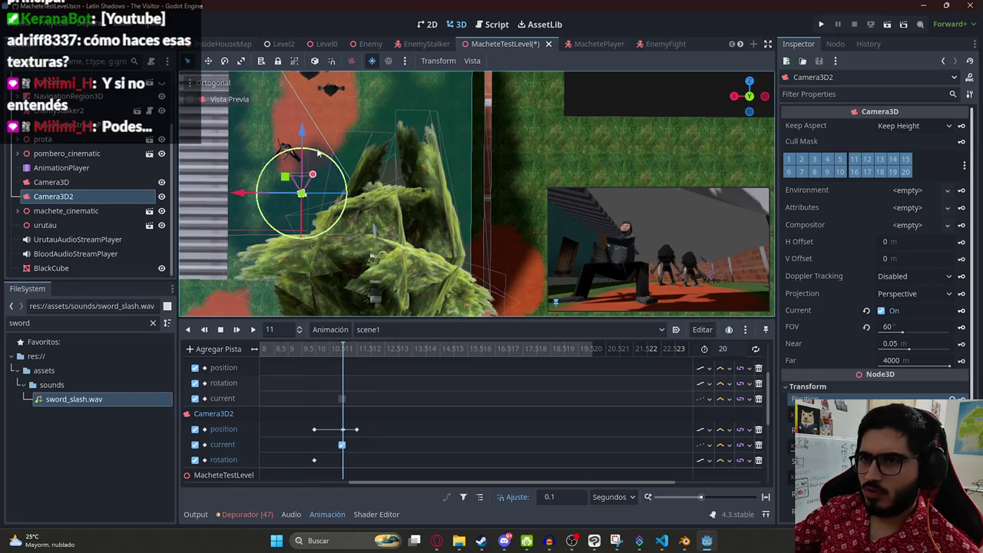
{"action": "left_click_drag", "start_coordinate": [305, 133], "coordinate": [308, 128]}
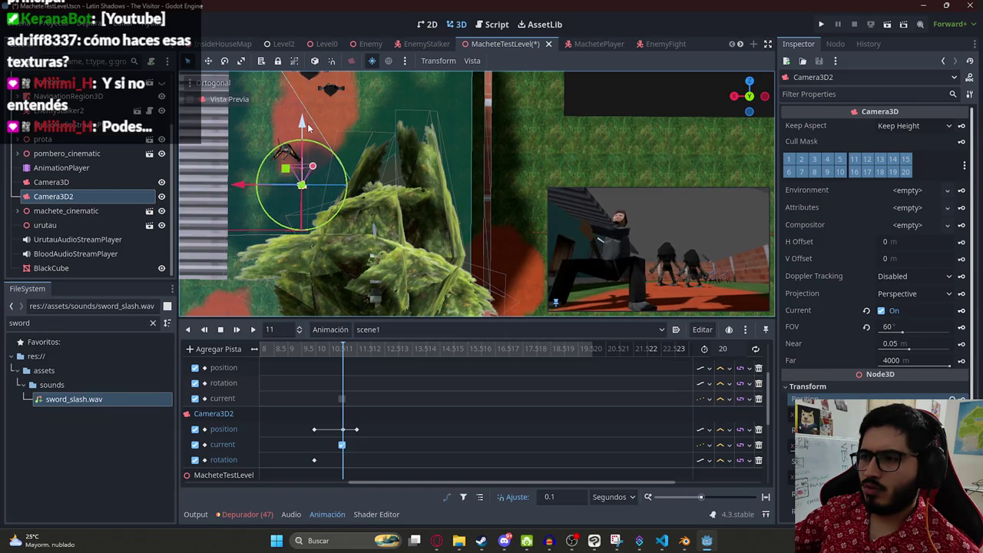
{"action": "key", "text": "k"}
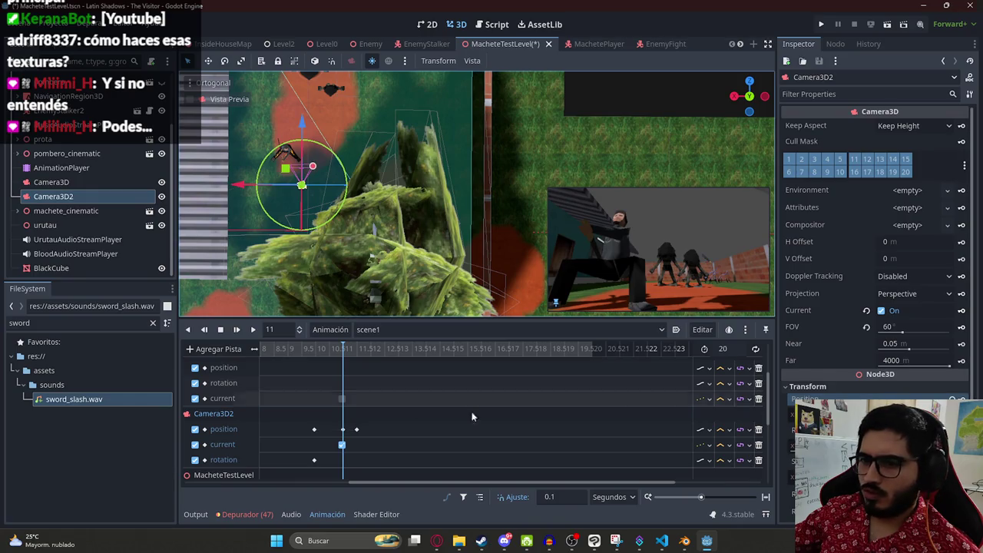
Step: Copy the 11-second position key's value into the key at 9.975 seconds
{"action": "left_click", "coordinate": [342, 429]}
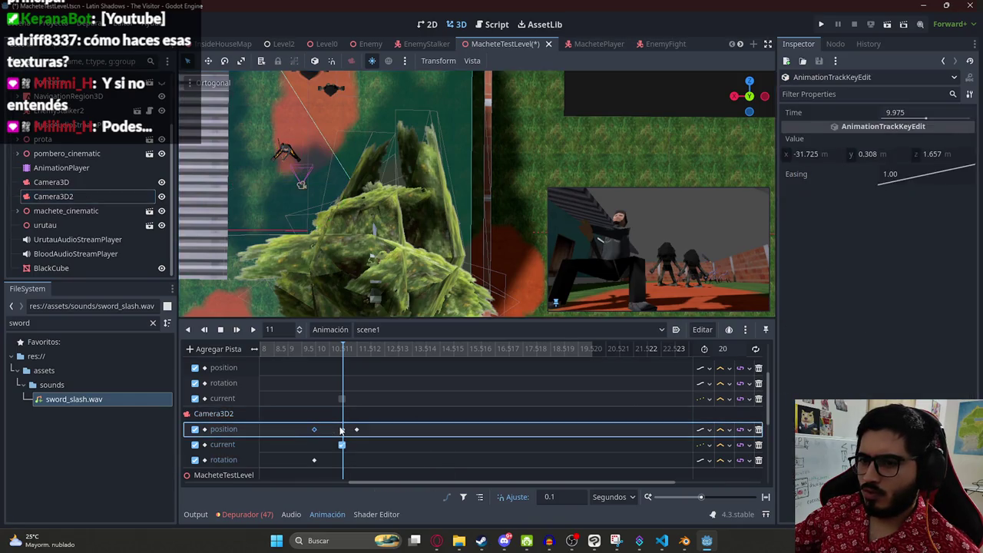
{"action": "right_click", "coordinate": [824, 133]}
{"action": "left_click", "coordinate": [852, 139]}
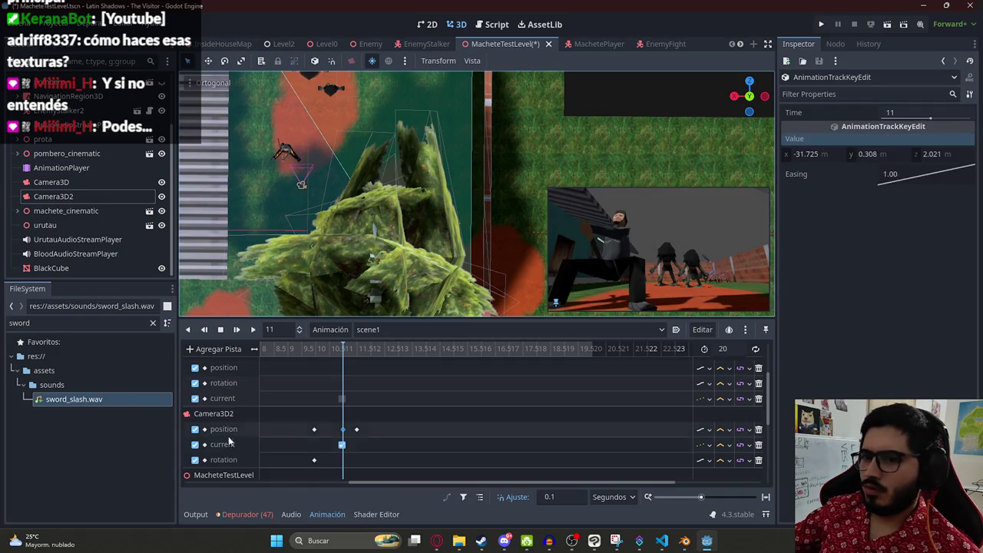
{"action": "left_click", "coordinate": [314, 429]}
{"action": "right_click", "coordinate": [835, 139]}
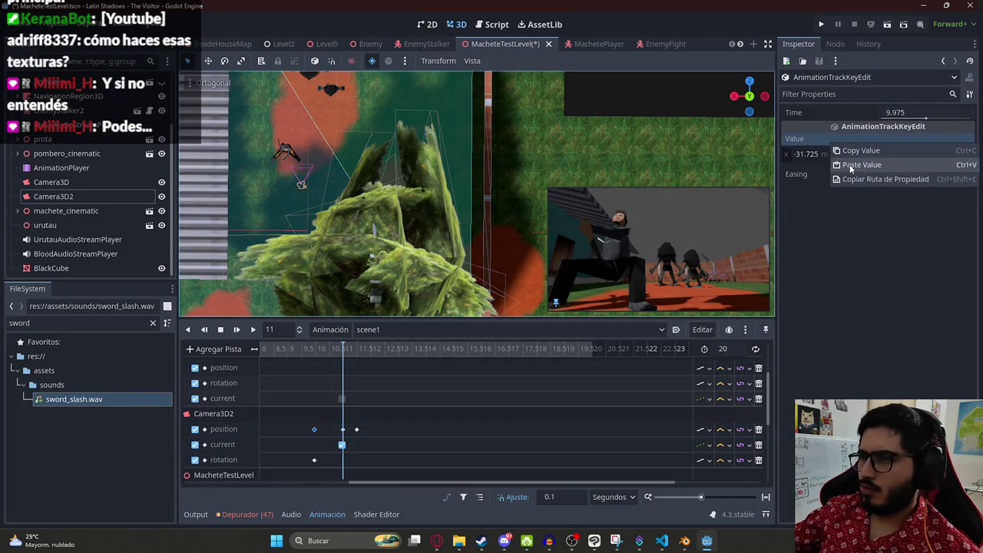
{"action": "left_click", "coordinate": [861, 165]}
Step: Preview the shot at about 10.1 and 11.6 seconds
{"action": "left_click_drag", "start_coordinate": [301, 351], "coordinate": [320, 355]}
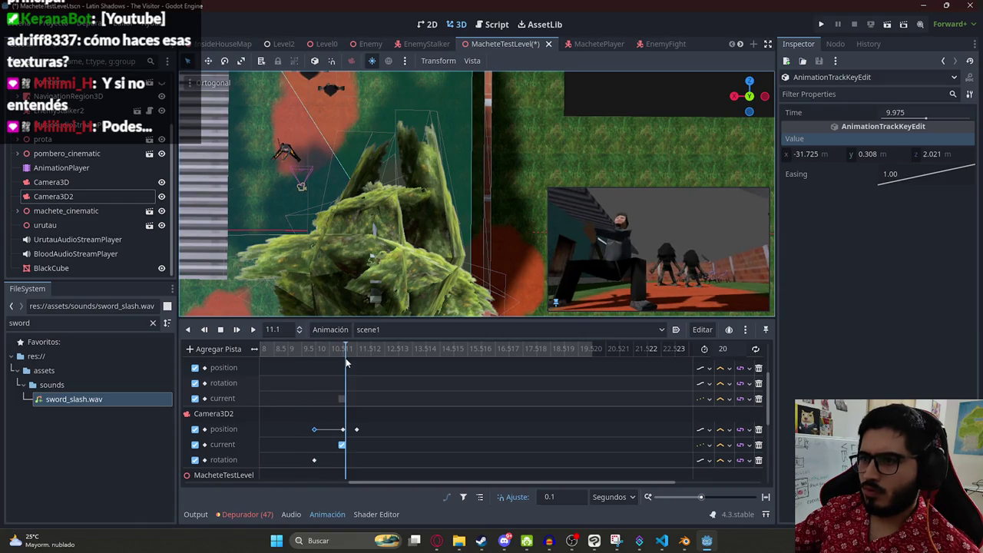
{"action": "left_click_drag", "start_coordinate": [343, 359], "coordinate": [383, 356]}
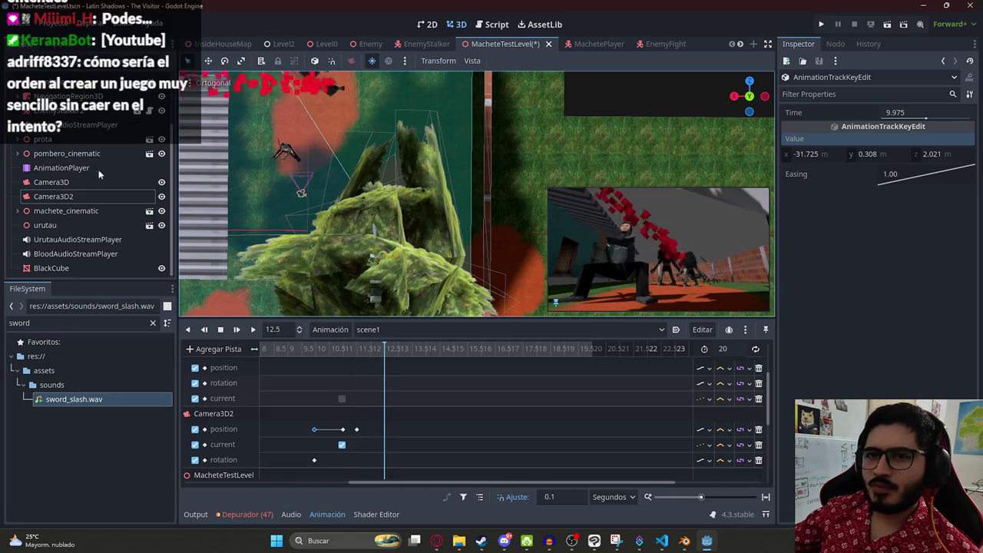
{"action": "scroll", "coordinate": [98, 175], "scroll_direction": "up", "scroll_amount": 3}
Step: Save the level and quick-load the PomberoFight environment into WorldEnvironment, then return to YouTube
{"action": "key", "text": "ctrl+s"}
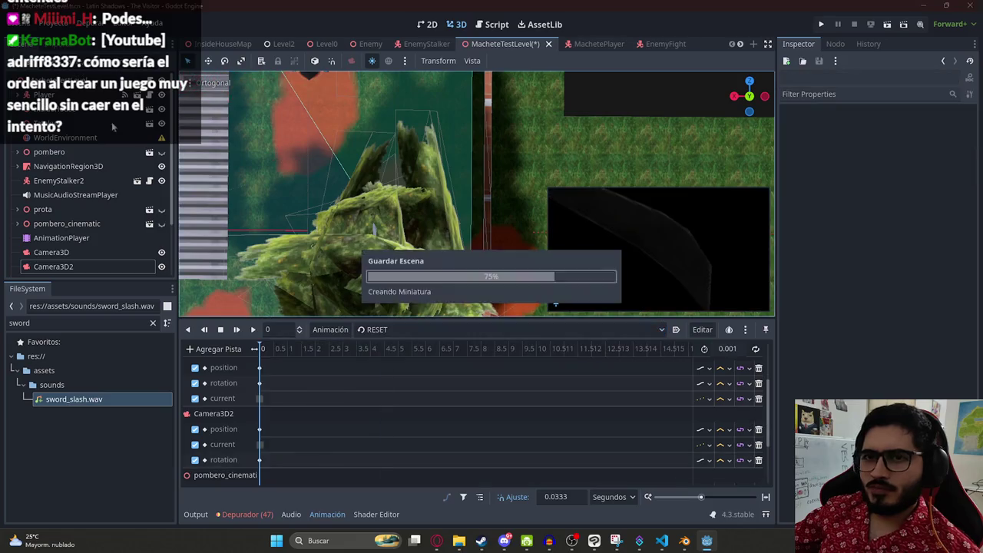
{"action": "left_click", "coordinate": [111, 138]}
{"action": "left_click", "coordinate": [912, 126]}
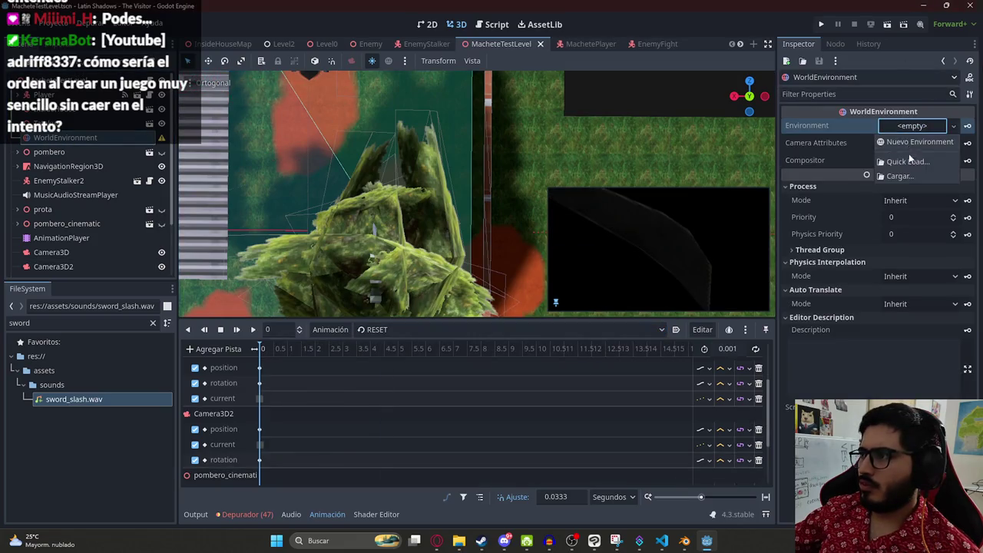
{"action": "left_click", "coordinate": [912, 158]}
{"action": "scroll", "coordinate": [476, 322], "scroll_direction": "down", "scroll_amount": 1}
{"action": "double_click", "coordinate": [472, 342]}
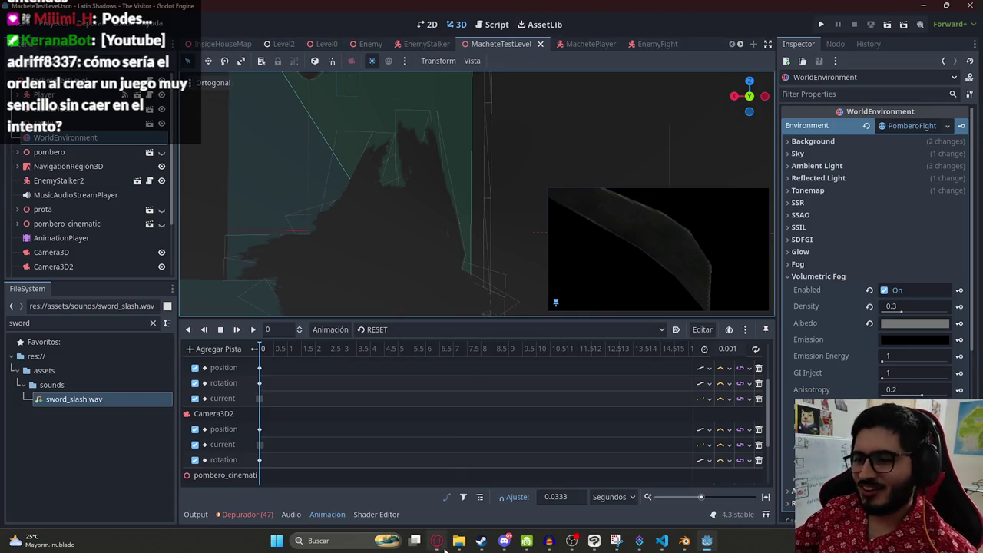
{"action": "left_click", "coordinate": [438, 542]}
{"action": "scroll", "coordinate": [476, 275], "scroll_direction": "down", "scroll_amount": 3}
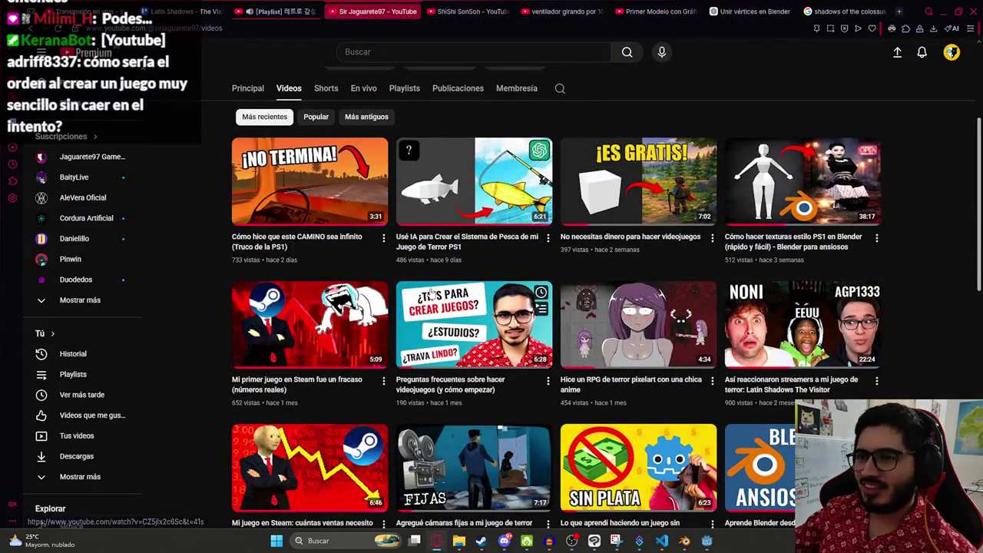
Step: Scroll through the channel's video grid, then minimize the browser to return to Godot
{"action": "scroll", "coordinate": [537, 231], "scroll_direction": "down", "scroll_amount": 2}
{"action": "scroll", "coordinate": [491, 269], "scroll_direction": "up", "scroll_amount": 1}
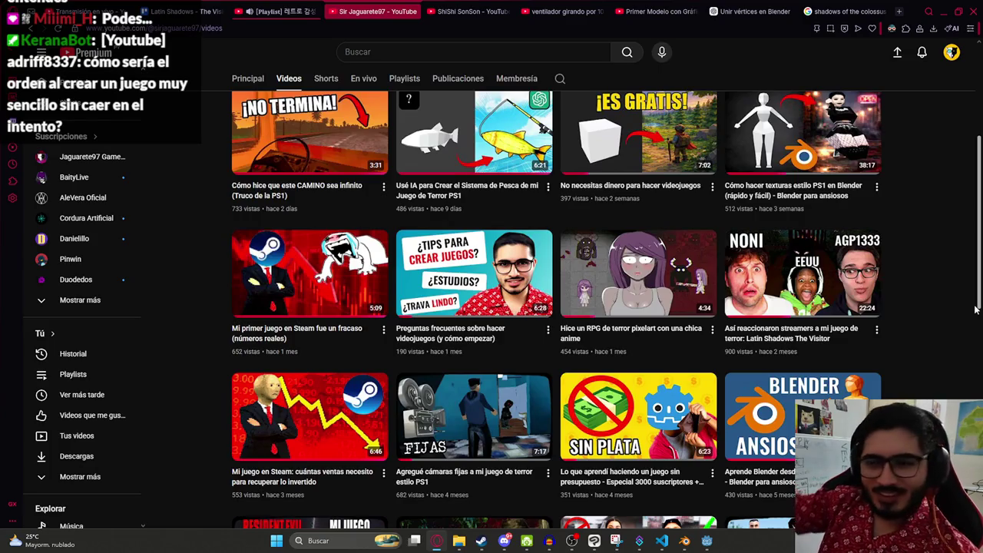
{"action": "scroll", "coordinate": [600, 315], "scroll_direction": "up", "scroll_amount": 4}
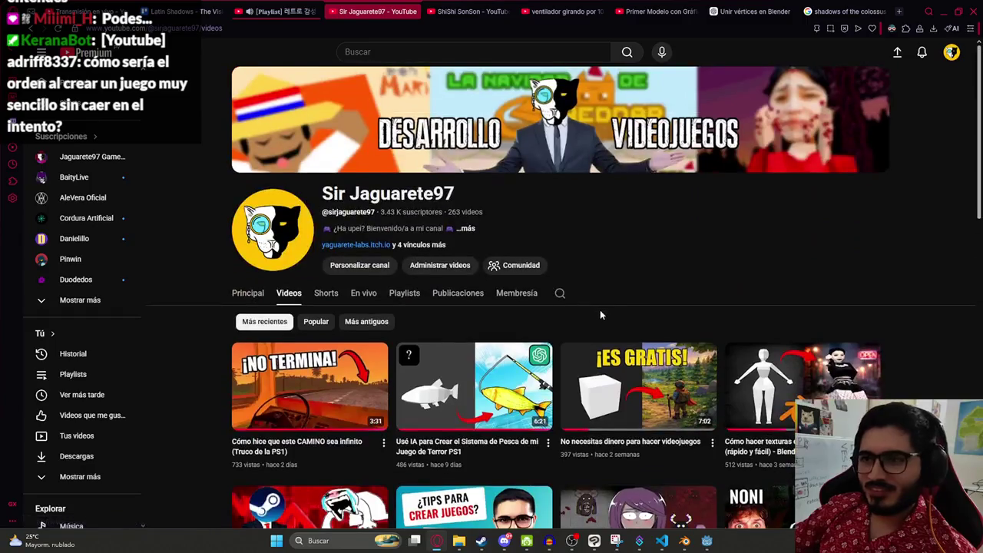
{"action": "scroll", "coordinate": [391, 338], "scroll_direction": "down", "scroll_amount": 3}
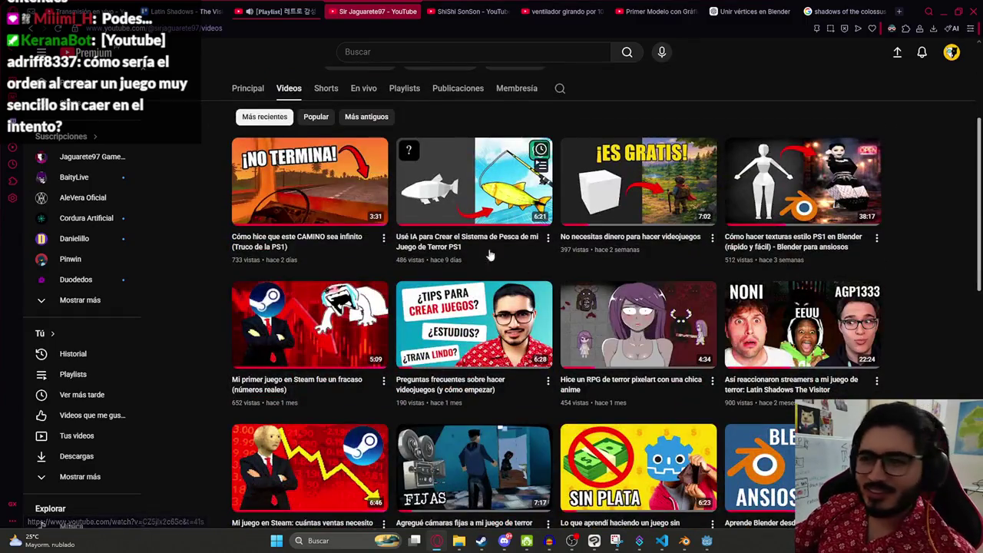
{"action": "scroll", "coordinate": [305, 269], "scroll_direction": "down", "scroll_amount": 1}
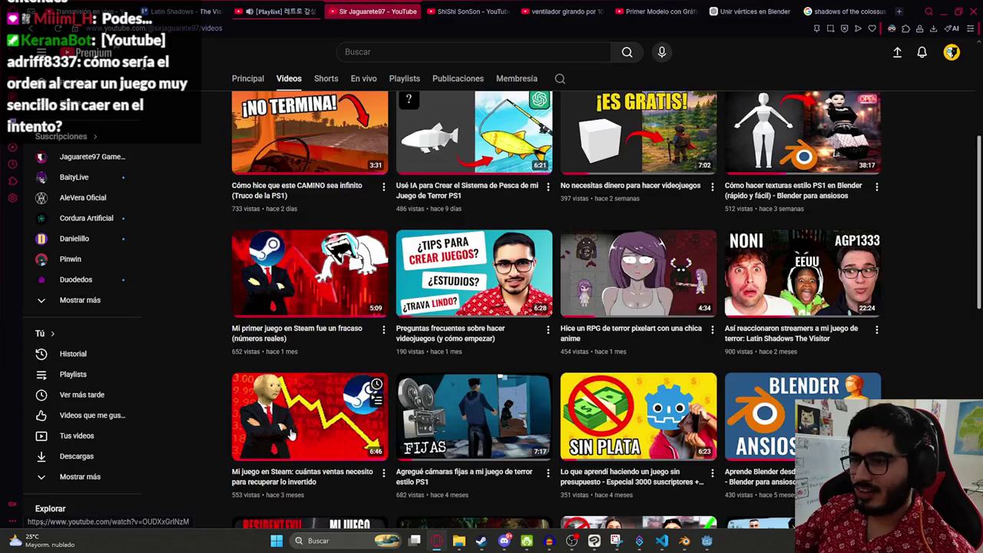
{"action": "scroll", "coordinate": [323, 346], "scroll_direction": "down", "scroll_amount": 2}
{"action": "left_click", "coordinate": [938, 14]}
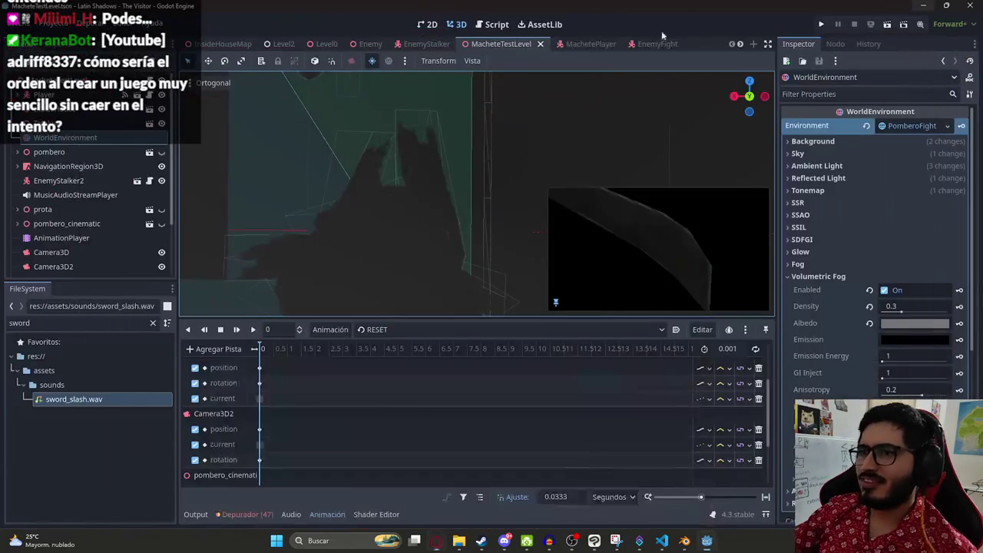
Step: Play-test the MacheteTestLevel scene, then stop it with F8
{"action": "right_click", "coordinate": [501, 43]}
{"action": "left_click", "coordinate": [530, 129]}
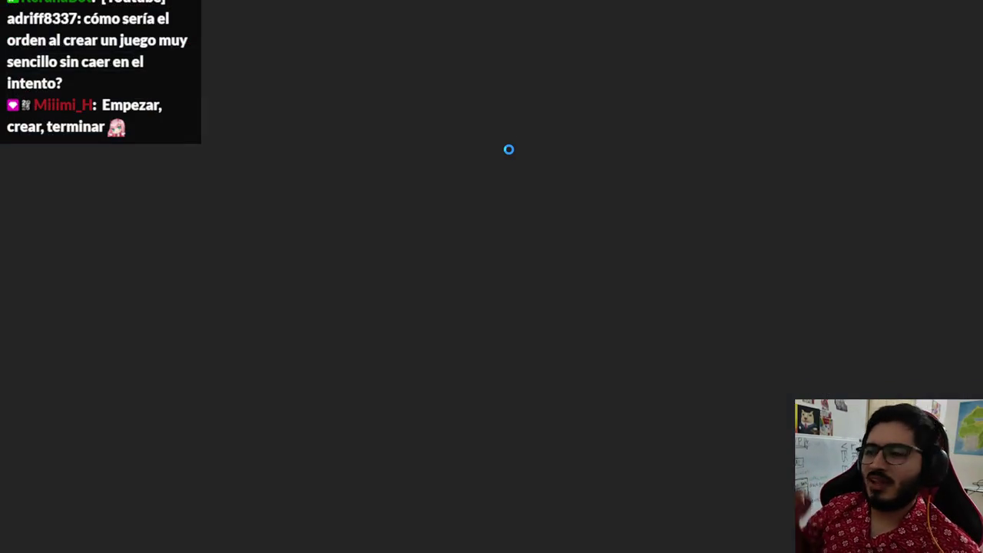
{"action": "key", "text": "F8"}
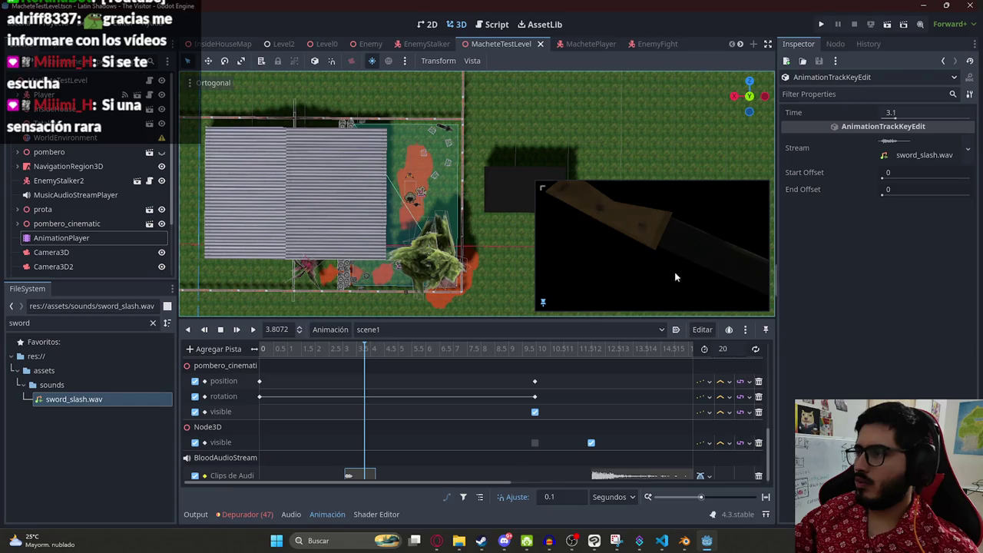
{"action": "scroll", "coordinate": [460, 415], "scroll_direction": "down", "scroll_amount": 1}
Step: Set BloodAudioStreamPlayer's volume to -10 dB and preview the cinematic from 8 to 10 seconds
{"action": "left_click", "coordinate": [621, 468]}
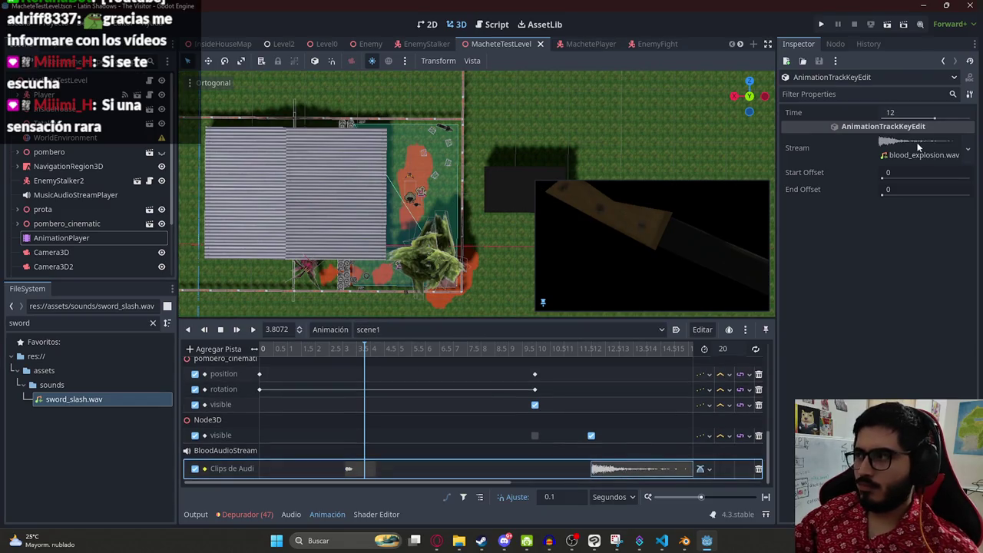
{"action": "scroll", "coordinate": [67, 257], "scroll_direction": "down", "scroll_amount": 3}
{"action": "left_click", "coordinate": [56, 255]}
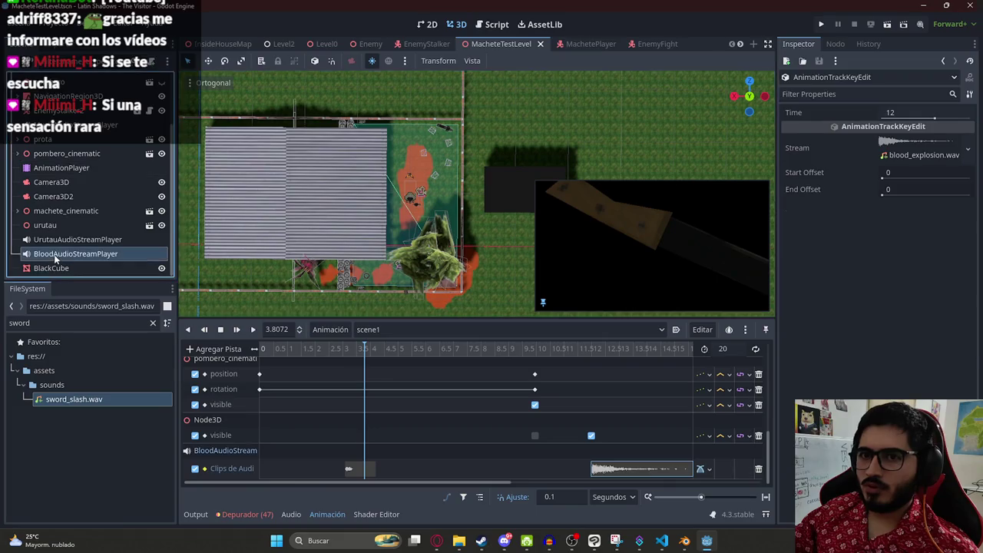
{"action": "left_click", "coordinate": [899, 143]}
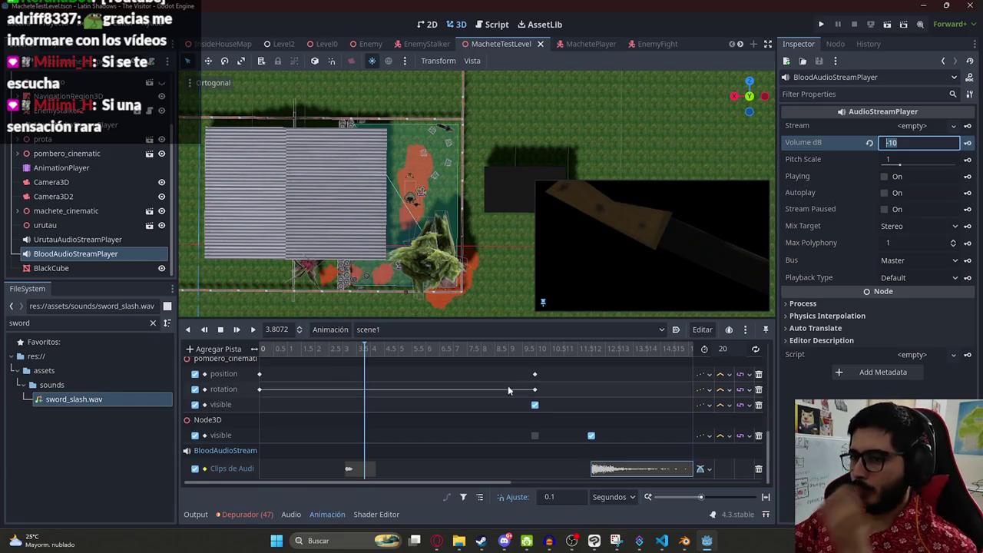
{"action": "scroll", "coordinate": [448, 397], "scroll_direction": "up", "scroll_amount": 3}
{"action": "scroll", "coordinate": [449, 398], "scroll_direction": "down", "scroll_amount": 2}
{"action": "left_click", "coordinate": [484, 348]}
{"action": "mouse_move", "coordinate": [485, 348]}
{"action": "left_mouse_down"}
{"action": "mouse_move", "coordinate": [546, 348]}
{"action": "mouse_move", "coordinate": [534, 348]}
{"action": "left_mouse_up"}
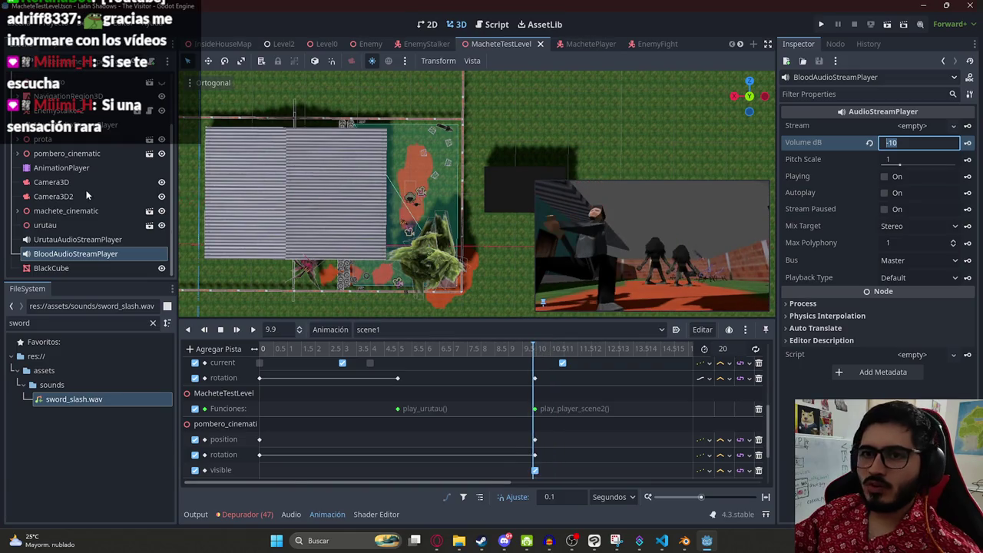
Step: Select pombero_cinematic's own AnimationPlayer and switch from attack1 to the attack2 animation
{"action": "left_click", "coordinate": [35, 141]}
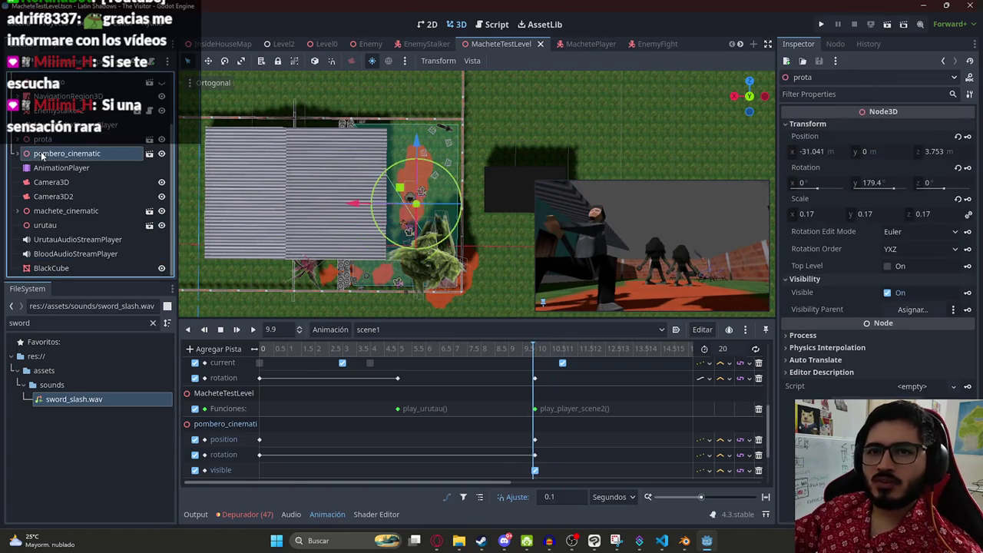
{"action": "left_click", "coordinate": [19, 153]}
{"action": "left_click", "coordinate": [68, 211]}
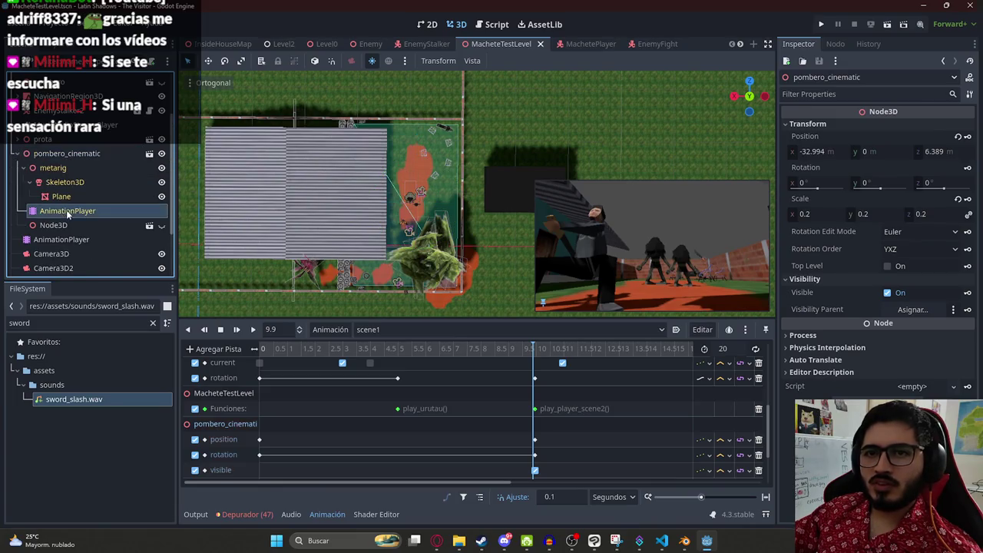
{"action": "left_click", "coordinate": [373, 329]}
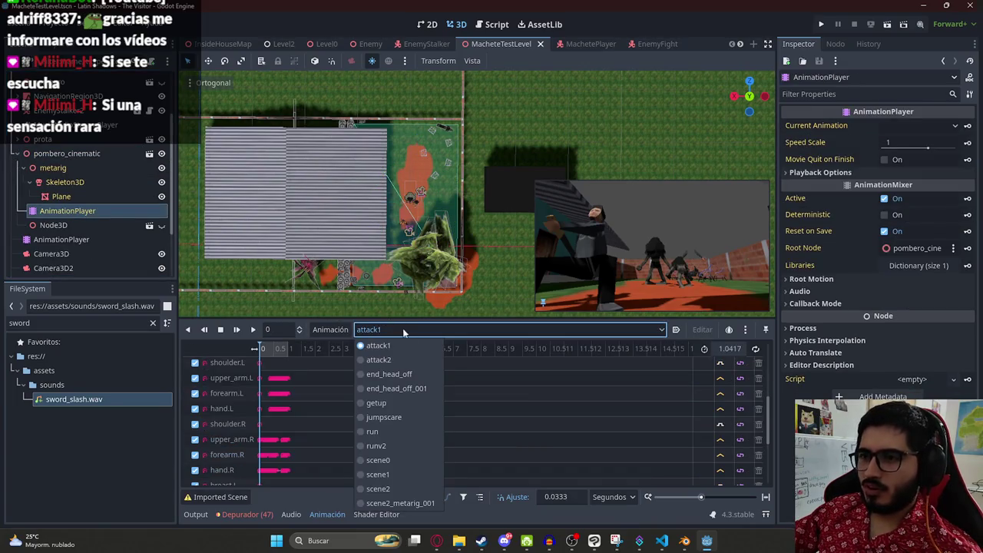
{"action": "left_click", "coordinate": [406, 359]}
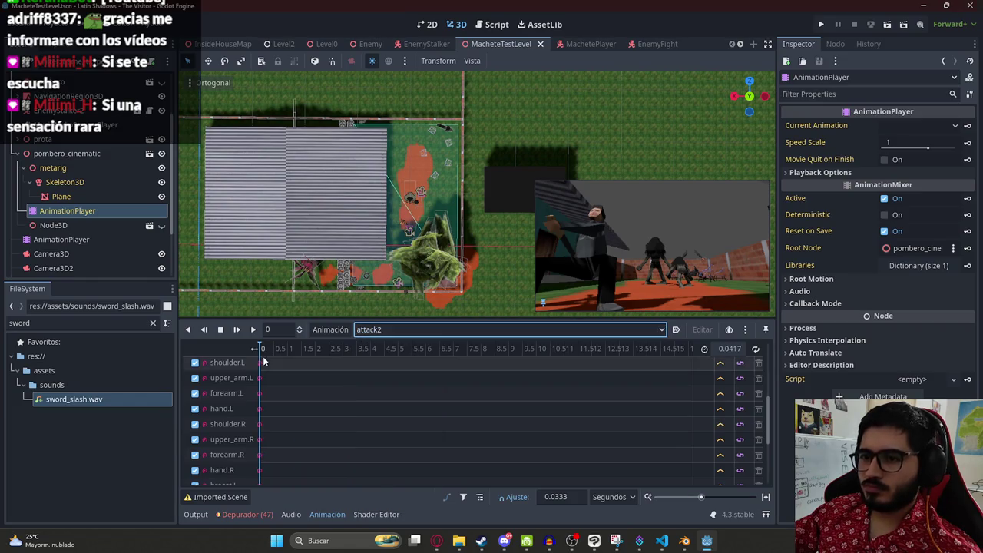
Step: Switch to the jumpscare animation and preview it at about 0.17 seconds
{"action": "scroll", "coordinate": [271, 360], "scroll_direction": "up", "scroll_amount": 5}
{"action": "scroll", "coordinate": [270, 369], "scroll_direction": "up", "scroll_amount": 10}
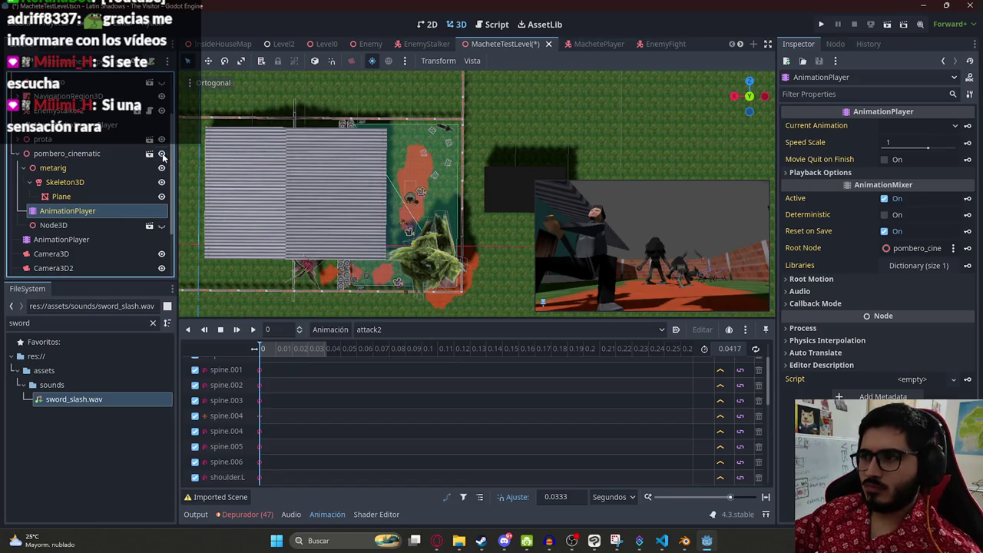
{"action": "left_click", "coordinate": [367, 332]}
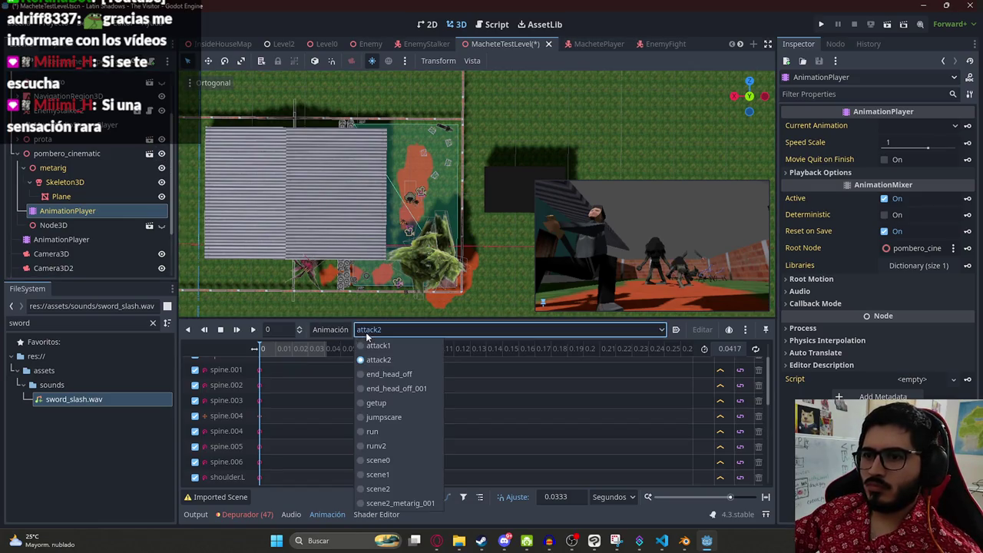
{"action": "left_click", "coordinate": [383, 417]}
{"action": "scroll", "coordinate": [310, 365], "scroll_direction": "down", "scroll_amount": 5}
{"action": "left_click_drag", "start_coordinate": [301, 354], "coordinate": [348, 352]}
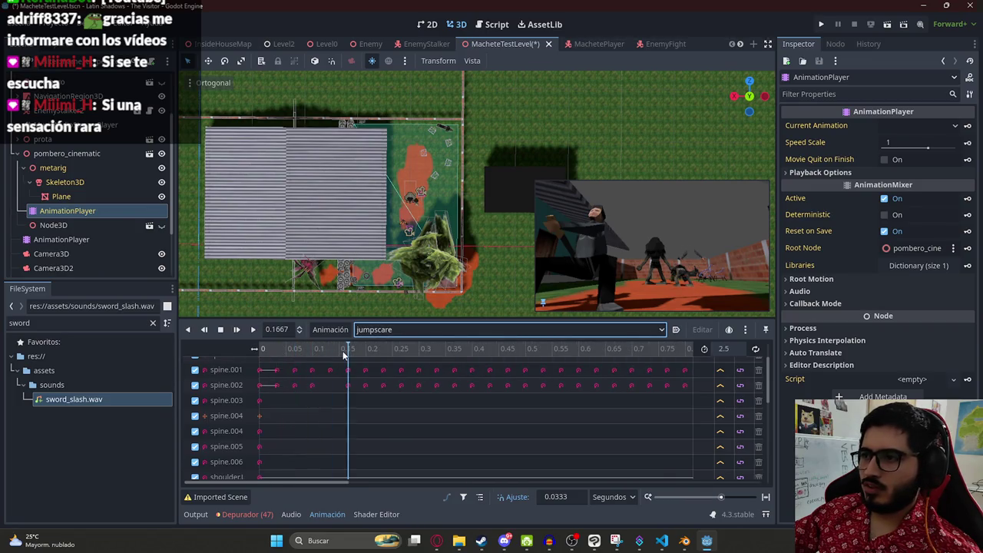
Step: Review the scene0 animation, then scene2 at 0.3333 seconds
{"action": "left_click", "coordinate": [387, 333]}
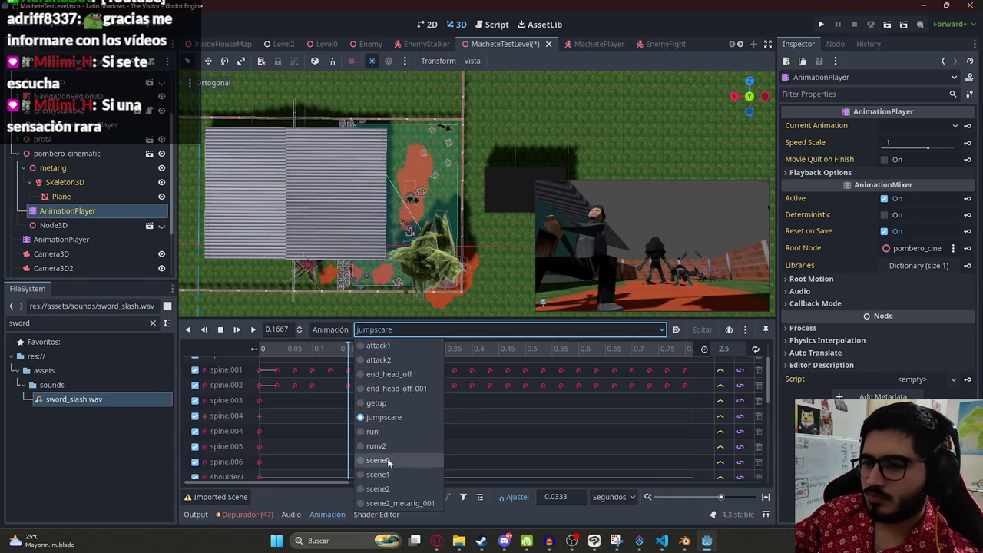
{"action": "left_click", "coordinate": [388, 460]}
{"action": "left_click", "coordinate": [407, 330]}
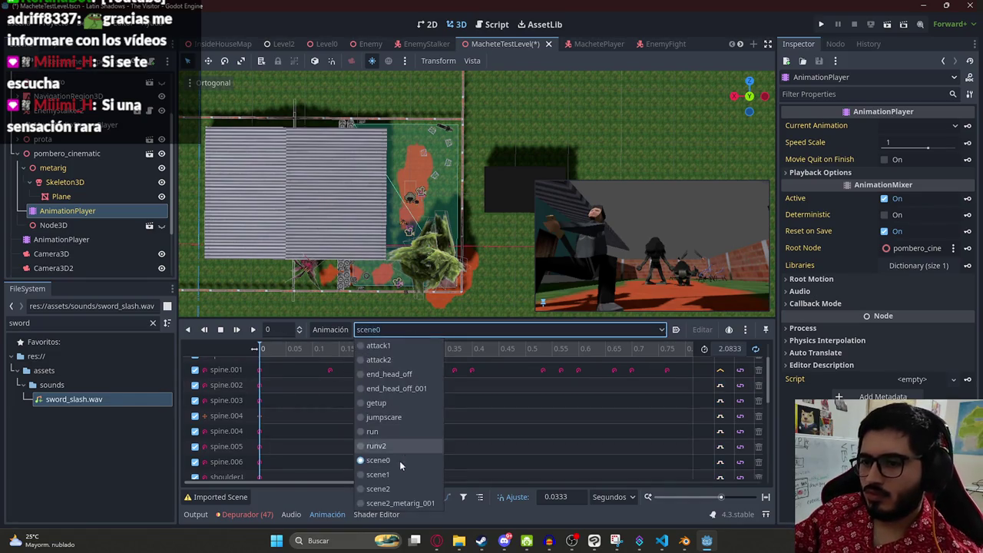
{"action": "left_click", "coordinate": [394, 486]}
{"action": "left_click", "coordinate": [454, 350]}
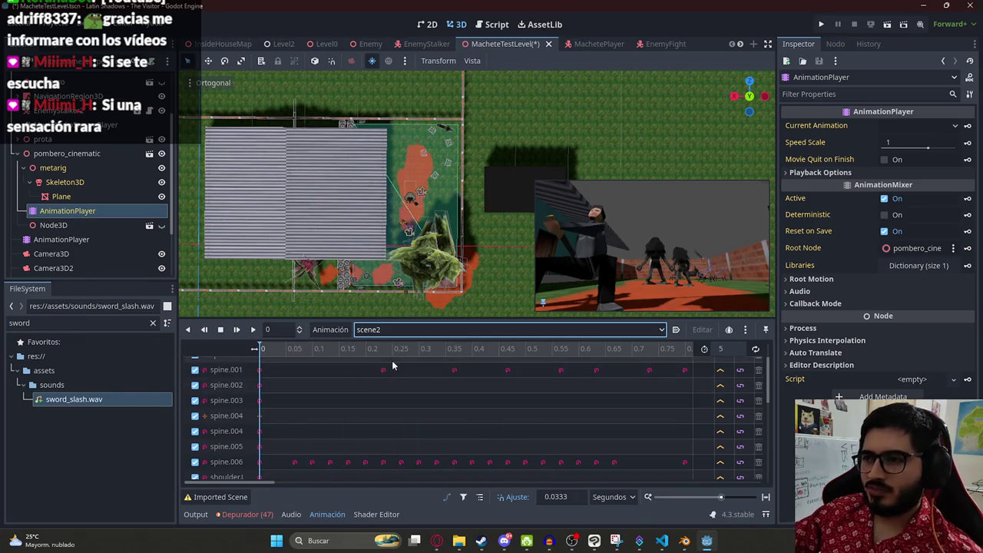
{"action": "scroll", "coordinate": [321, 367], "scroll_direction": "down", "scroll_amount": 3}
{"action": "scroll", "coordinate": [326, 367], "scroll_direction": "down", "scroll_amount": 5, "text": "ctrl"}
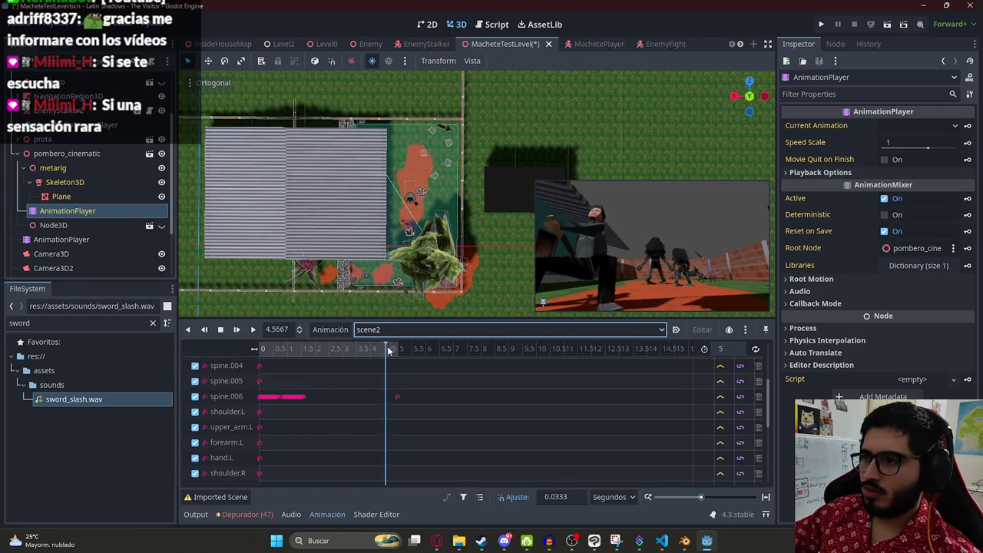
Step: Save MacheteTestLevel with Ctrl+S and show the level AnimationPlayer's RESET animation
{"action": "key", "text": "ctrl+s"}
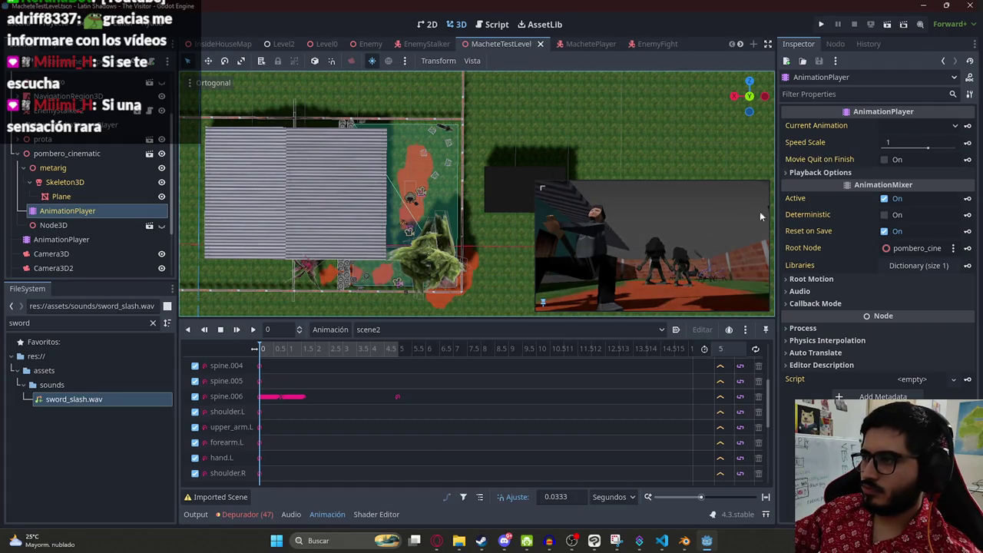
{"action": "right_click", "coordinate": [474, 48]}
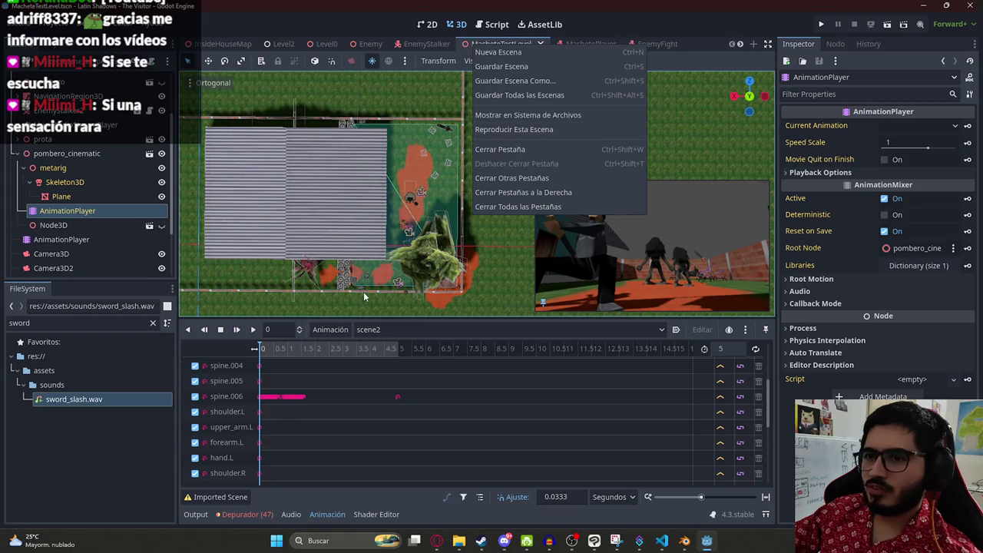
{"action": "left_click", "coordinate": [92, 238]}
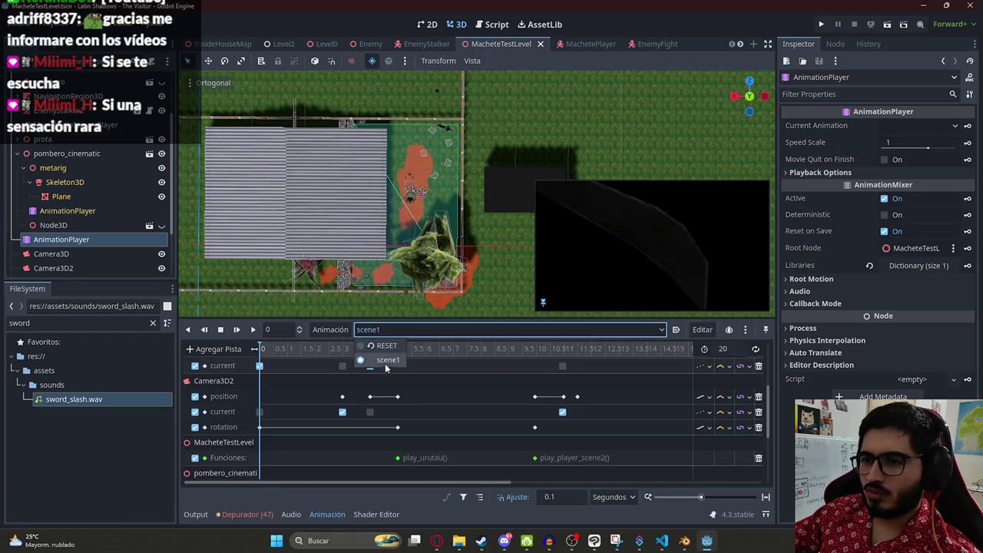
{"action": "key", "text": "ctrl+s"}
{"action": "right_click", "coordinate": [495, 46]}
{"action": "left_click", "coordinate": [557, 129]}
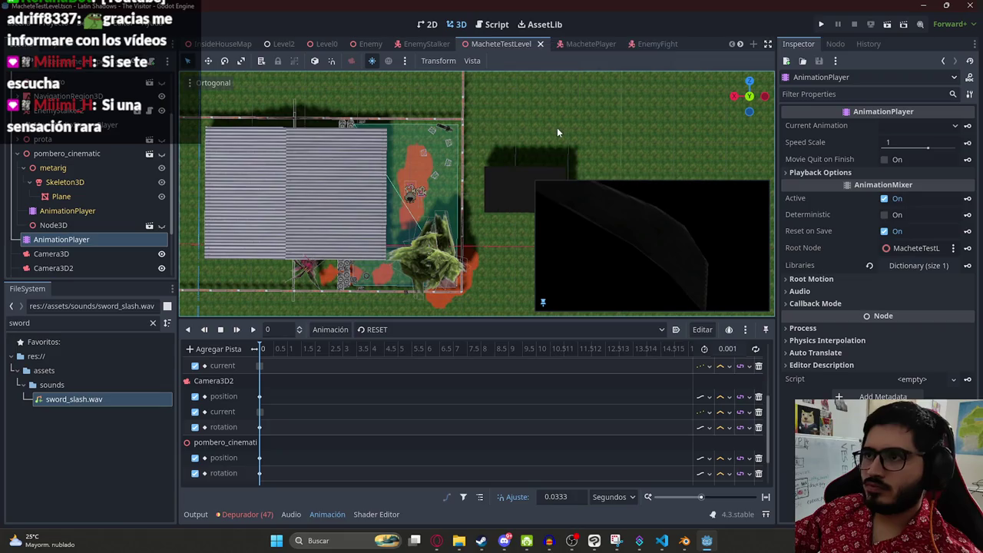
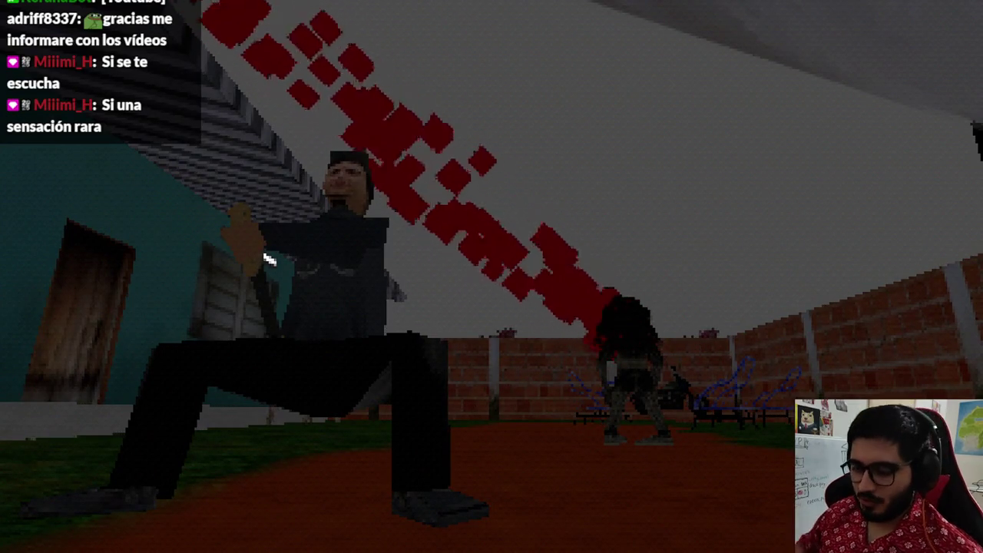
Step: Stop the game and open the AnimationPlayer's scene1 animation
{"action": "key", "text": "F8"}
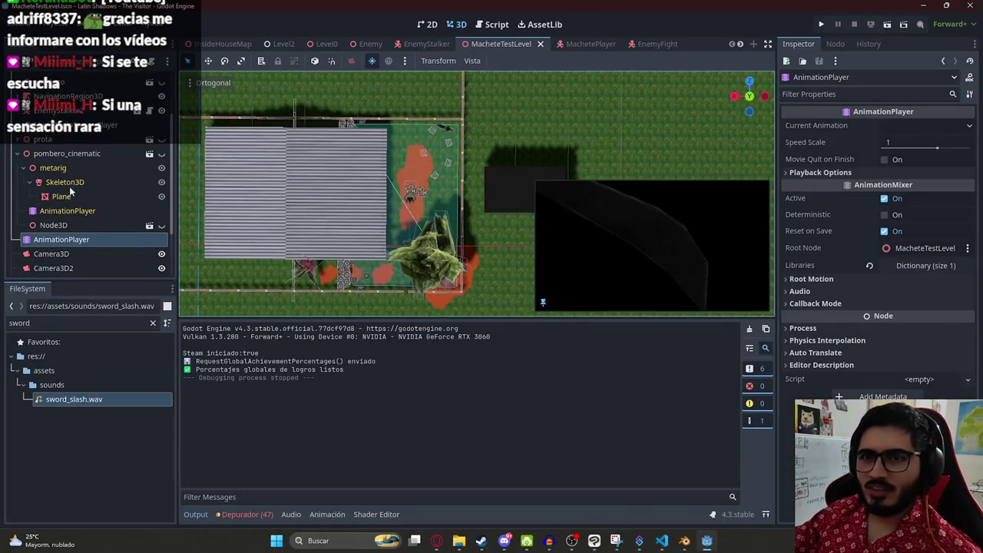
{"action": "left_click", "coordinate": [106, 184]}
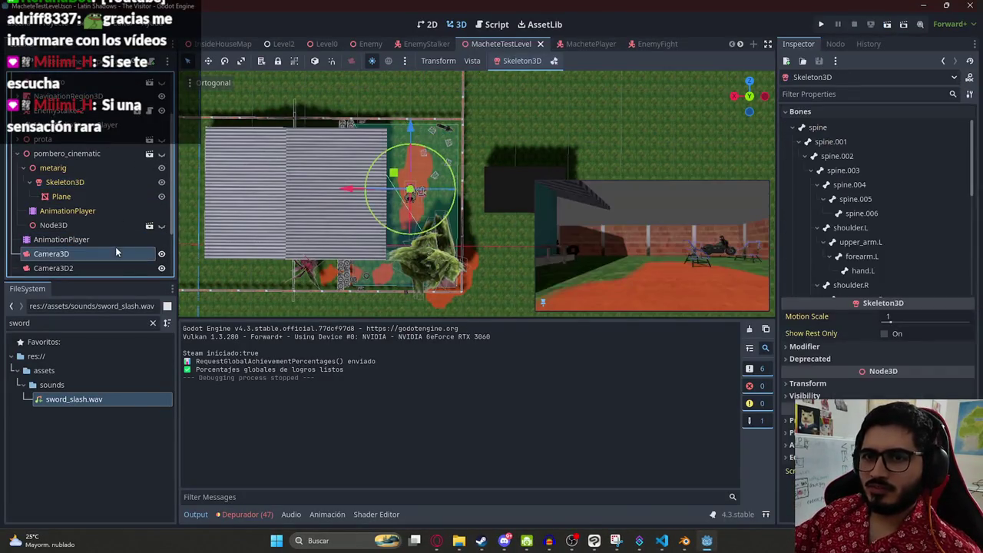
{"action": "left_click", "coordinate": [114, 243]}
{"action": "left_click", "coordinate": [376, 329]}
{"action": "left_click", "coordinate": [377, 342]}
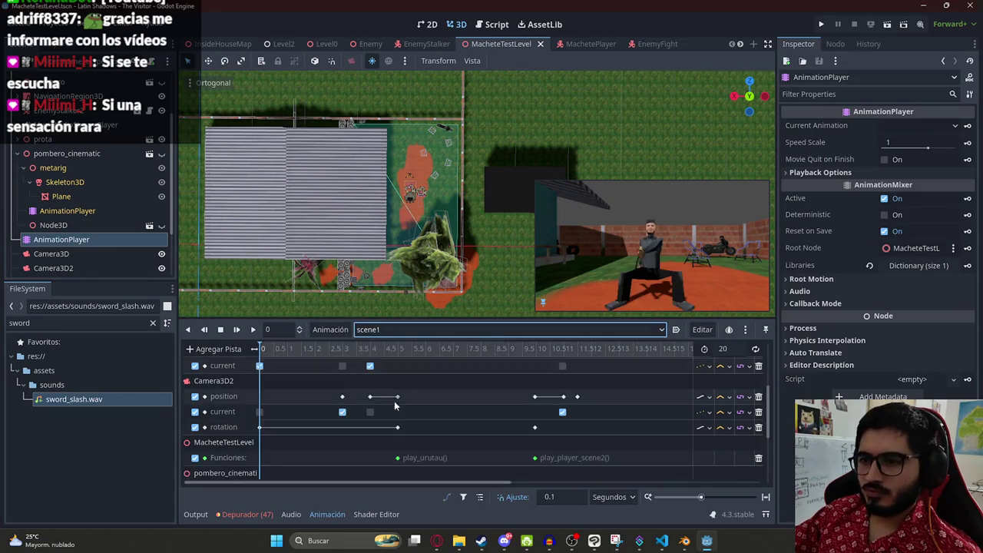
{"action": "scroll", "coordinate": [394, 405], "scroll_direction": "down", "scroll_amount": 5}
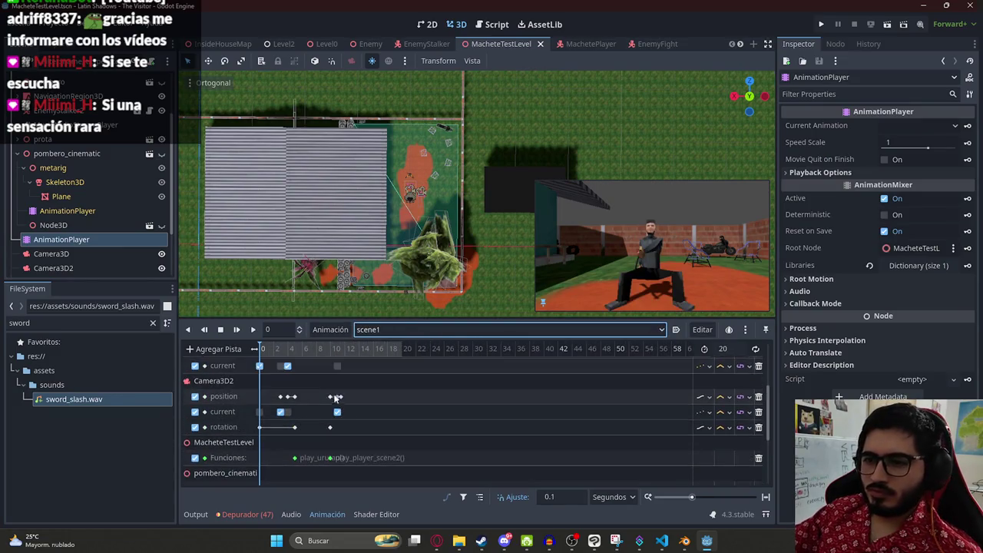
Step: Scrub the scene1 timeline between about 9 and 11.8 seconds
{"action": "left_click", "coordinate": [323, 350]}
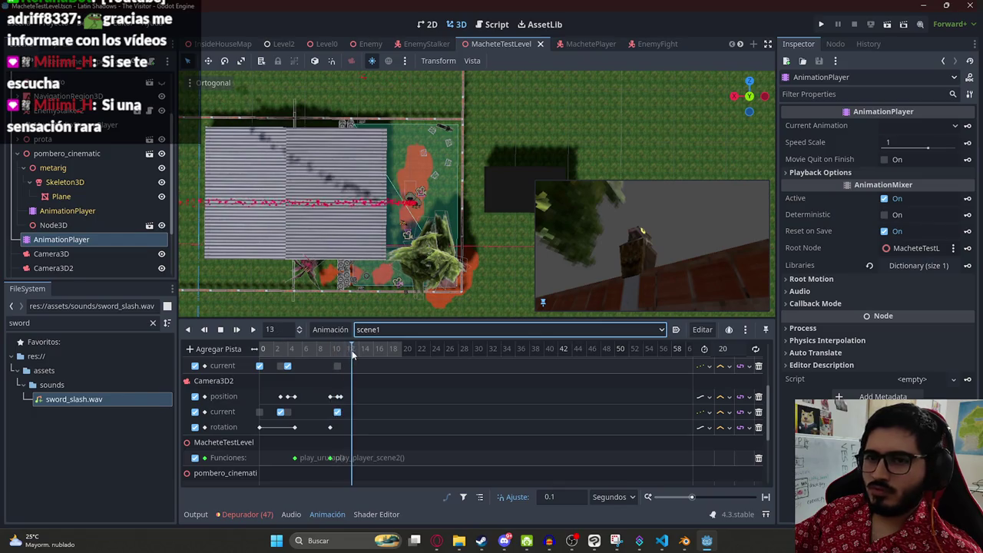
{"action": "left_click", "coordinate": [344, 355]}
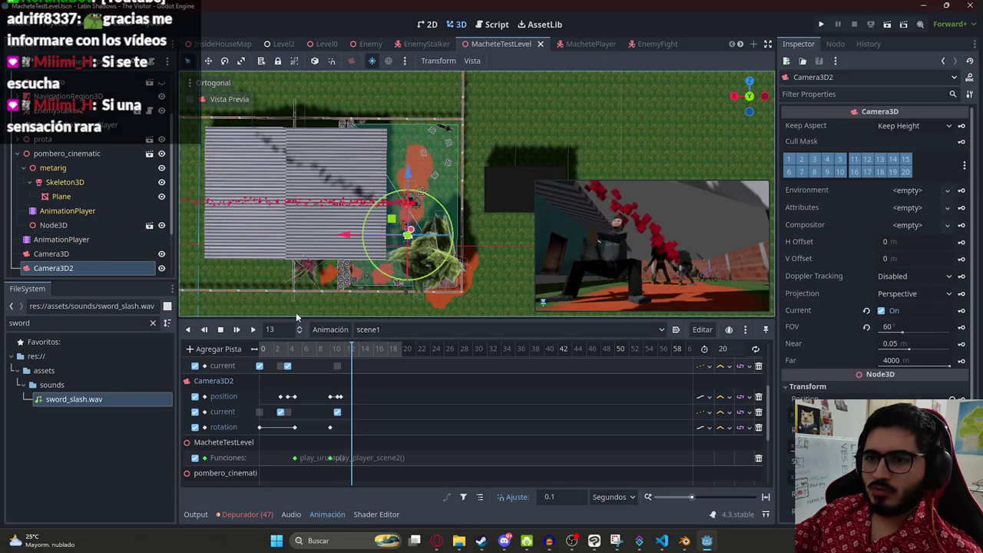
{"action": "left_click", "coordinate": [341, 355]}
{"action": "scroll", "coordinate": [395, 392], "scroll_direction": "up", "scroll_amount": 5}
{"action": "scroll", "coordinate": [417, 396], "scroll_direction": "down", "scroll_amount": 5}
{"action": "left_click", "coordinate": [311, 354]}
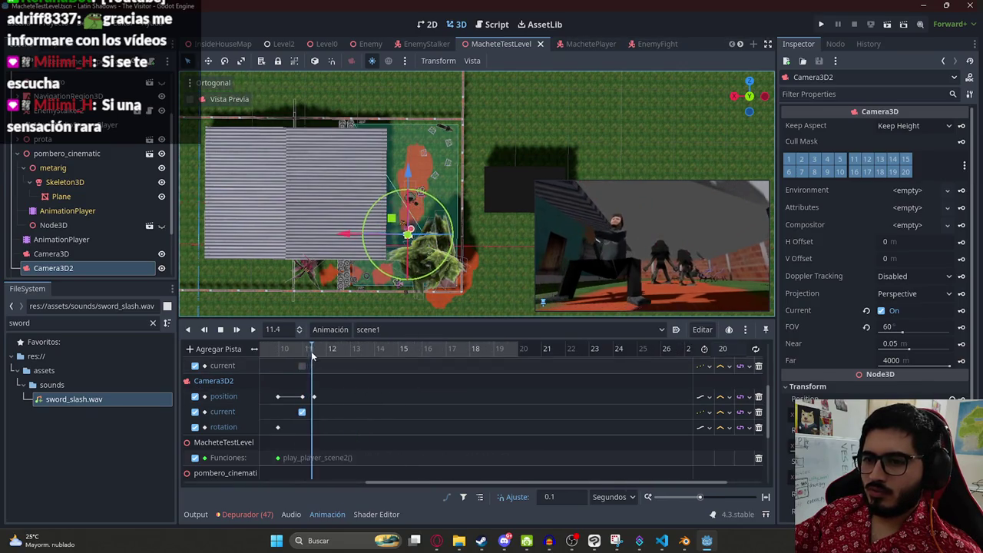
Step: Inspect the Camera3D2, Node3D visibility and blood sound keys, moving Camera3D2's final key toward 13 s
{"action": "left_click", "coordinate": [314, 396]}
{"action": "scroll", "coordinate": [320, 384], "scroll_direction": "up", "scroll_amount": 2}
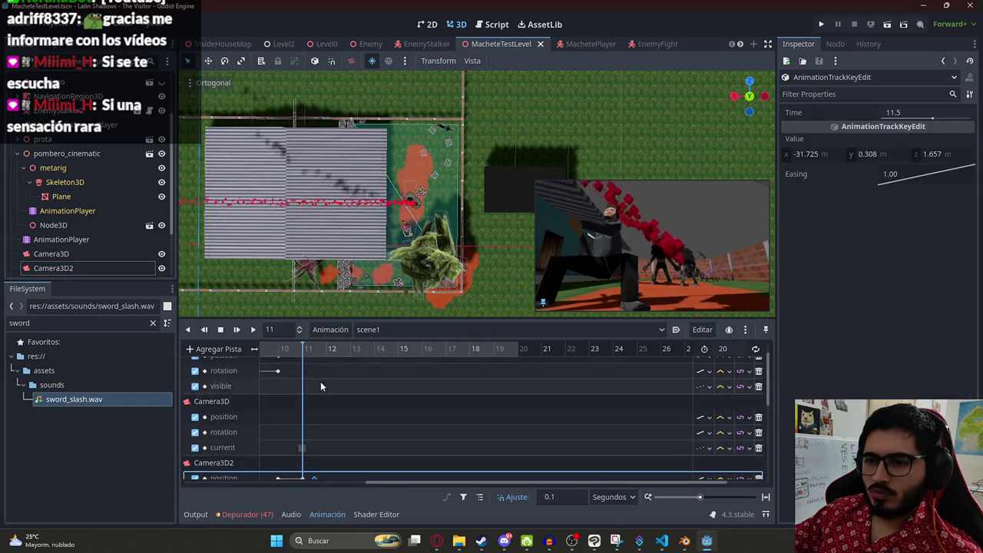
{"action": "scroll", "coordinate": [322, 405], "scroll_direction": "down", "scroll_amount": 5}
{"action": "left_click", "coordinate": [325, 435]}
{"action": "left_click", "coordinate": [345, 470], "text": "shift"}
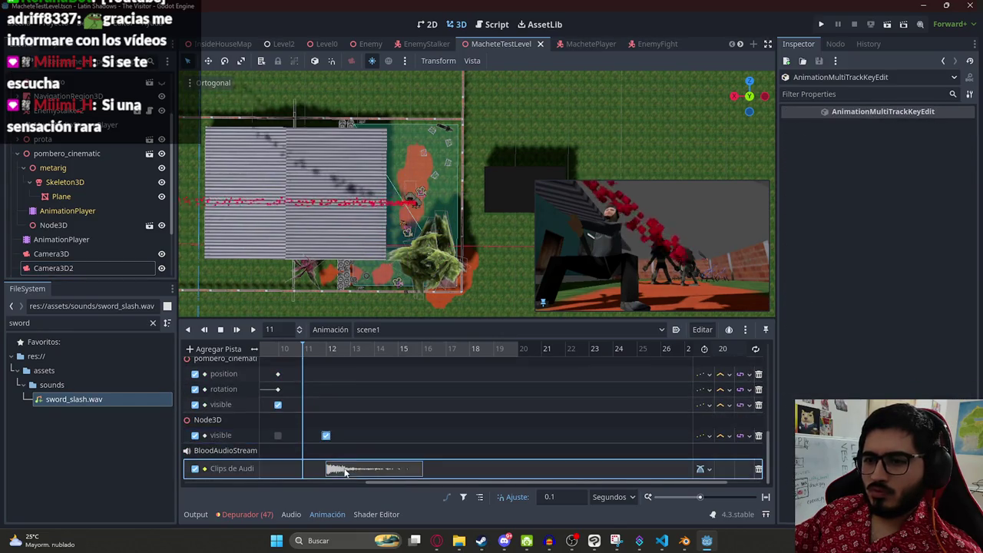
{"action": "scroll", "coordinate": [349, 408], "scroll_direction": "up", "scroll_amount": 5}
{"action": "scroll", "coordinate": [332, 384], "scroll_direction": "down", "scroll_amount": 5}
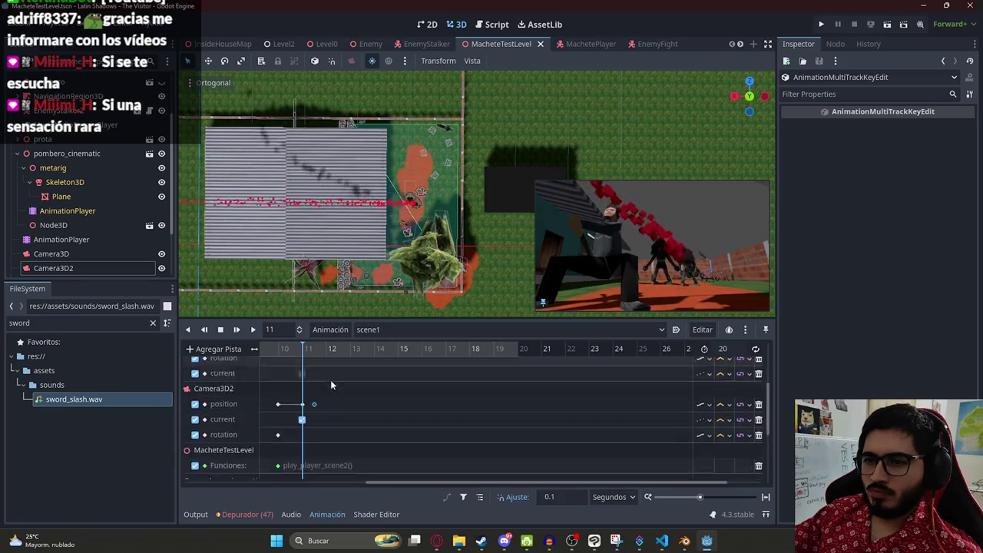
{"action": "scroll", "coordinate": [321, 367], "scroll_direction": "up", "scroll_amount": 2}
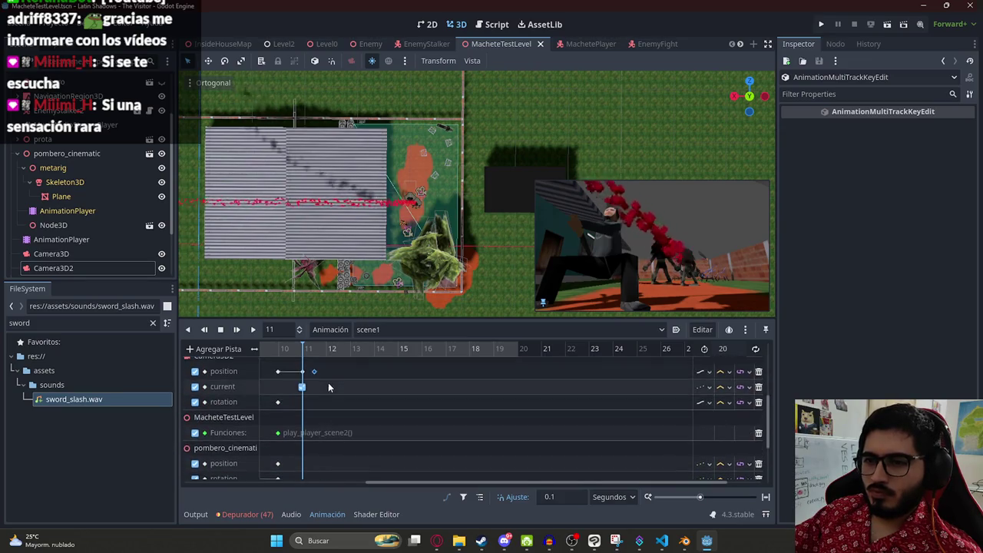
{"action": "mouse_move", "coordinate": [305, 350]}
{"action": "left_mouse_down"}
{"action": "mouse_move", "coordinate": [326, 353]}
{"action": "mouse_move", "coordinate": [302, 358]}
{"action": "mouse_move", "coordinate": [350, 373]}
{"action": "left_mouse_up"}
Step: Insert a new key on Camera3D2's position track and preview the animation
{"action": "left_click", "coordinate": [315, 372]}
{"action": "left_click", "coordinate": [253, 329]}
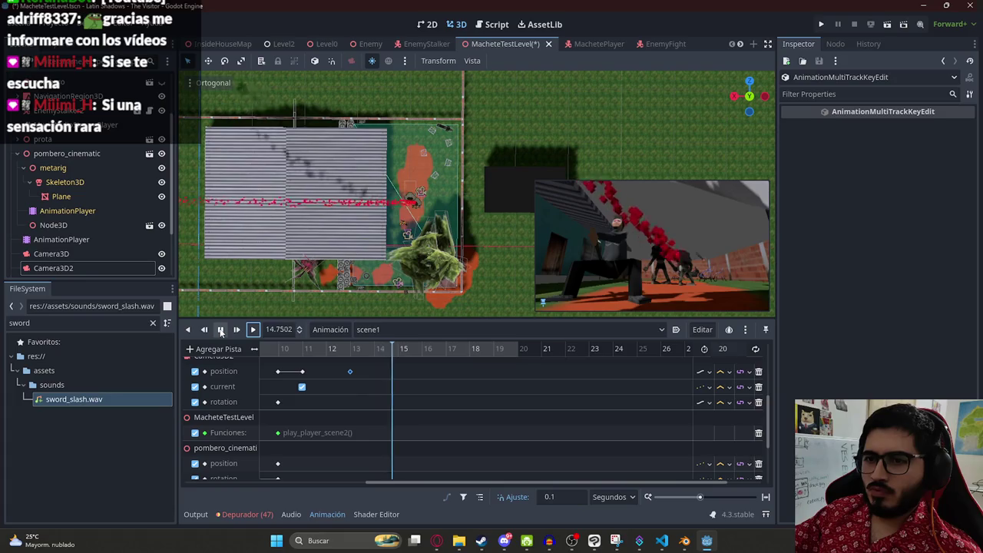
{"action": "left_click", "coordinate": [220, 330]}
{"action": "scroll", "coordinate": [390, 390], "scroll_direction": "down", "scroll_amount": 3}
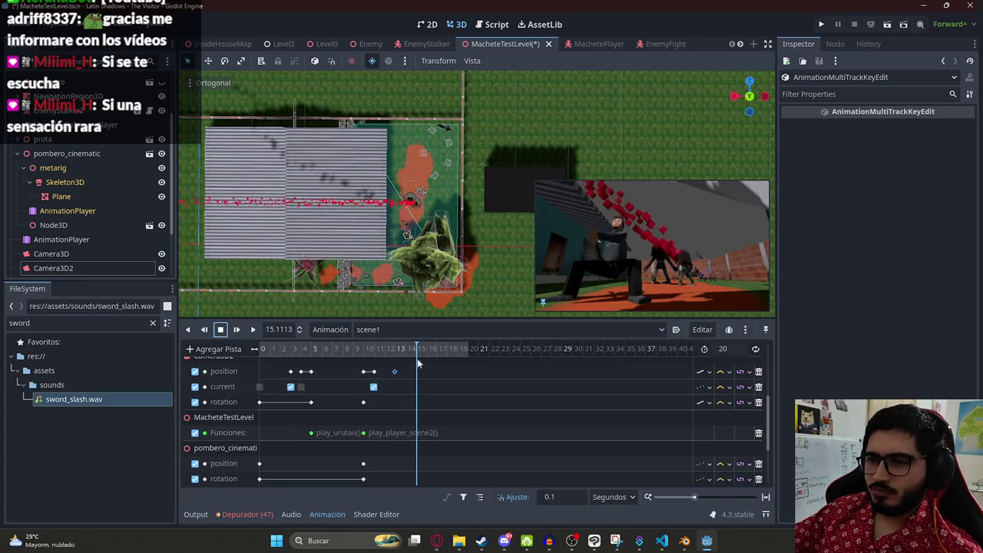
{"action": "left_click", "coordinate": [253, 329]}
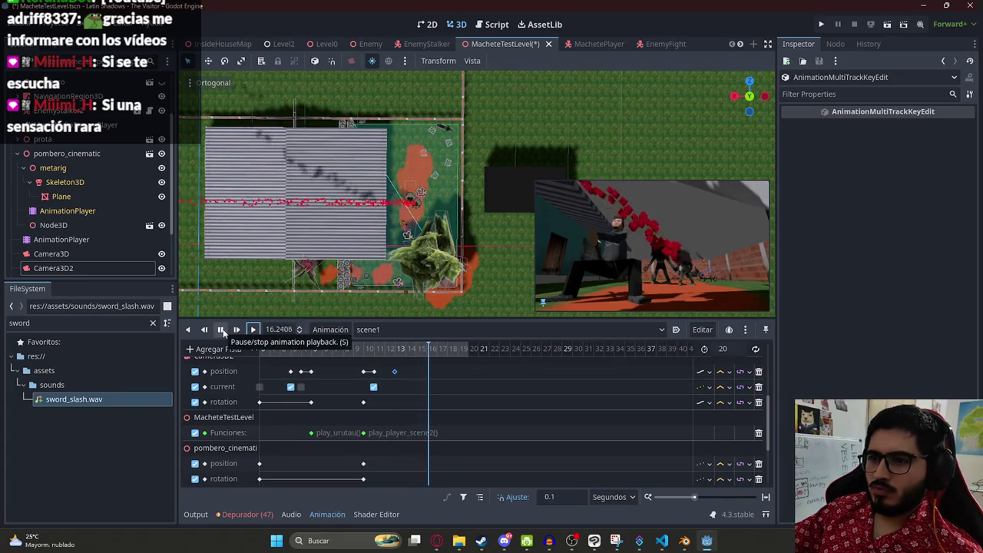
{"action": "left_click", "coordinate": [221, 329]}
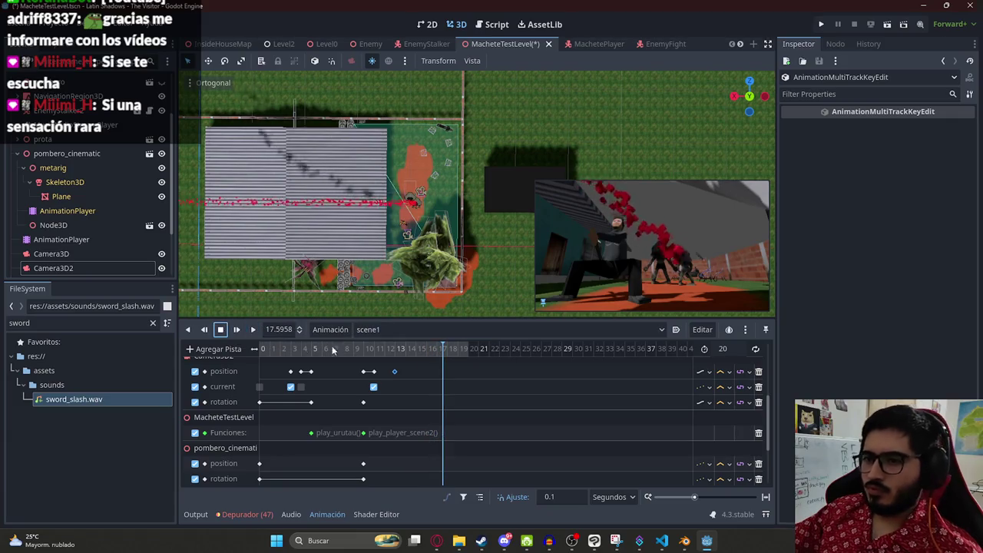
Step: Set the scene1 animation length to 18 seconds, save, and rewind the playhead
{"action": "left_click", "coordinate": [730, 350]}
{"action": "type", "text": "18"}
{"action": "key", "text": "Return"}
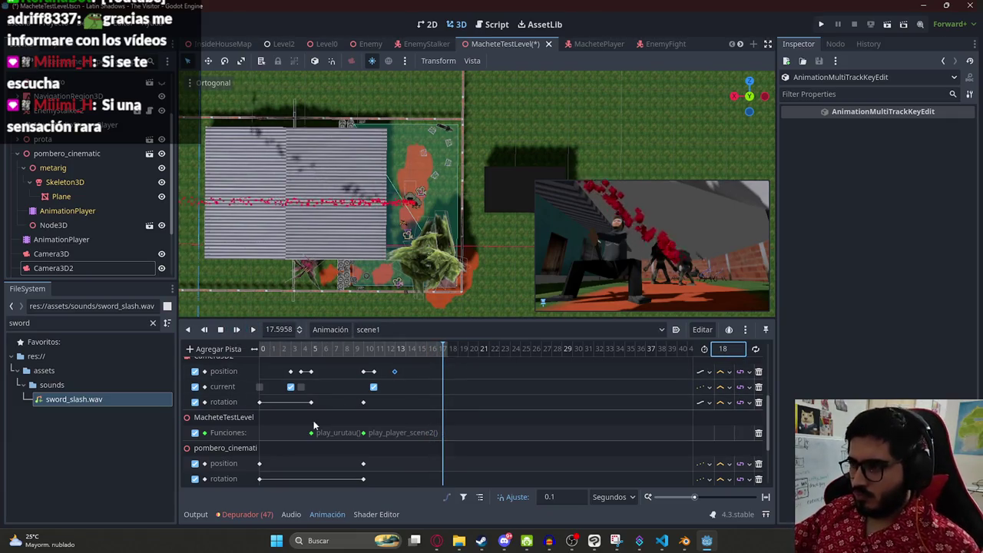
{"action": "key", "text": "ctrl+s"}
{"action": "scroll", "coordinate": [351, 374], "scroll_direction": "down", "scroll_amount": 1}
{"action": "left_click", "coordinate": [264, 348]}
{"action": "scroll", "coordinate": [290, 380], "scroll_direction": "down", "scroll_amount": 3}
Step: Save, quick-load PomberoFight.tres into WorldEnvironment's Environment, and run MacheteTestLevel
{"action": "scroll", "coordinate": [290, 380], "scroll_direction": "up", "scroll_amount": 2}
{"action": "key", "text": "ctrl+s"}
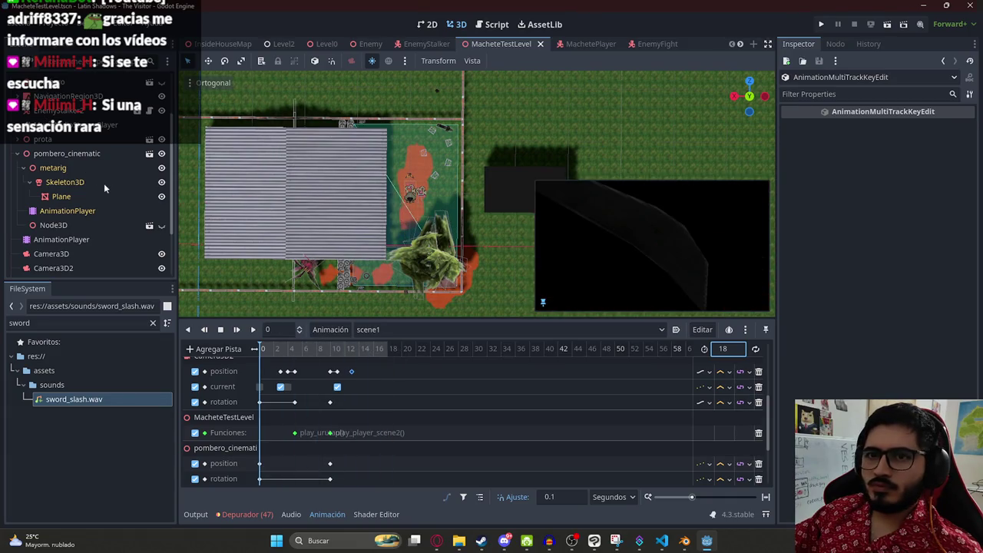
{"action": "left_click", "coordinate": [13, 154]}
{"action": "left_click", "coordinate": [65, 138]}
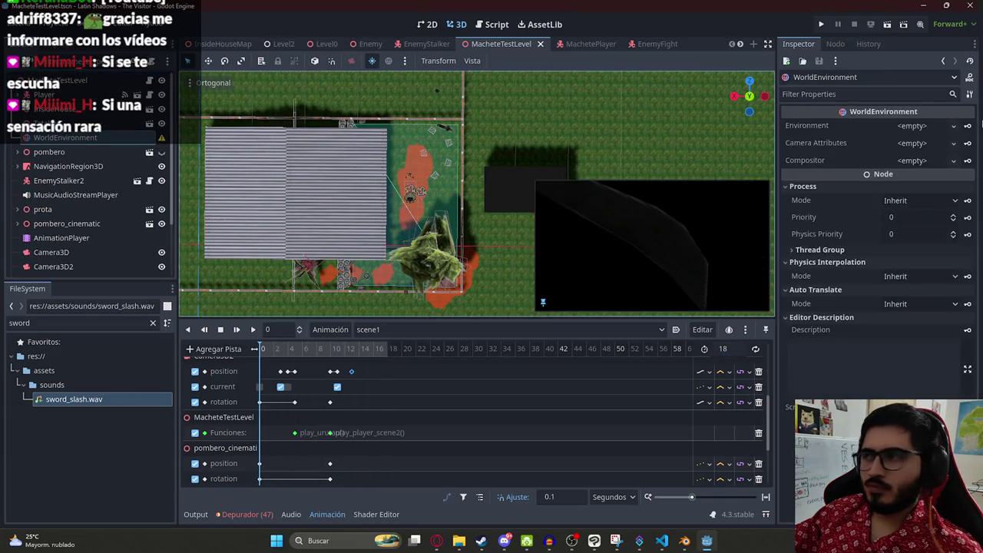
{"action": "left_click", "coordinate": [915, 127]}
{"action": "left_click", "coordinate": [906, 158]}
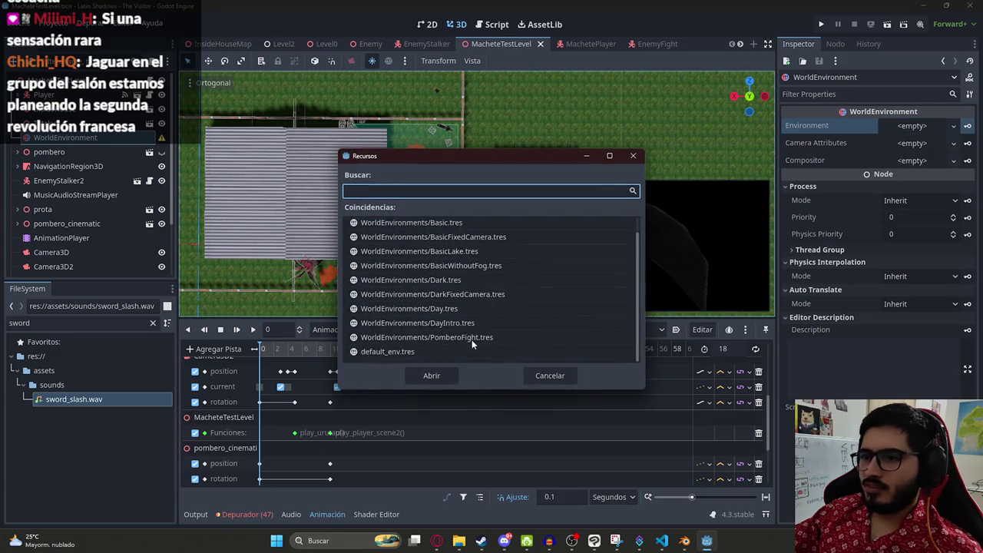
{"action": "double_click", "coordinate": [471, 339]}
{"action": "right_click", "coordinate": [497, 44]}
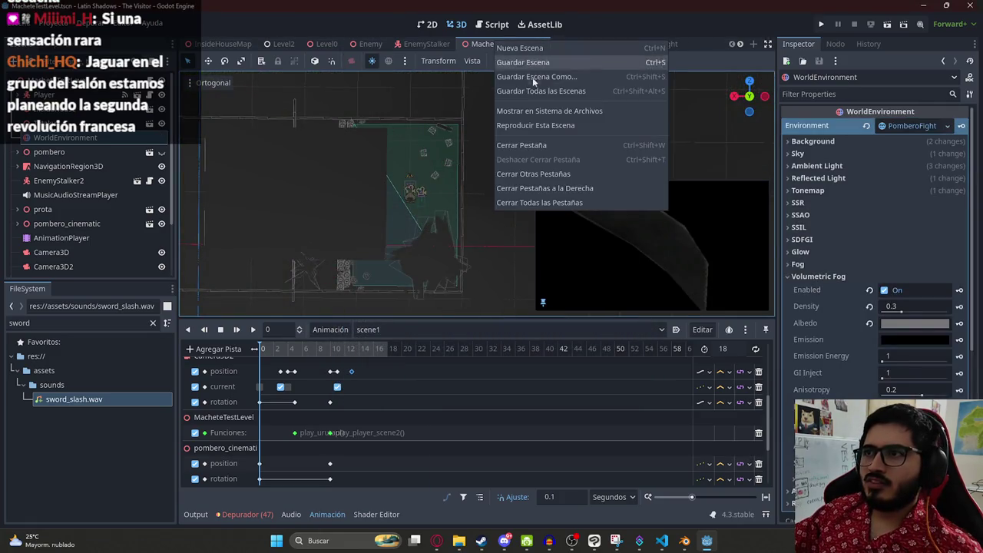
{"action": "left_click", "coordinate": [539, 118]}
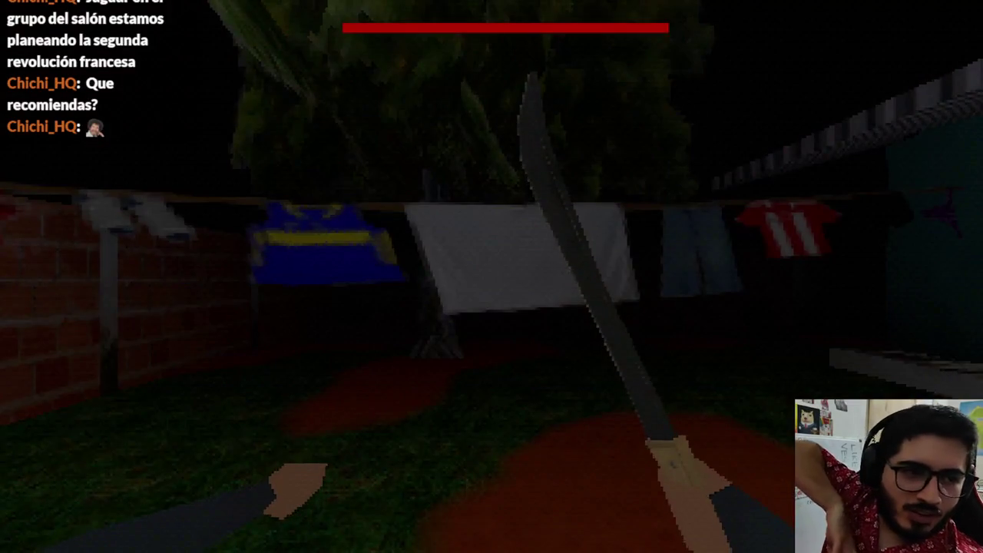
Step: Walk through the darkened machete fight with volume at 100, then stop the game
{"action": "key", "text": "w"}
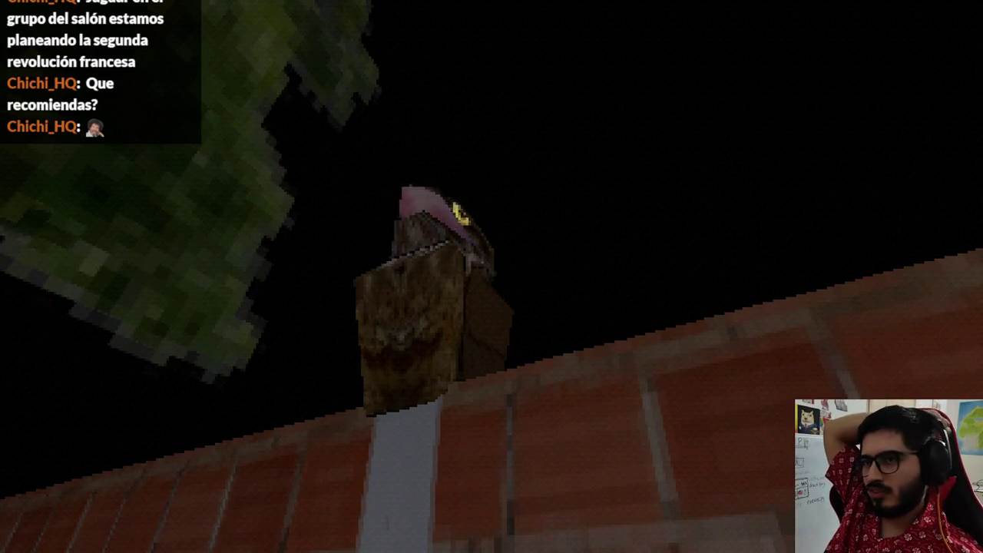
{"action": "key", "text": "Up"}
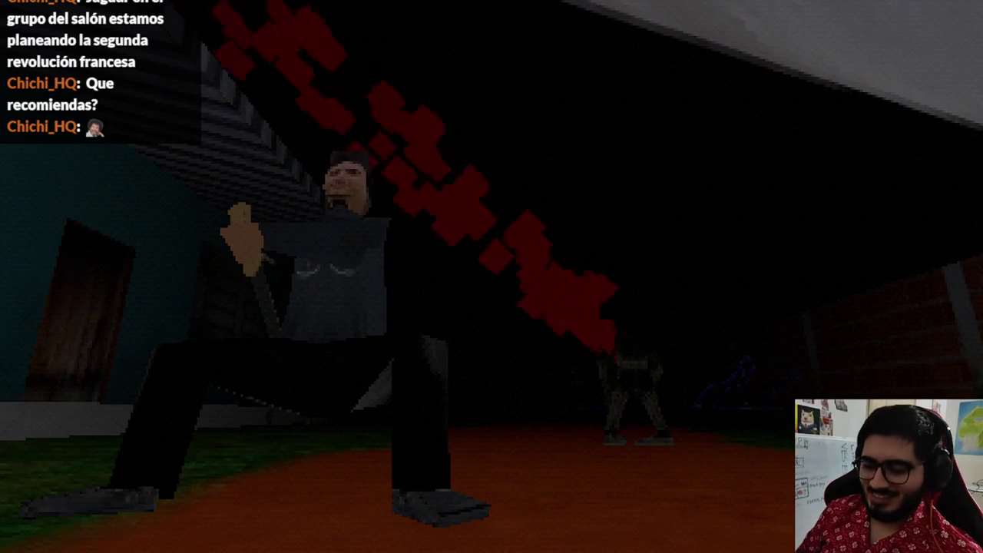
{"action": "key", "text": "F8"}
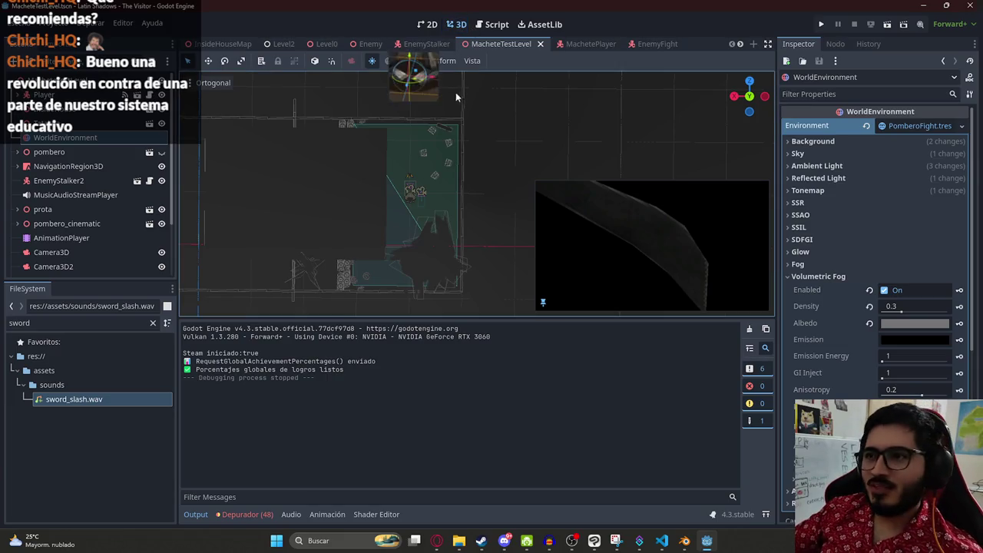
{"action": "left_click", "coordinate": [495, 24]}
{"action": "left_click", "coordinate": [480, 222]}
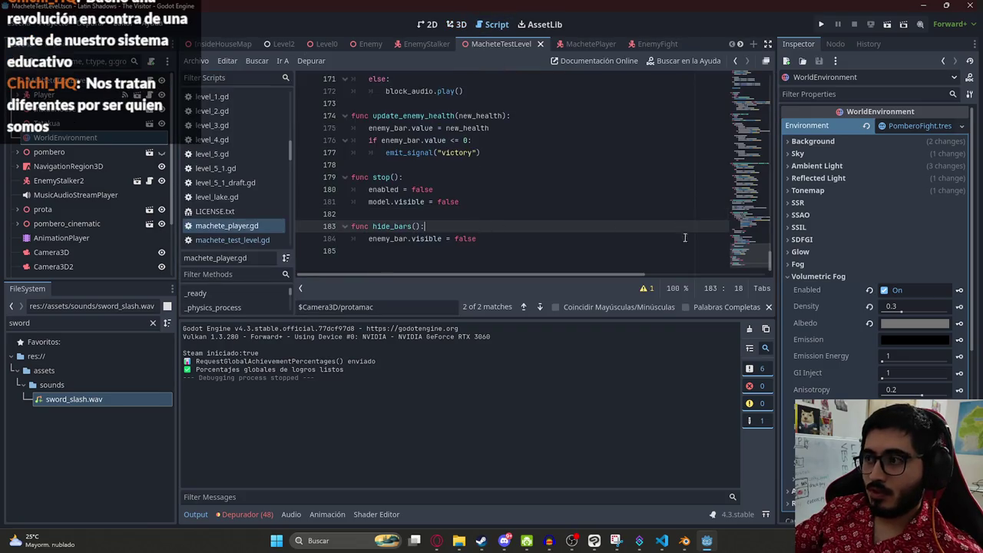
{"action": "key", "text": "ctrl+End"}
{"action": "key", "text": "BackSpace"}
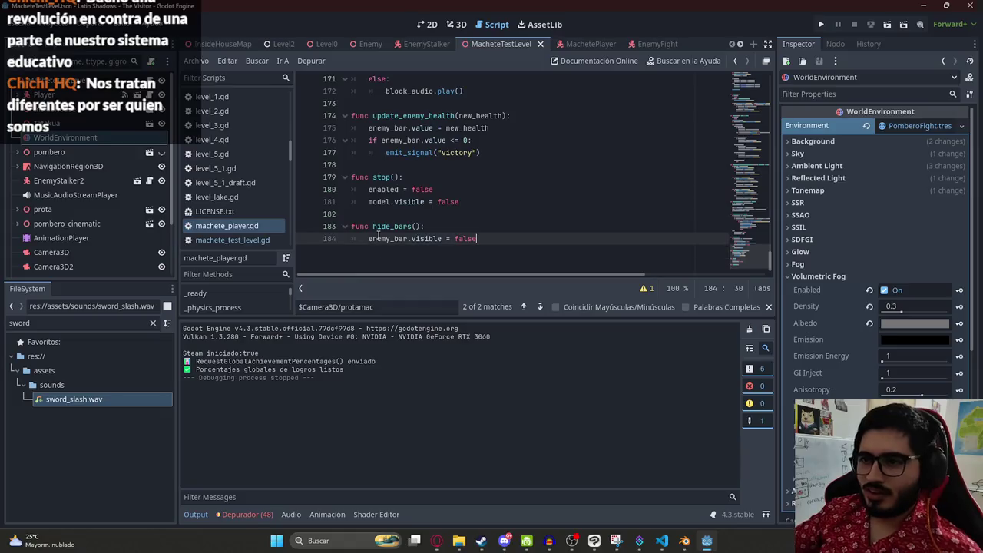
{"action": "key", "text": "ctrl+z"}
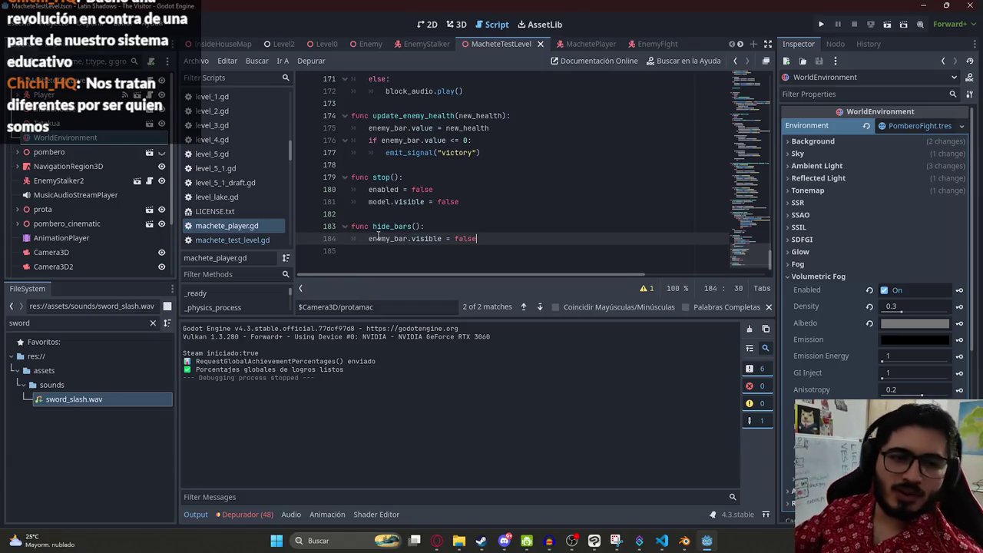
{"action": "left_click", "coordinate": [482, 212]}
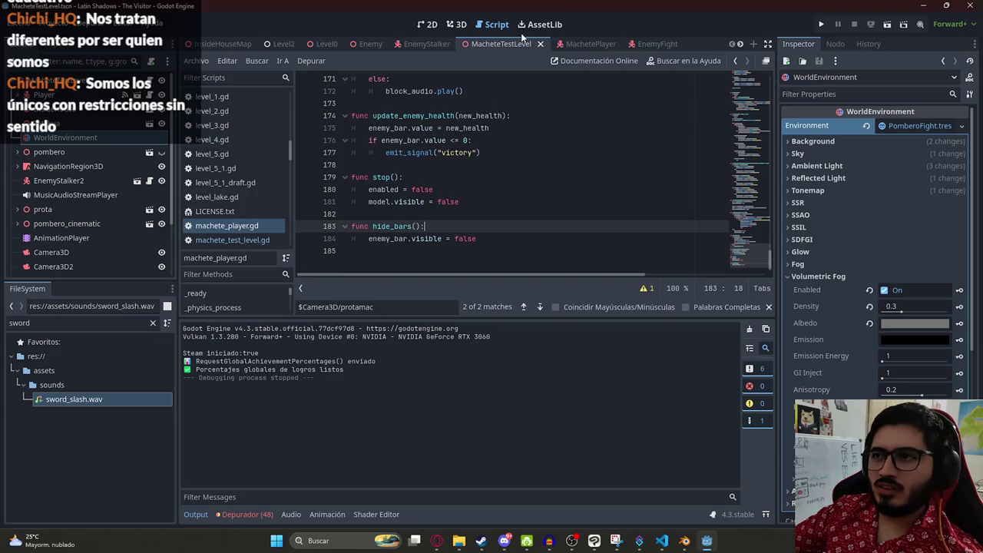
{"action": "left_click", "coordinate": [457, 24]}
{"action": "scroll", "coordinate": [473, 202], "scroll_direction": "up", "scroll_amount": 3}
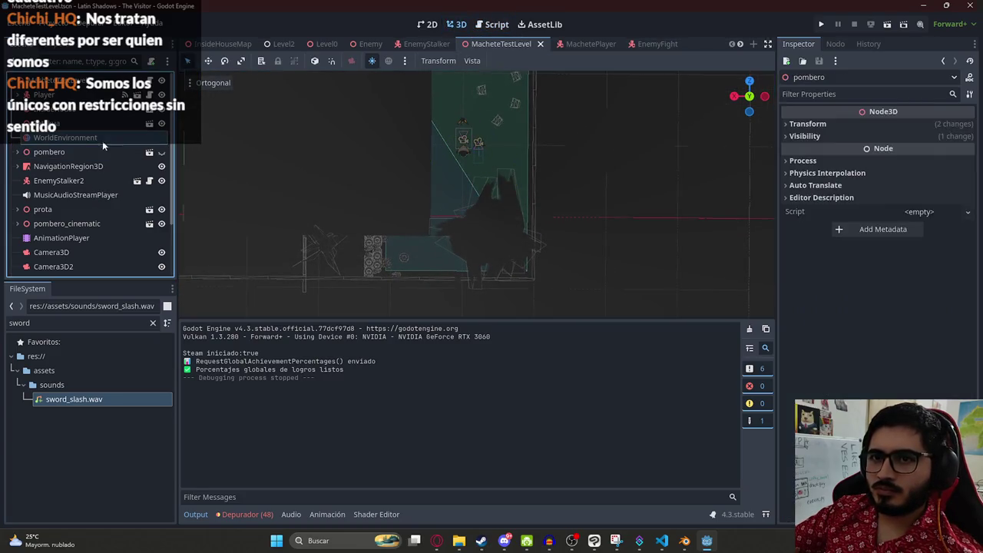
Step: Undo the PomberoFight environment change, save the scene, and select the pombero node
{"action": "key", "text": "ctrl+z"}
{"action": "scroll", "coordinate": [496, 159], "scroll_direction": "down", "scroll_amount": 3}
{"action": "key", "text": "ctrl+s"}
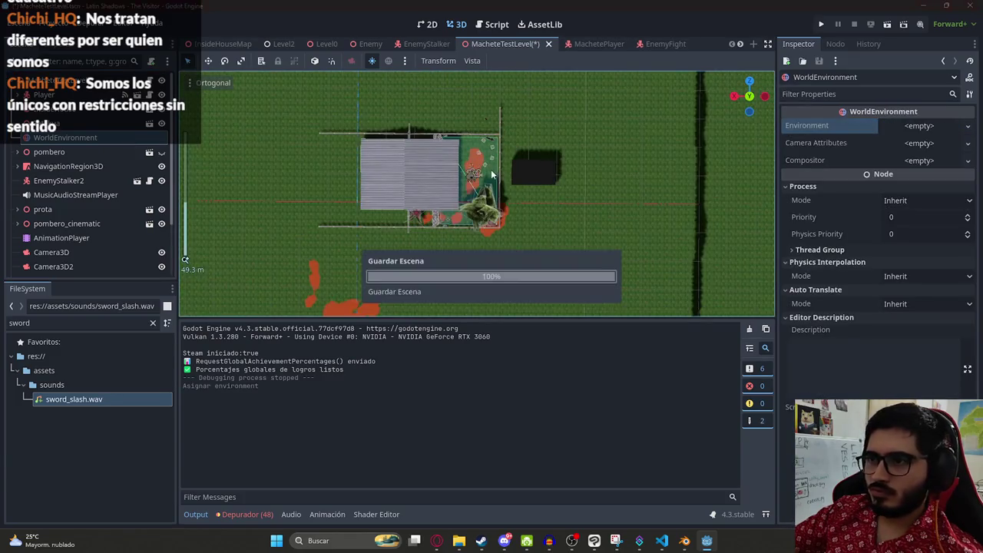
{"action": "scroll", "coordinate": [495, 159], "scroll_direction": "up", "scroll_amount": 5}
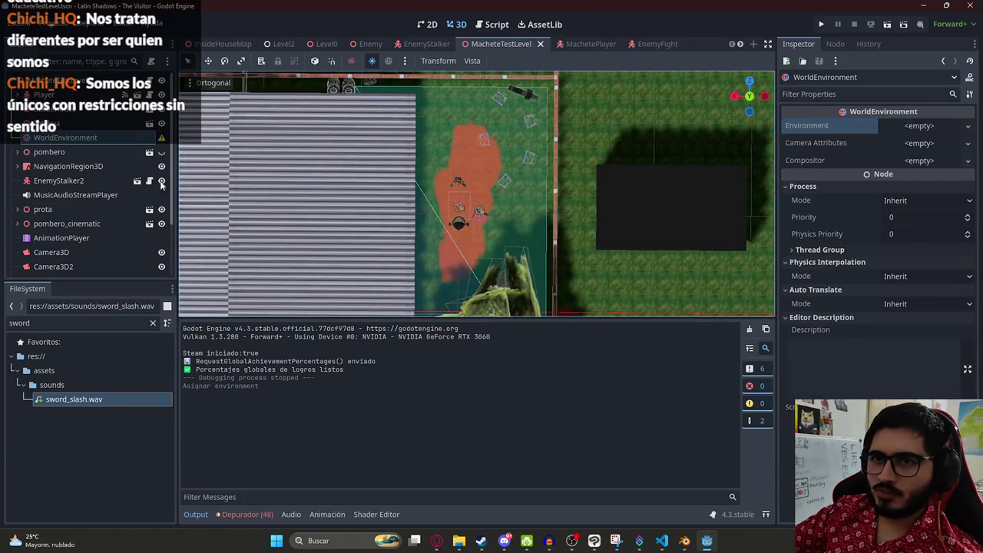
{"action": "left_click", "coordinate": [69, 166]}
{"action": "left_click", "coordinate": [72, 152]}
{"action": "scroll", "coordinate": [442, 172], "scroll_direction": "down", "scroll_amount": 2}
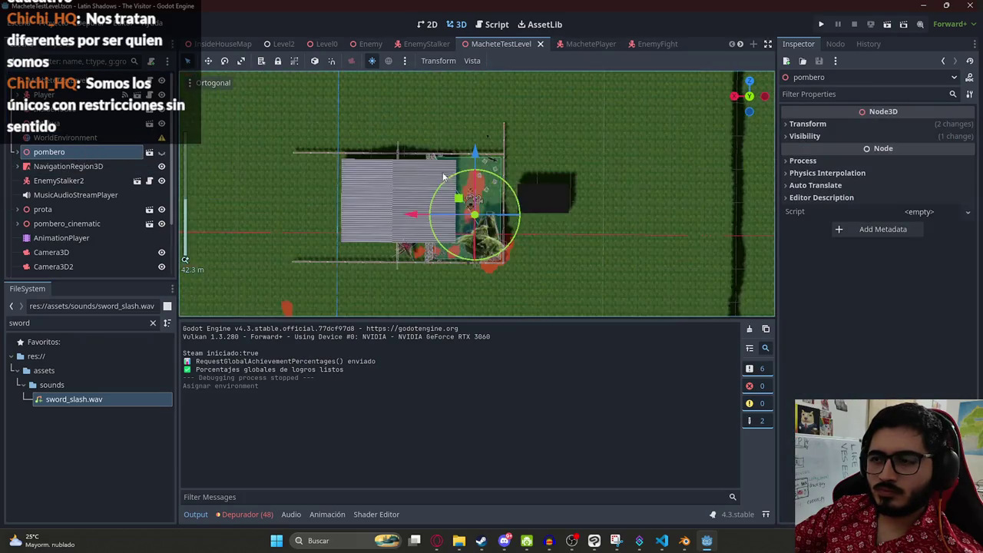
{"action": "scroll", "coordinate": [386, 165], "scroll_direction": "up", "scroll_amount": 4}
{"action": "scroll", "coordinate": [386, 165], "scroll_direction": "down", "scroll_amount": 2}
{"action": "scroll", "coordinate": [456, 179], "scroll_direction": "up", "scroll_amount": 2}
{"action": "scroll", "coordinate": [81, 238], "scroll_direction": "down", "scroll_amount": 3}
Step: Duplicate the blood sound player, then undo the copy and select AnimationPlayer
{"action": "left_click", "coordinate": [76, 254]}
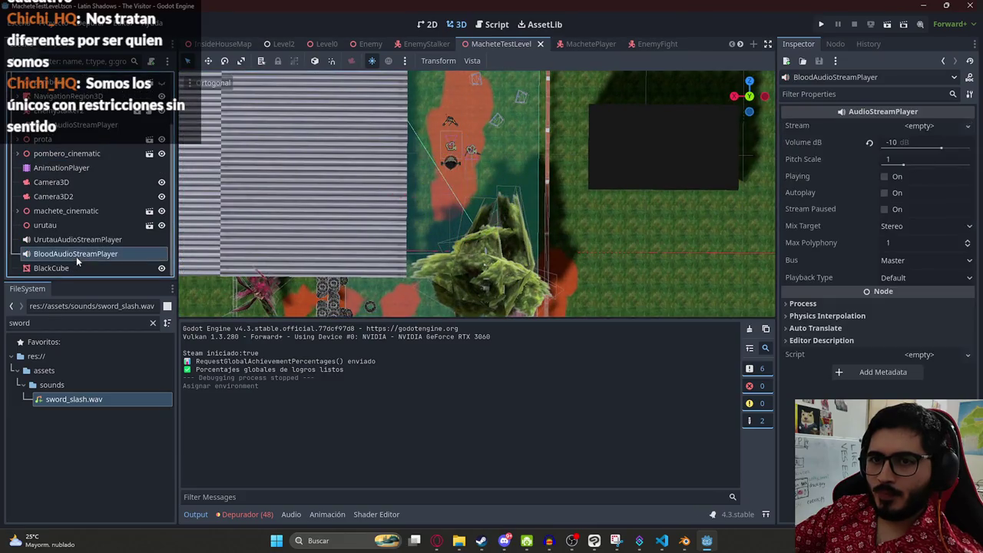
{"action": "key", "text": "ctrl+d"}
{"action": "double_click", "coordinate": [117, 268]}
{"action": "key", "text": "BackSpace"}
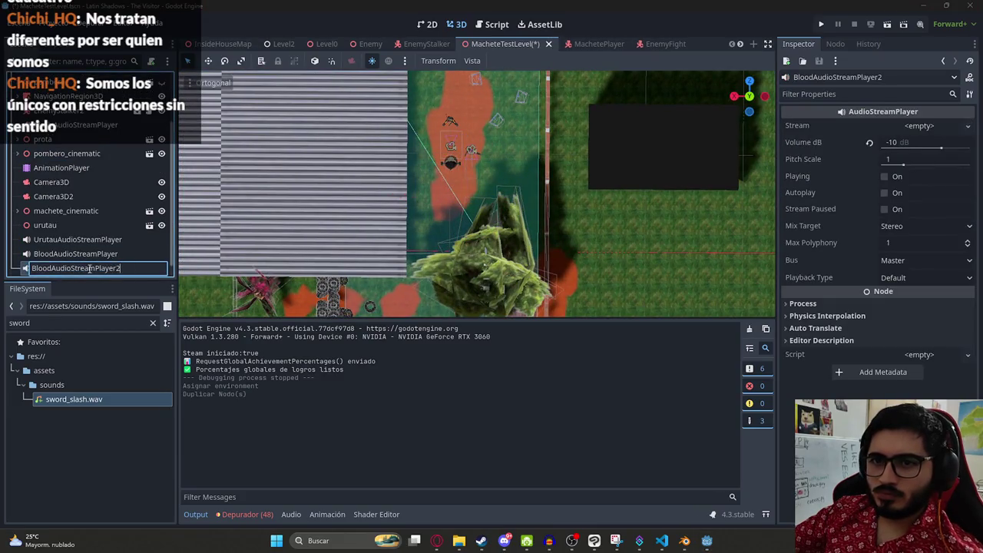
{"action": "key", "text": "Escape"}
{"action": "key", "text": "ctrl+z"}
{"action": "left_click", "coordinate": [62, 167]}
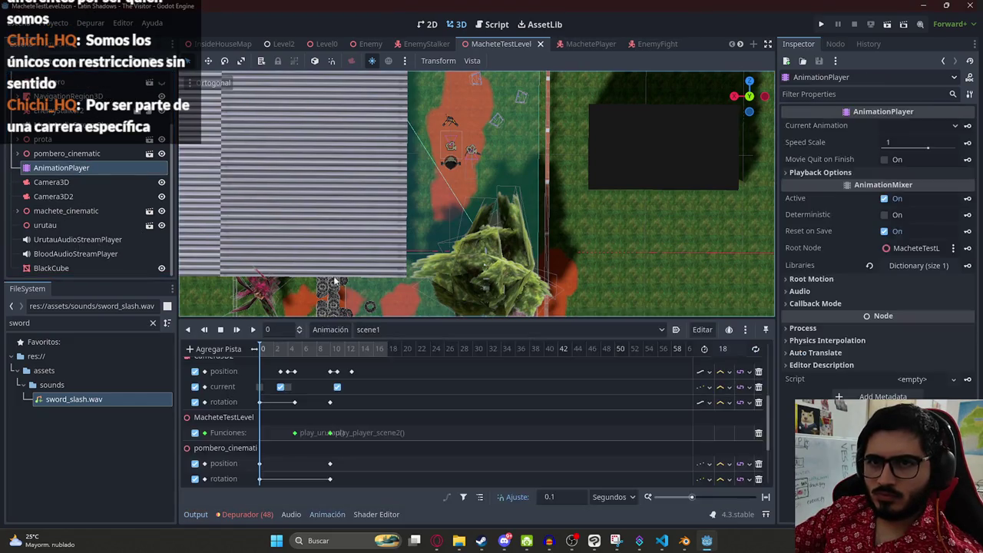
Step: Play the scene1 animation from about 2.7 seconds
{"action": "scroll", "coordinate": [531, 413], "scroll_direction": "down", "scroll_amount": 3}
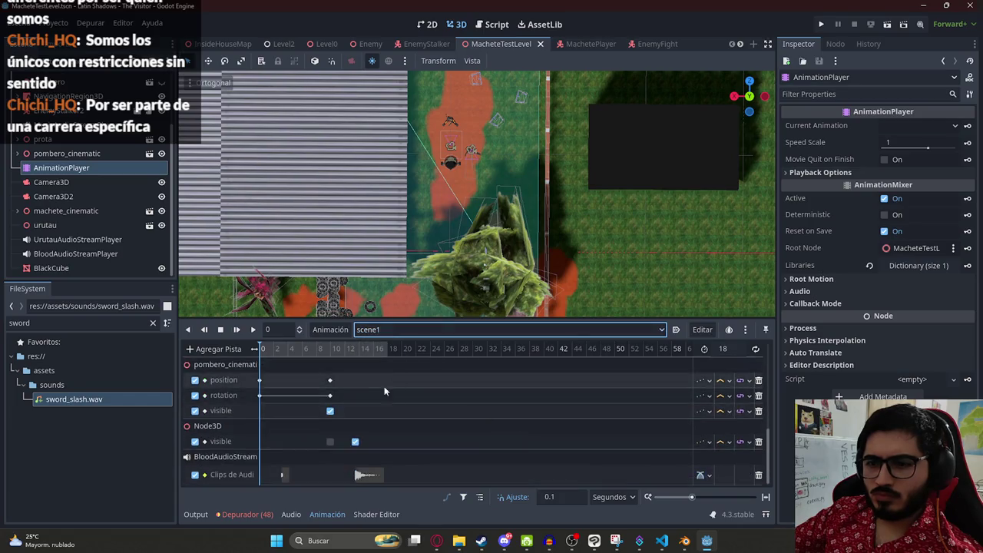
{"action": "left_click_drag", "start_coordinate": [268, 351], "coordinate": [278, 356]}
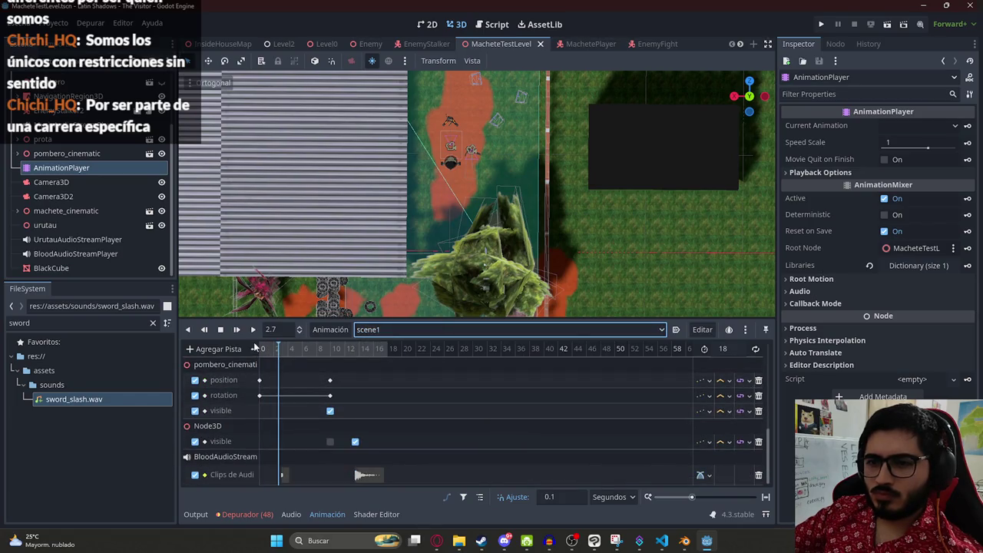
{"action": "left_click", "coordinate": [237, 330]}
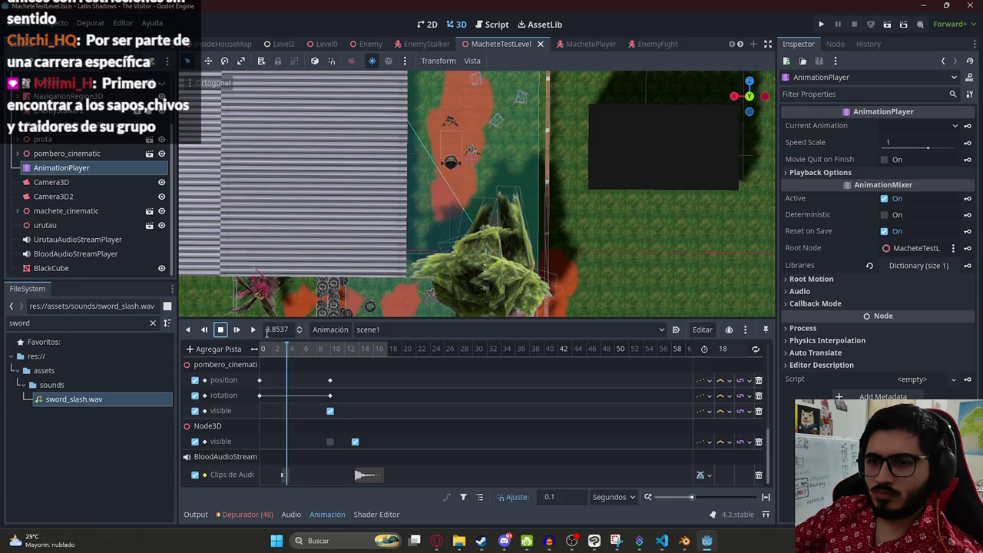
{"action": "scroll", "coordinate": [307, 415], "scroll_direction": "up", "scroll_amount": 3}
Step: Set UrutauAudioStreamPlayer's volume to -20 dB, preview it, and save the level
{"action": "left_click", "coordinate": [77, 239]}
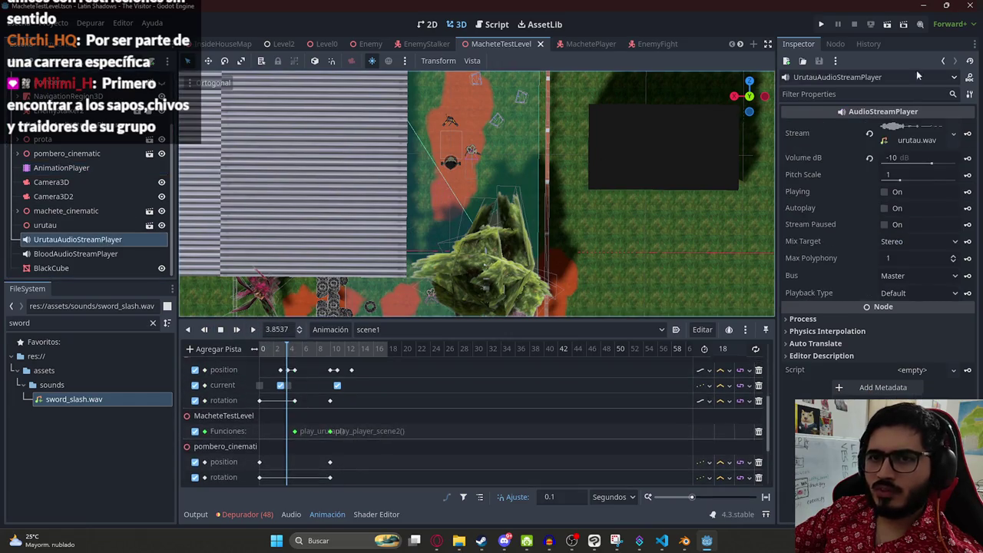
{"action": "left_click", "coordinate": [925, 156]}
{"action": "type", "text": "20"}
{"action": "key", "text": "Return"}
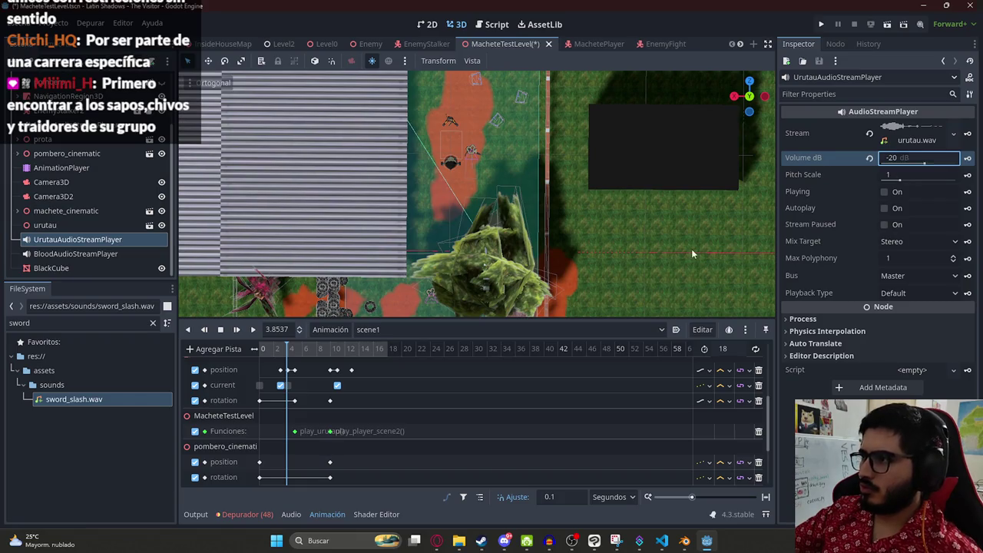
{"action": "left_click", "coordinate": [892, 196]}
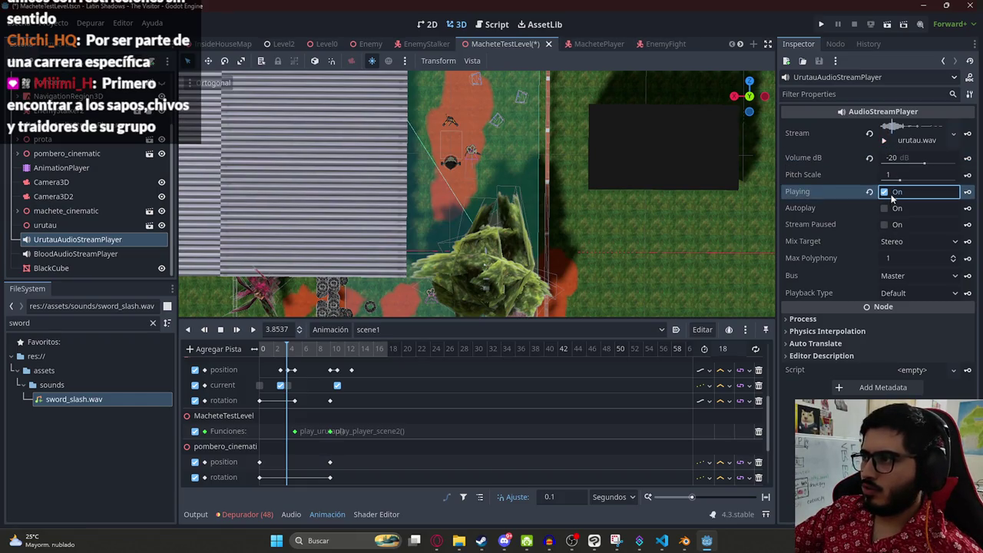
{"action": "key", "text": "ctrl+s"}
{"action": "scroll", "coordinate": [399, 427], "scroll_direction": "down", "scroll_amount": 3}
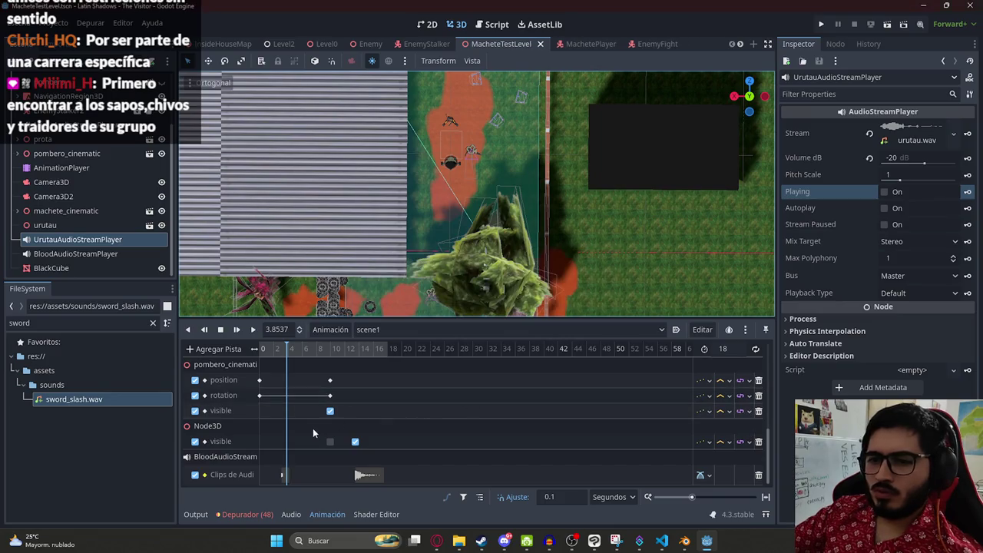
Step: Duplicate BloodAudioStreamPlayer and rename the copy MacheteAudioStreamPlayer
{"action": "left_click", "coordinate": [108, 254]}
{"action": "key", "text": "ctrl+d"}
{"action": "double_click", "coordinate": [136, 267]}
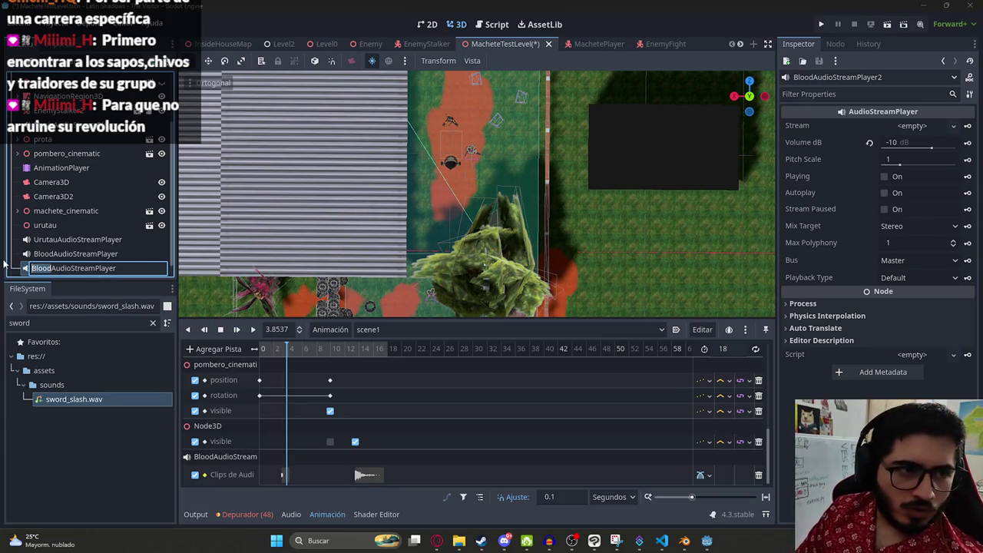
{"action": "type", "text": "Machet"}
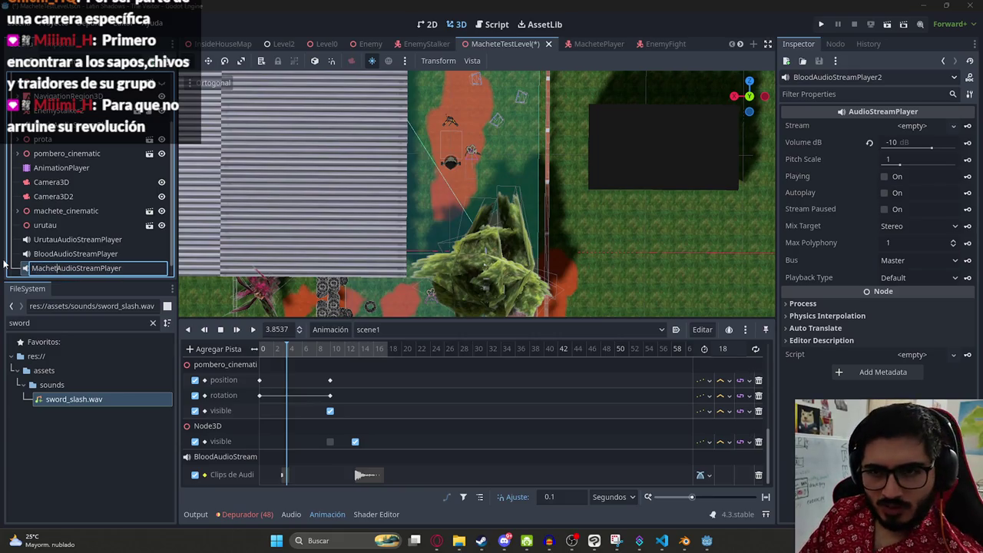
{"action": "key", "text": "Return"}
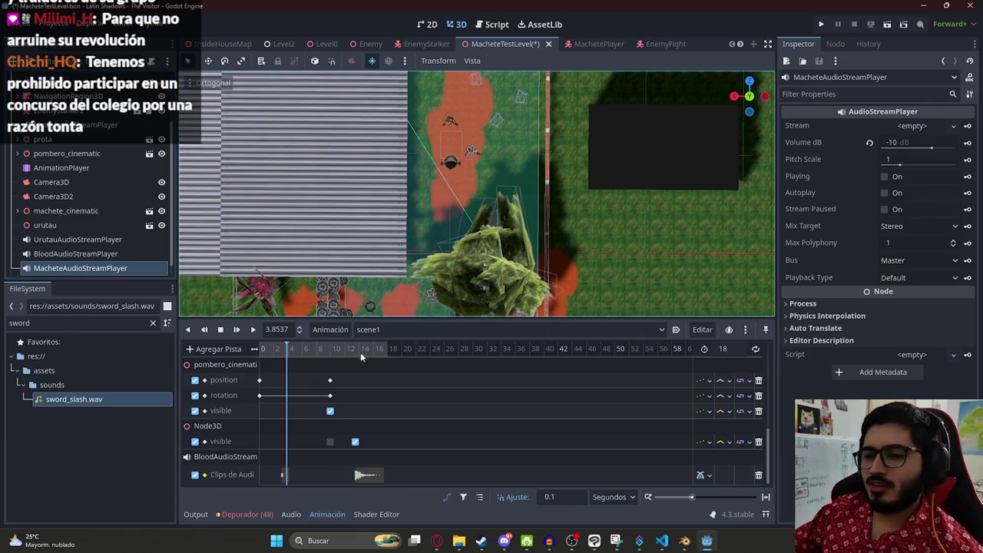
{"action": "scroll", "coordinate": [346, 383], "scroll_direction": "up", "scroll_amount": 3}
{"action": "scroll", "coordinate": [334, 383], "scroll_direction": "up", "scroll_amount": 3, "text": "ctrl"}
{"action": "scroll", "coordinate": [335, 384], "scroll_direction": "down", "scroll_amount": 3, "text": "ctrl"}
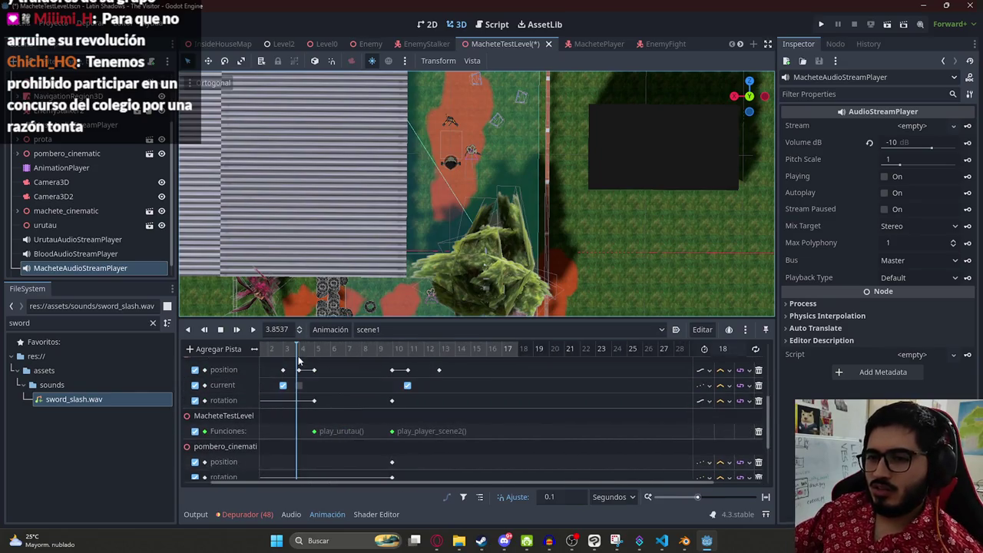
Step: Scrub the playhead to 3.1 s and try adding an audio track, dismissing the warning
{"action": "scroll", "coordinate": [290, 483], "scroll_direction": "left", "scroll_amount": 2}
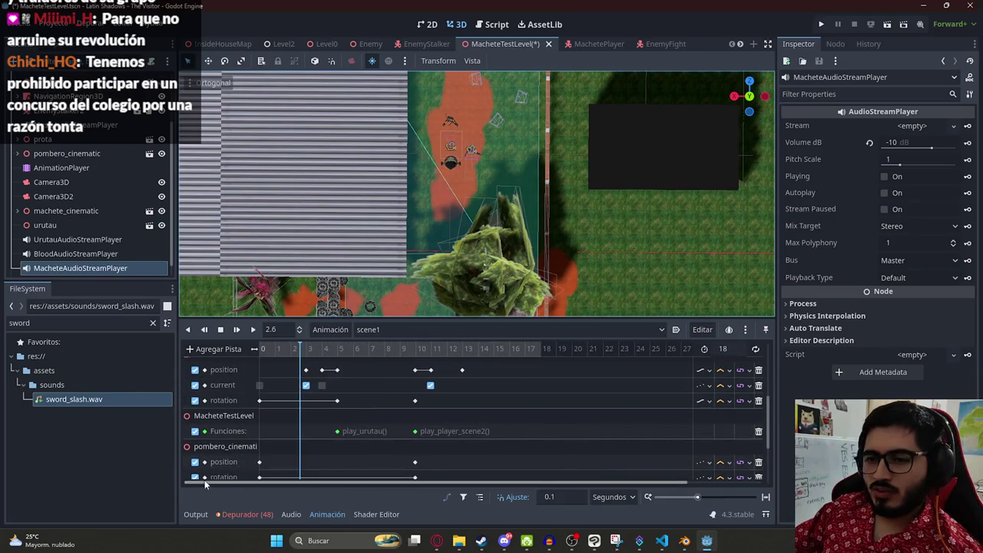
{"action": "scroll", "coordinate": [313, 372], "scroll_direction": "down", "scroll_amount": 3}
{"action": "left_click", "coordinate": [310, 351]}
{"action": "left_click_drag", "start_coordinate": [311, 351], "coordinate": [240, 355]}
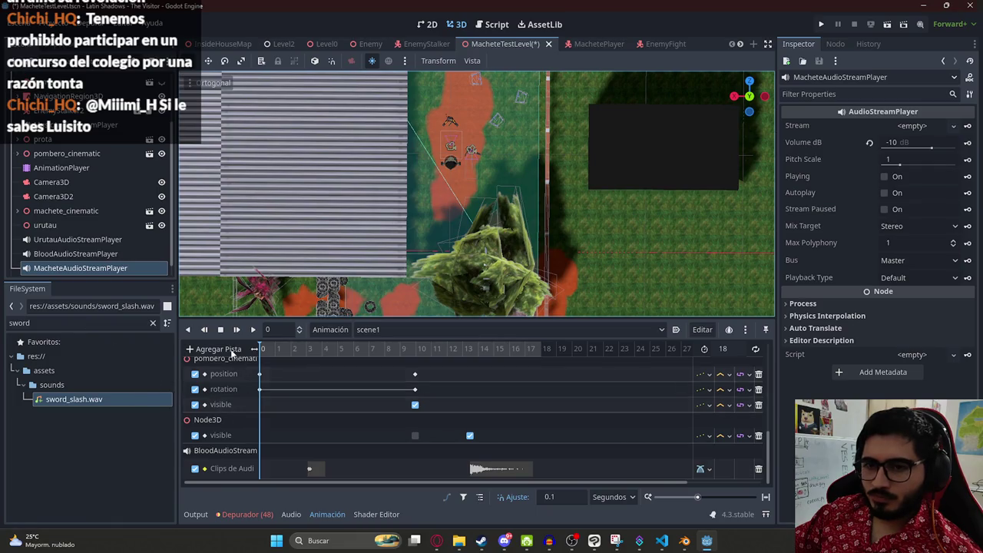
{"action": "left_click", "coordinate": [230, 351]}
{"action": "left_click", "coordinate": [230, 465]}
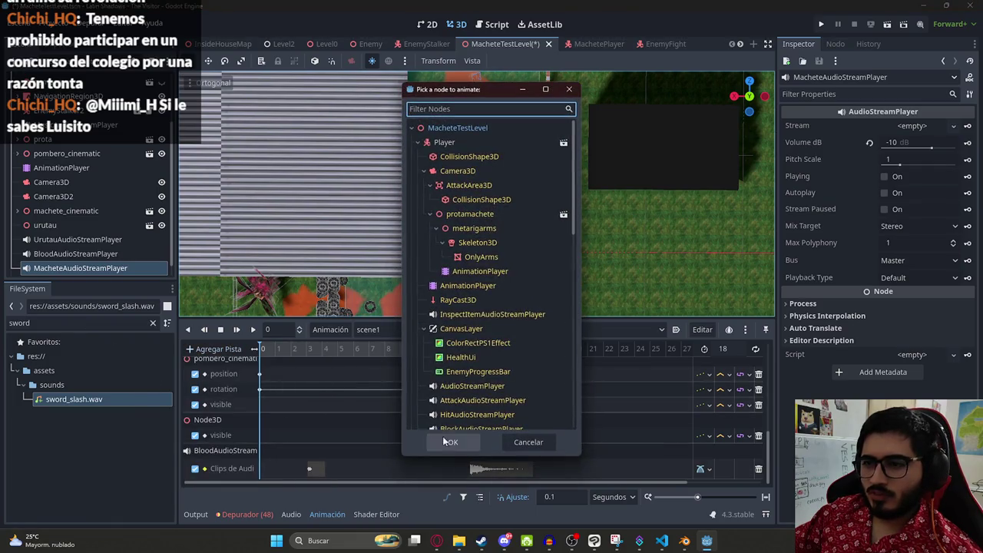
{"action": "double_click", "coordinate": [458, 129]}
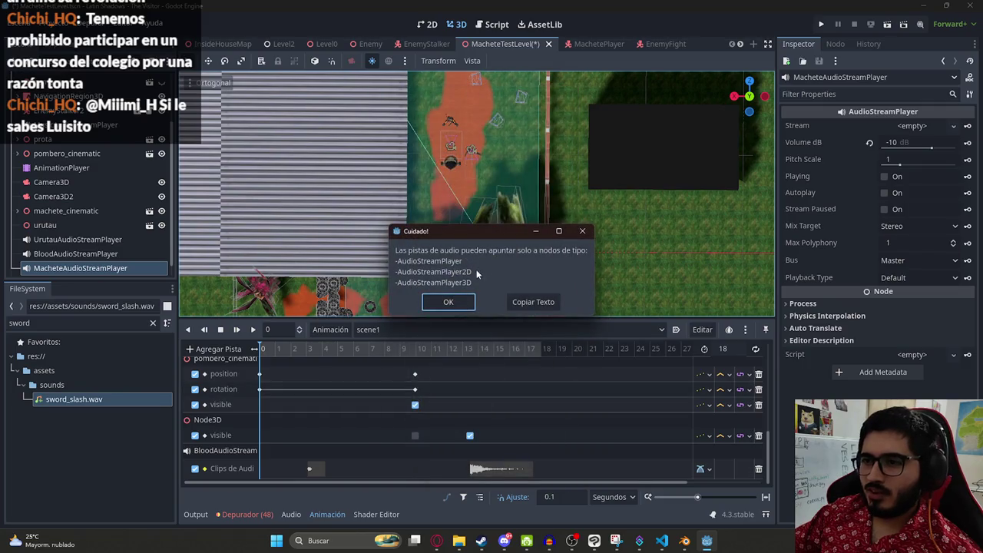
{"action": "left_click", "coordinate": [581, 230]}
Step: Add an Audio Playback track for MacheteAudioStreamPlayer with a sword_slash.wav clip at 3.1 s
{"action": "left_click", "coordinate": [230, 352]}
{"action": "left_click", "coordinate": [272, 463]}
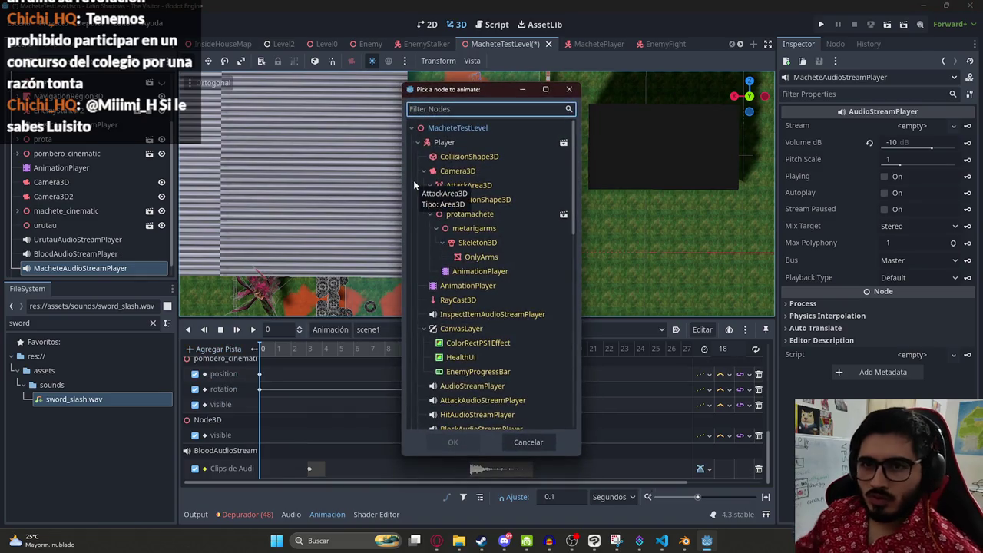
{"action": "type", "text": "machete"}
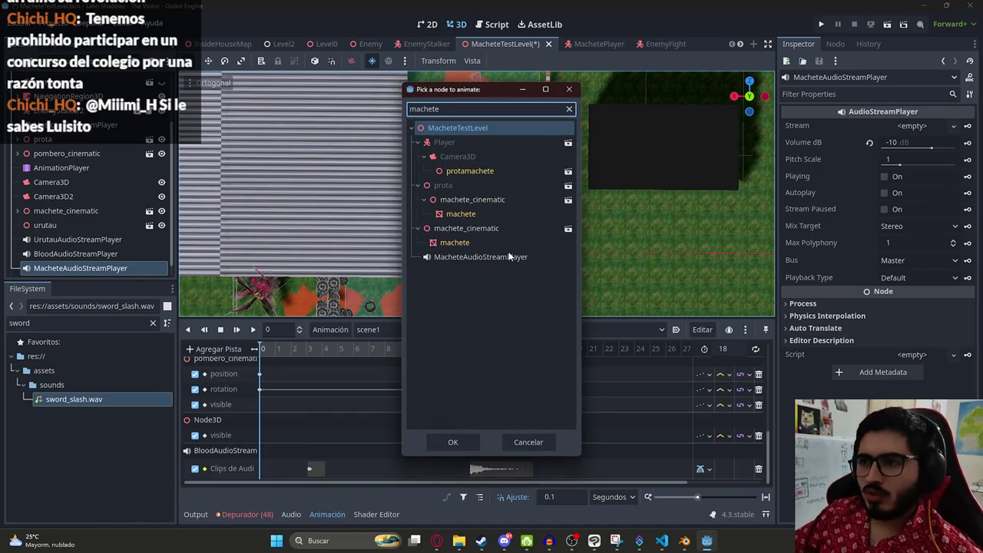
{"action": "double_click", "coordinate": [509, 256]}
{"action": "left_click", "coordinate": [54, 328]}
{"action": "left_click_drag", "start_coordinate": [71, 398], "coordinate": [311, 467]}
{"action": "left_click", "coordinate": [310, 468]}
{"action": "left_click", "coordinate": [310, 349]}
{"action": "scroll", "coordinate": [325, 449], "scroll_direction": "up", "scroll_amount": 3}
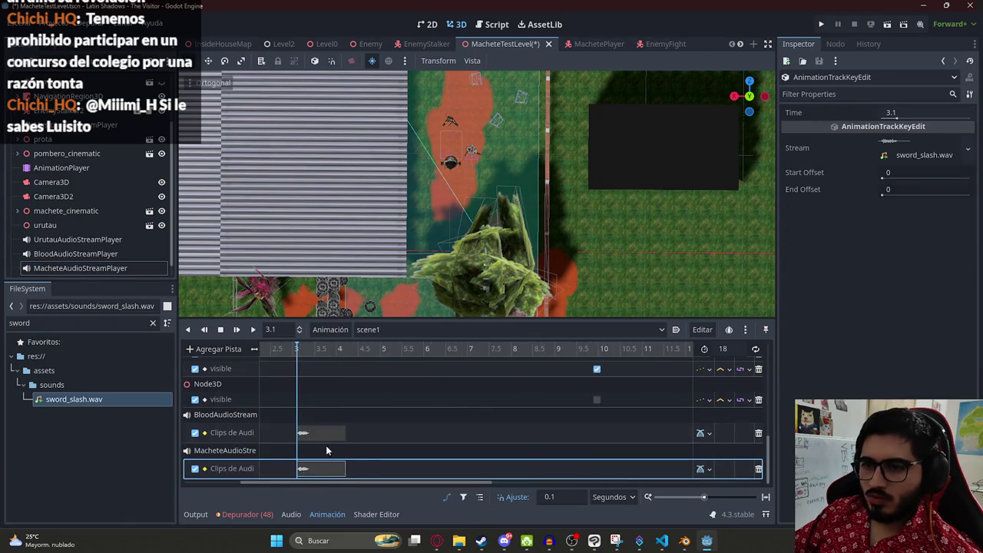
Step: Scrub the scene1 timeline around 2.8–3 seconds
{"action": "scroll", "coordinate": [326, 445], "scroll_direction": "up", "scroll_amount": 2}
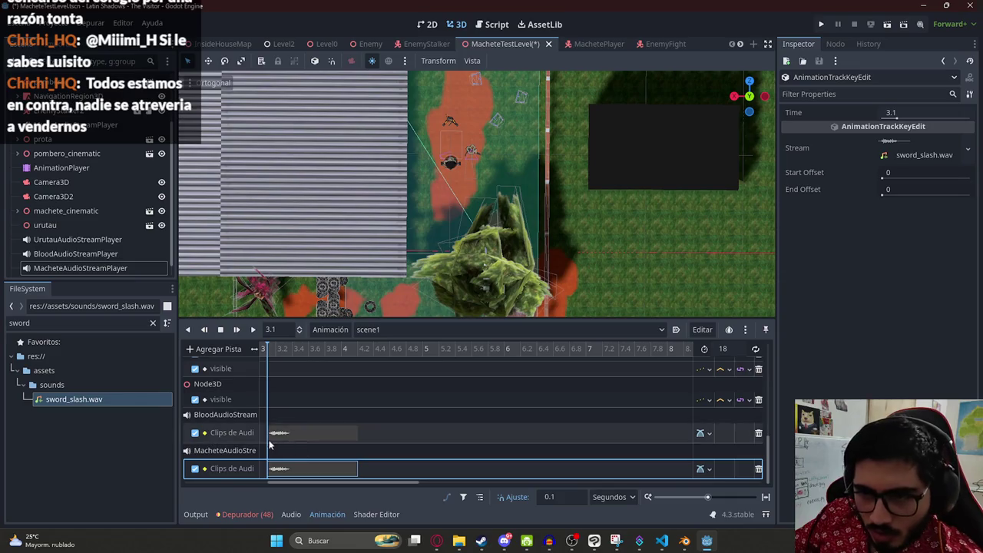
{"action": "left_click_drag", "start_coordinate": [273, 353], "coordinate": [247, 361]}
{"action": "scroll", "coordinate": [305, 404], "scroll_direction": "up", "scroll_amount": 5}
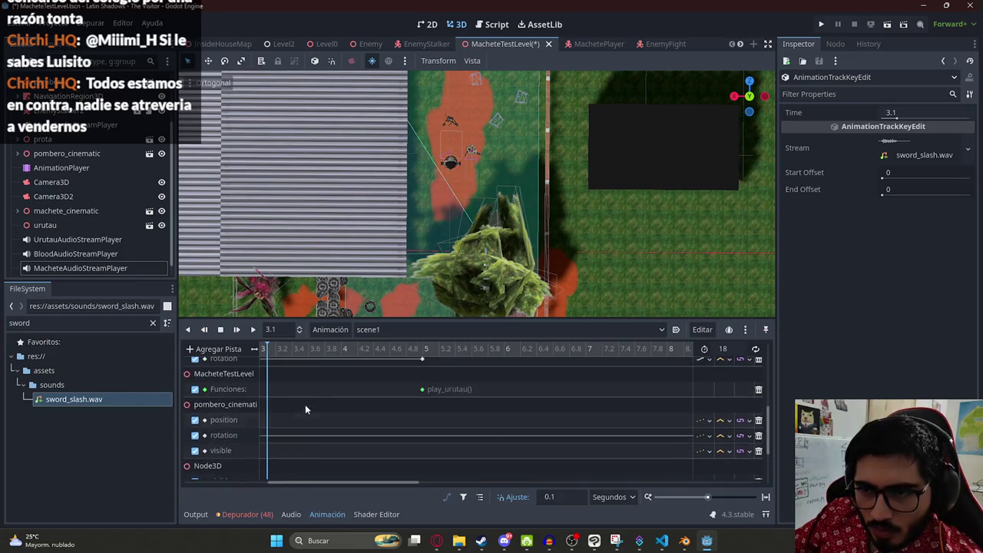
{"action": "left_click_drag", "start_coordinate": [327, 481], "coordinate": [269, 481]}
{"action": "left_click", "coordinate": [431, 351]}
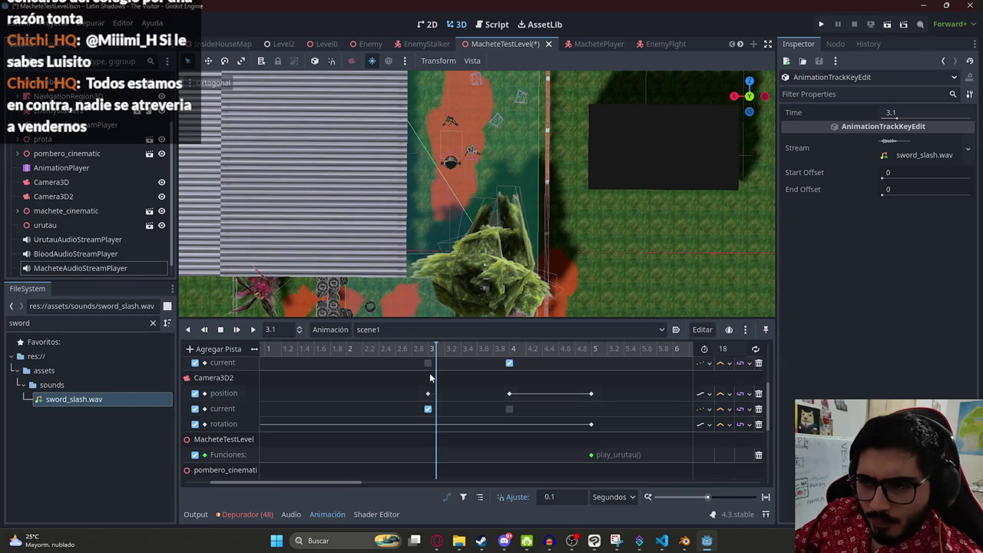
{"action": "scroll", "coordinate": [450, 444], "scroll_direction": "down", "scroll_amount": 5}
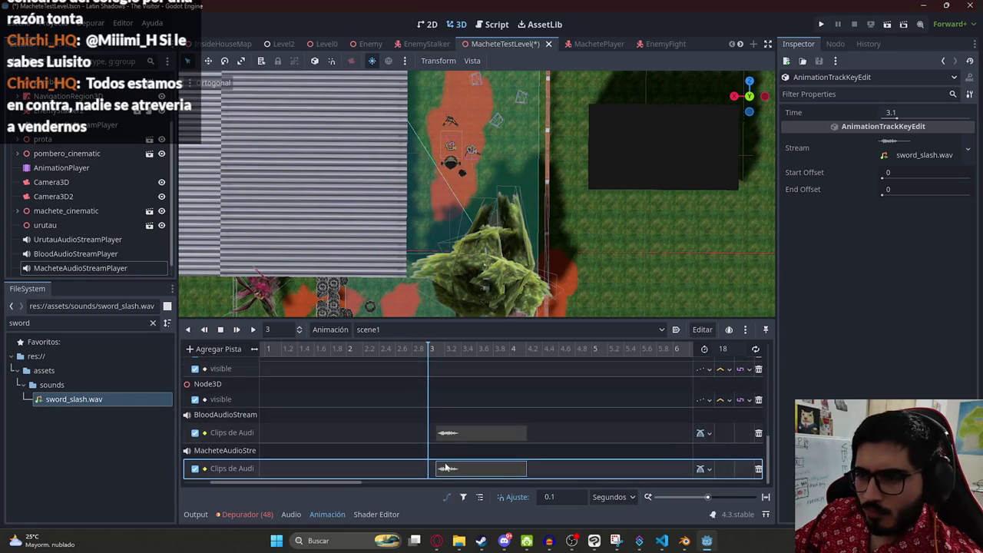
Step: Set MacheteAudioStreamPlayer to 0 dB with sword_slash.wav as its stream, and preview it
{"action": "left_click", "coordinate": [109, 271]}
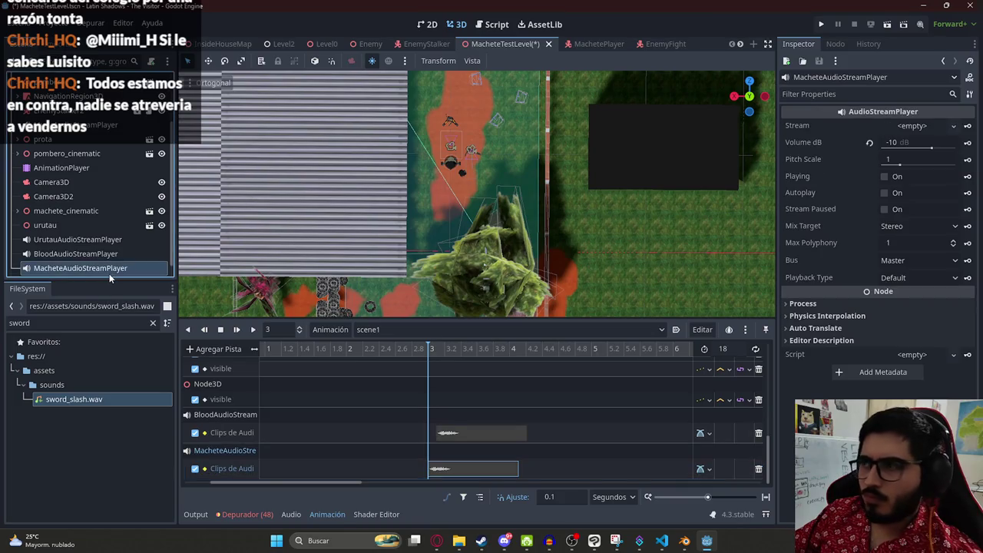
{"action": "left_click", "coordinate": [917, 142]}
{"action": "type", "text": "0"}
{"action": "key", "text": "Return"}
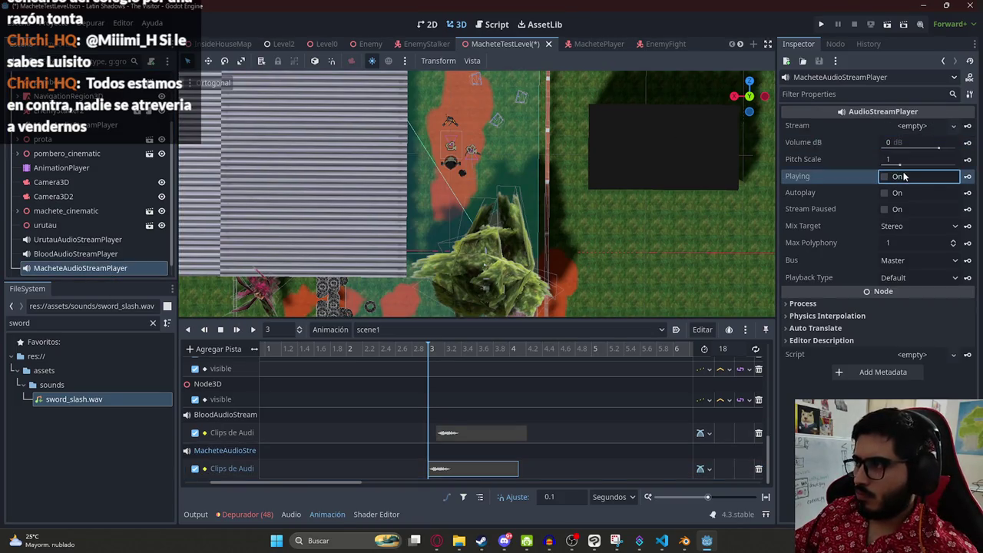
{"action": "left_click_drag", "start_coordinate": [51, 406], "coordinate": [914, 126]}
{"action": "left_click", "coordinate": [885, 192]}
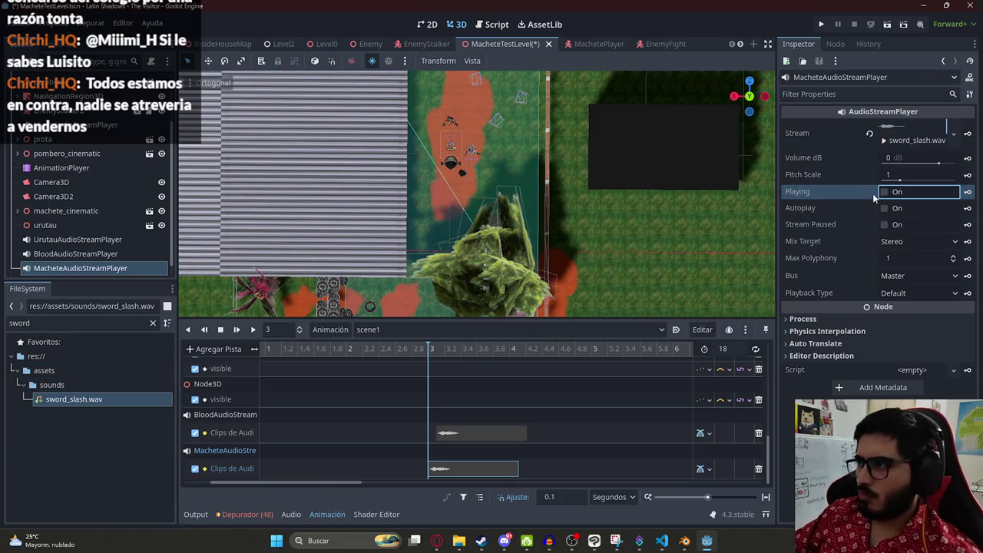
Step: Delete the blood sound clip and replay the animation from just before it
{"action": "left_click", "coordinate": [465, 433]}
{"action": "key", "text": "Delete"}
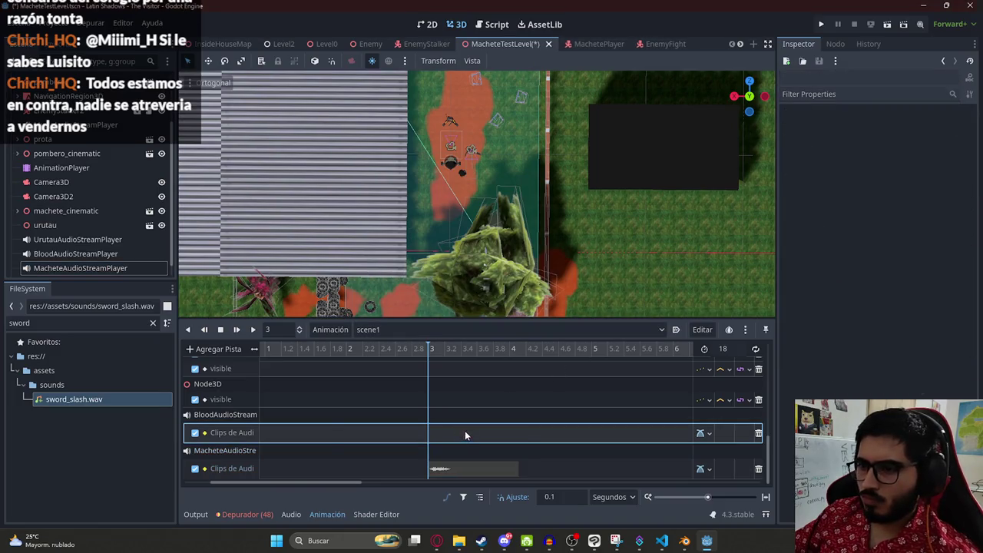
{"action": "scroll", "coordinate": [446, 422], "scroll_direction": "down", "scroll_amount": 5}
{"action": "left_click", "coordinate": [413, 349]}
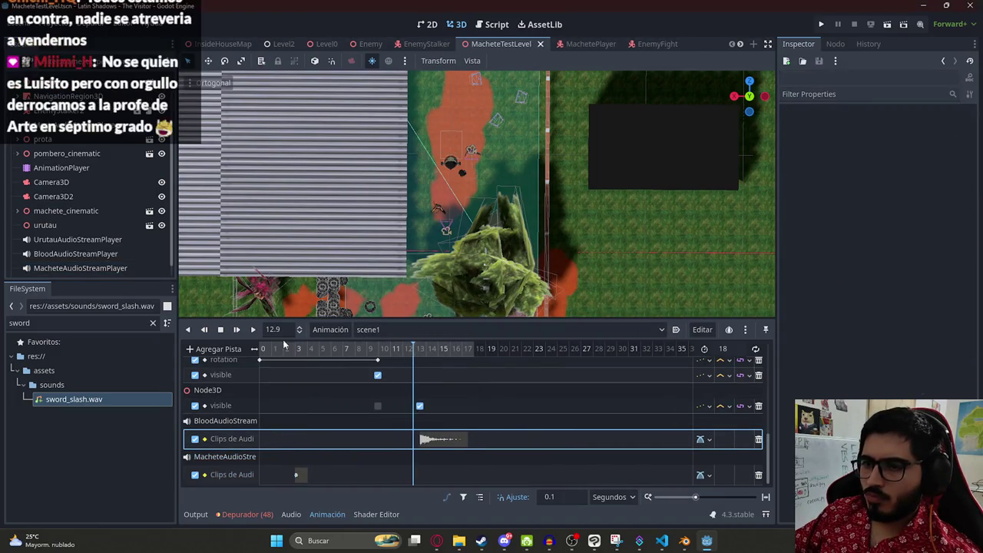
{"action": "left_click", "coordinate": [256, 329]}
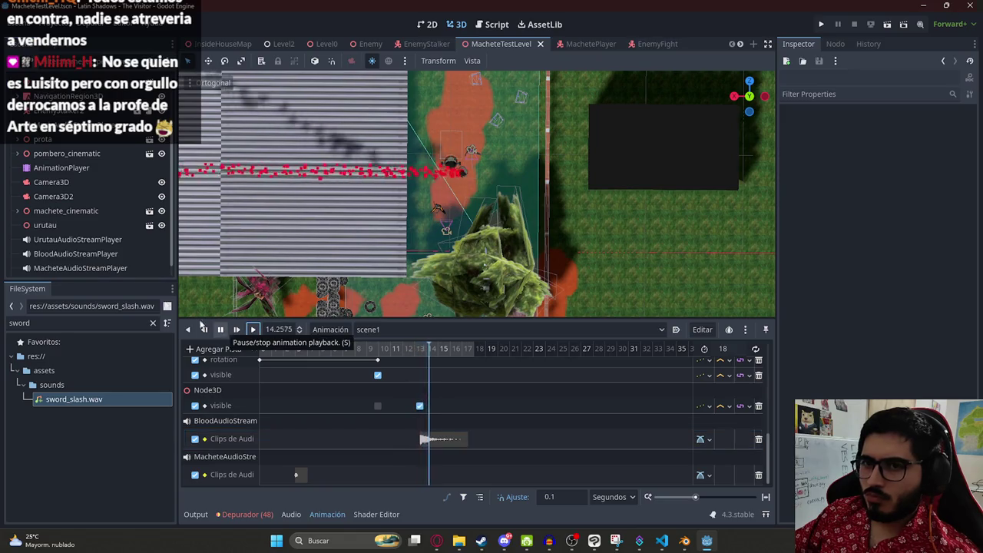
Step: Set BloodAudioStreamPlayer's volume to -15 dB, check a rotation key, and save MacheteTestLevel
{"action": "left_click", "coordinate": [79, 255]}
{"action": "left_click", "coordinate": [918, 141]}
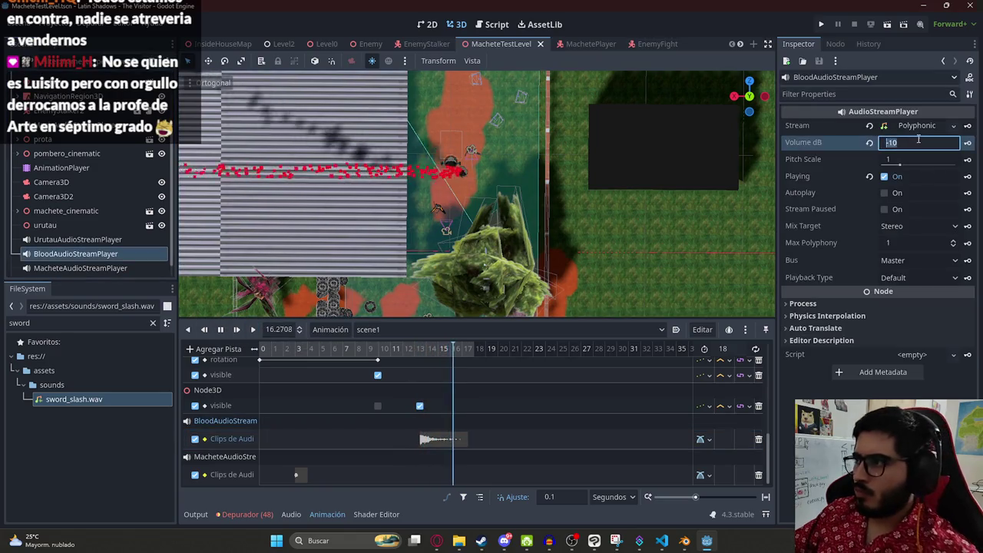
{"action": "type", "text": "-15"}
{"action": "key", "text": "Return"}
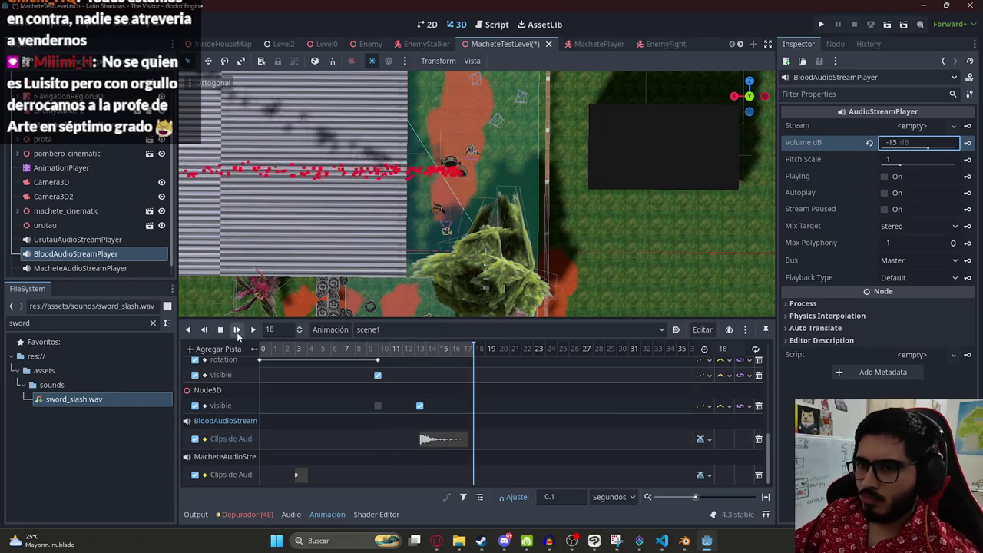
{"action": "left_click", "coordinate": [391, 359]}
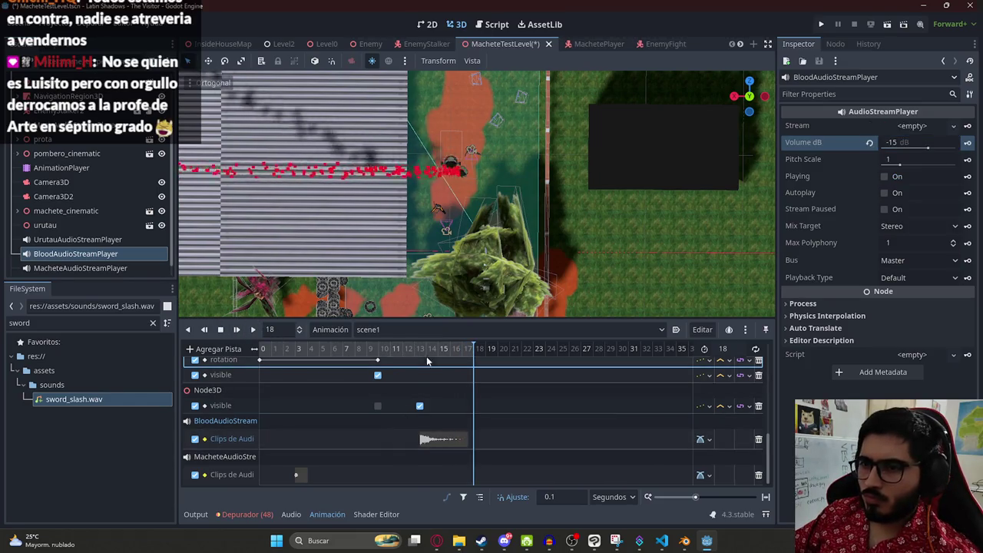
{"action": "left_click", "coordinate": [378, 373]}
{"action": "key", "text": "ctrl+s"}
Step: Run MacheteTestLevel, walk to the hanging sheet to trigger the fight cutscene, then quit
{"action": "right_click", "coordinate": [475, 45]}
{"action": "left_click", "coordinate": [582, 130]}
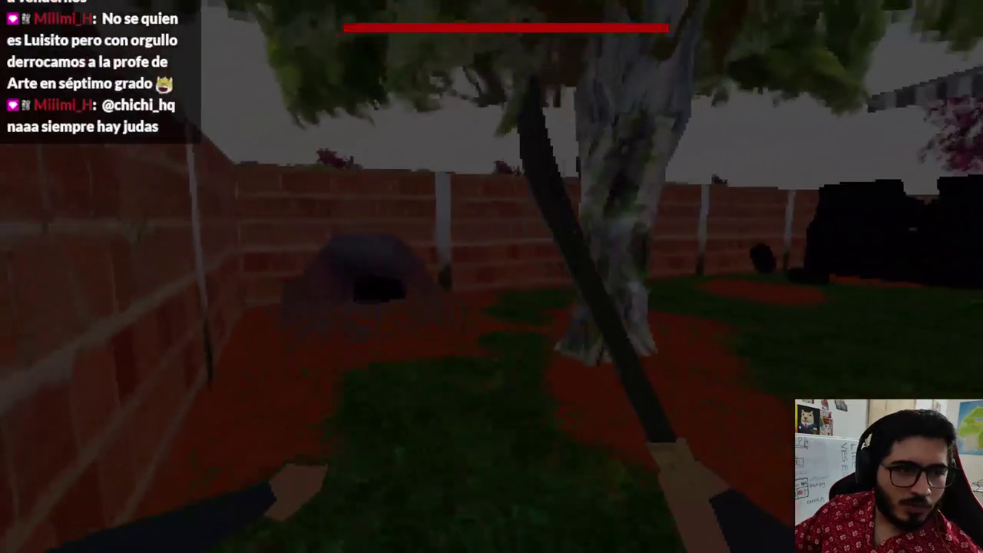
{"action": "key", "text": "w"}
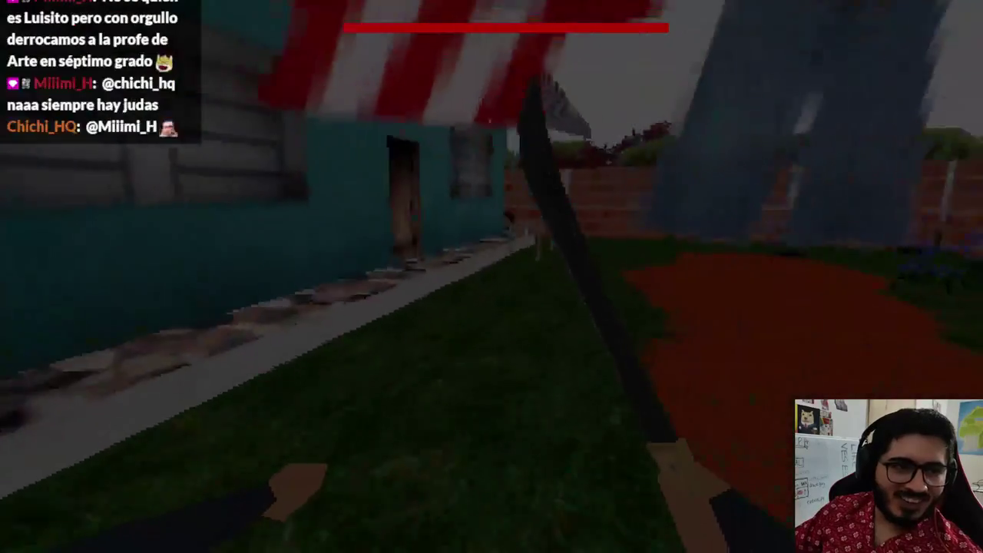
{"action": "key", "text": "w"}
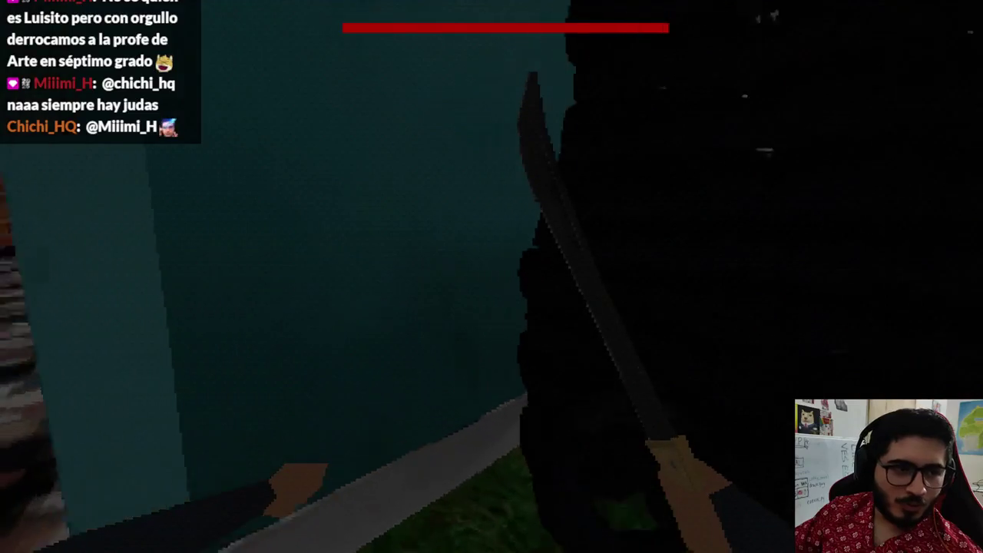
{"action": "key", "text": "w"}
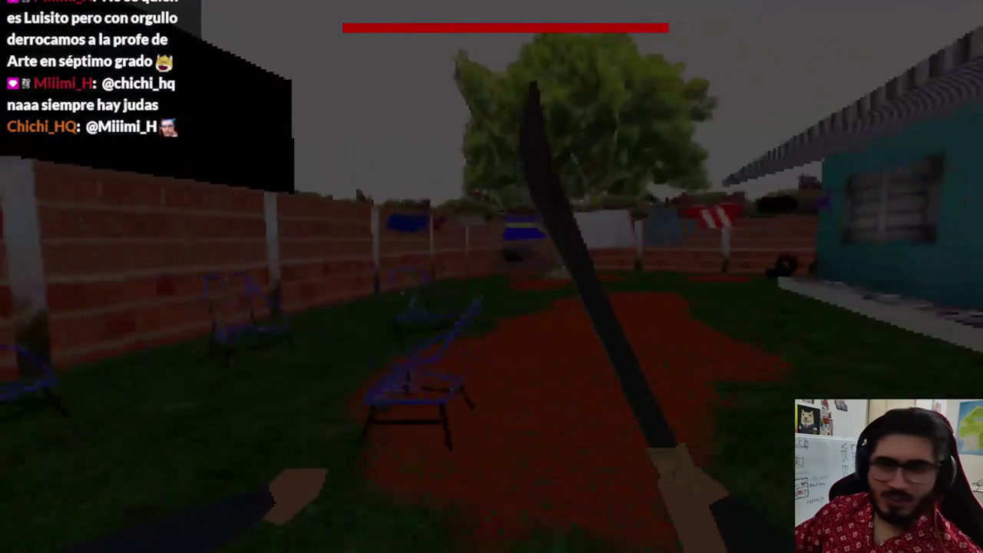
{"action": "key", "text": "w"}
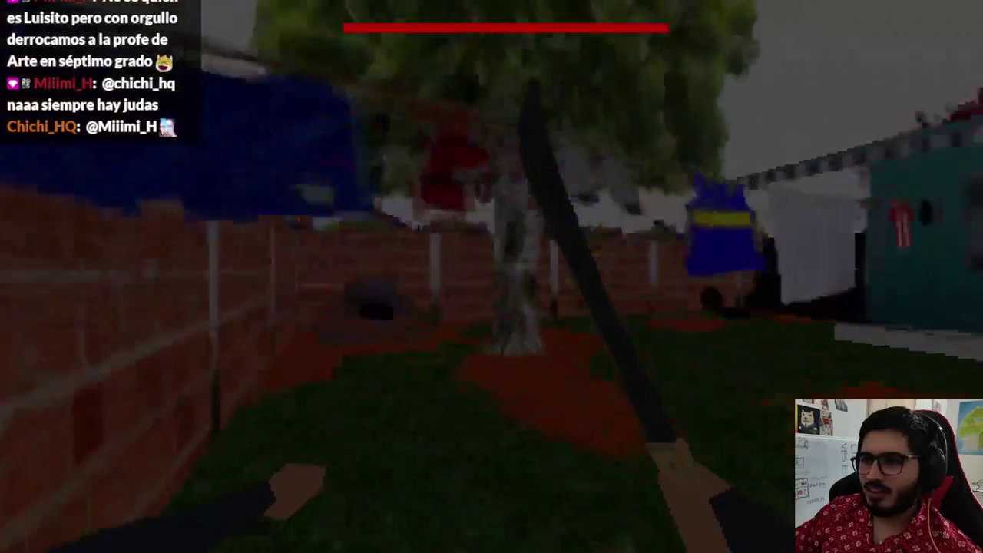
{"action": "key", "text": "w"}
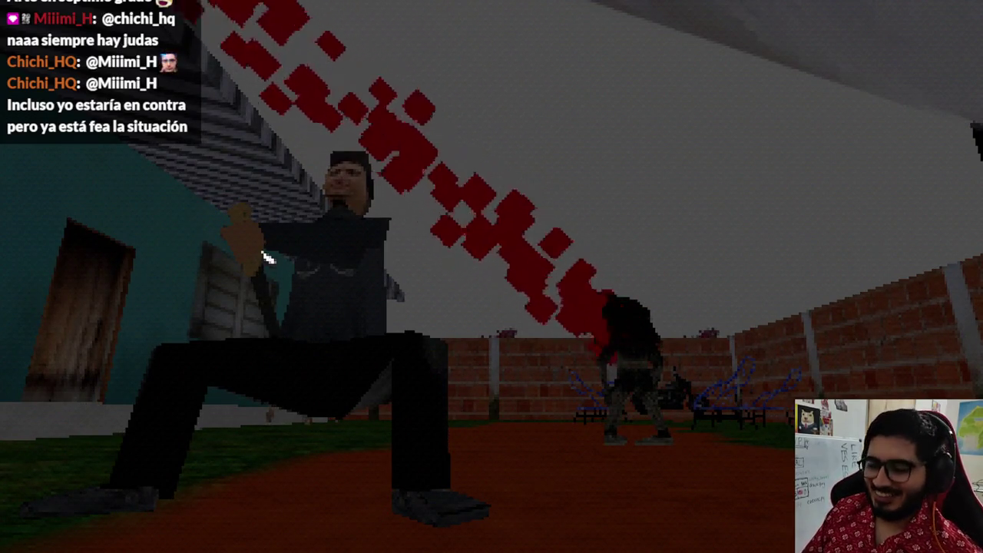
{"action": "key", "text": "alt+F4"}
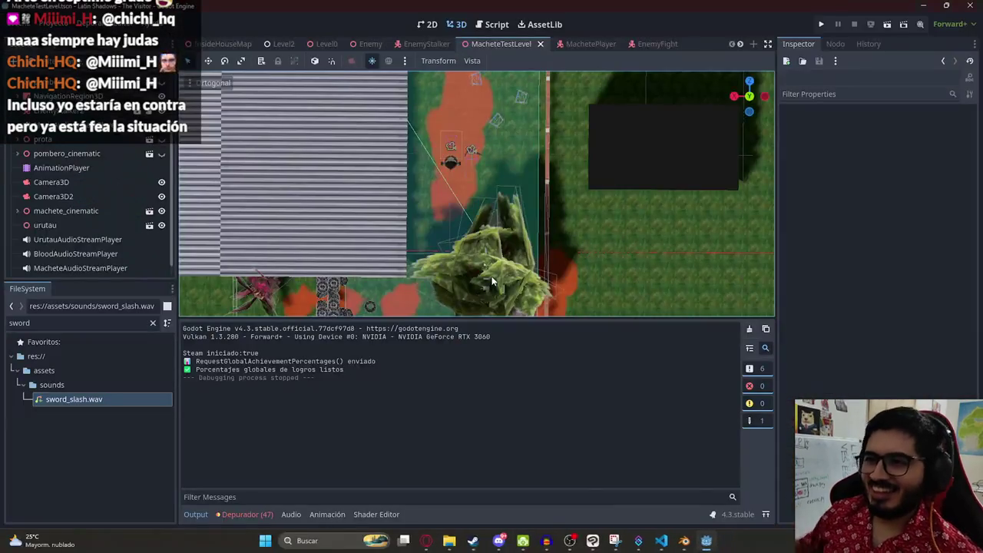
Step: Give WorldEnvironment the PomberoFight.tres environment instead of a trial DayIntro.tres, and save the scene
{"action": "scroll", "coordinate": [77, 170], "scroll_direction": "up", "scroll_amount": 3}
{"action": "left_click", "coordinate": [65, 138]}
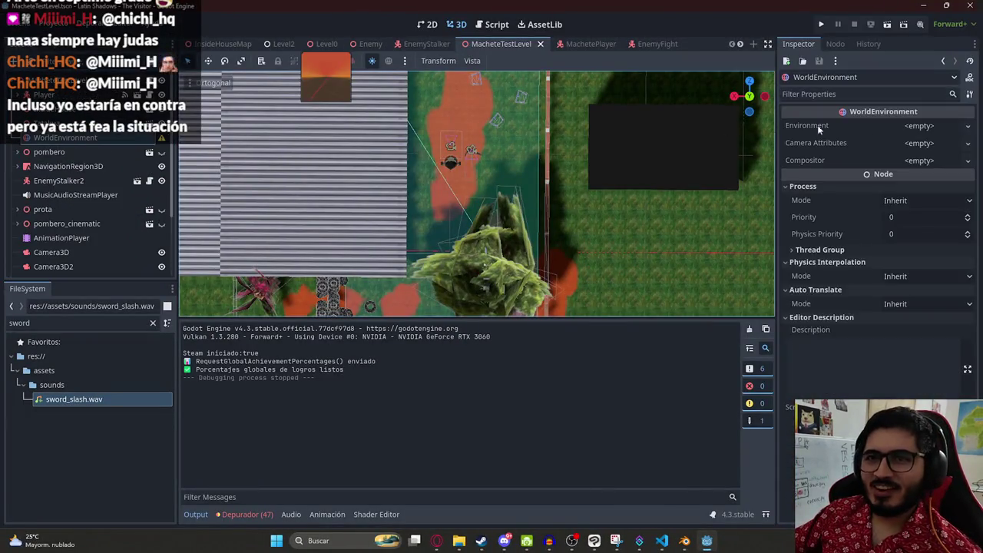
{"action": "left_click", "coordinate": [921, 161]}
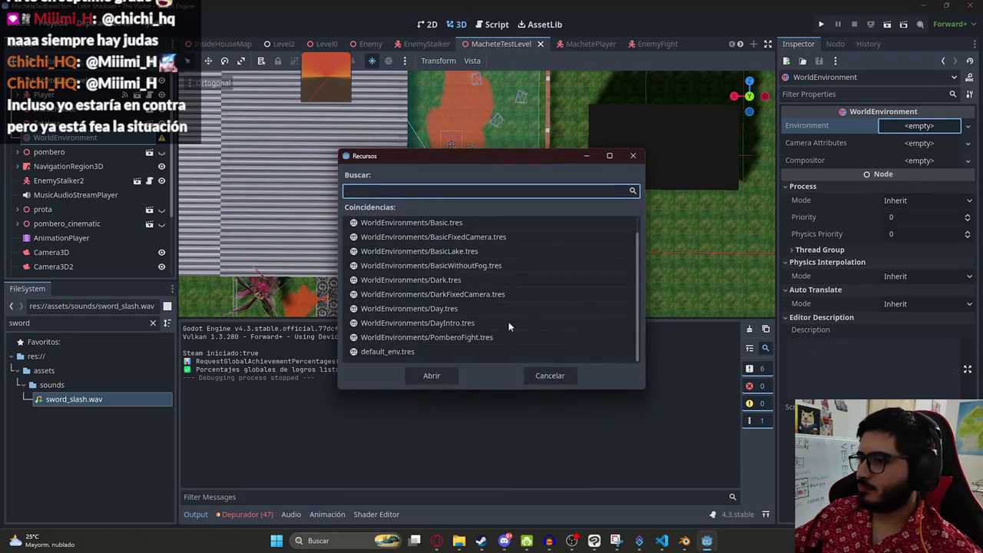
{"action": "double_click", "coordinate": [430, 325]}
{"action": "left_click", "coordinate": [867, 127]}
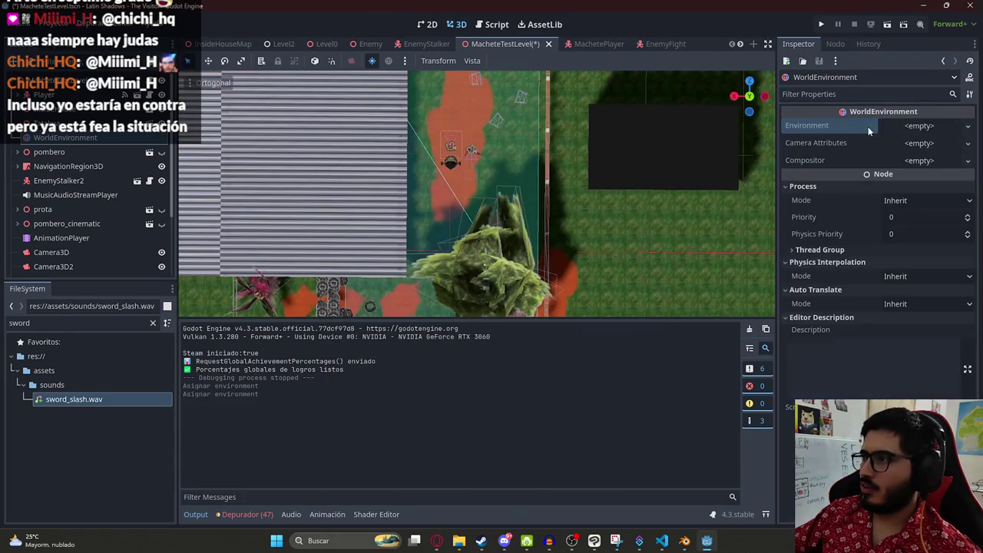
{"action": "left_click", "coordinate": [920, 161]}
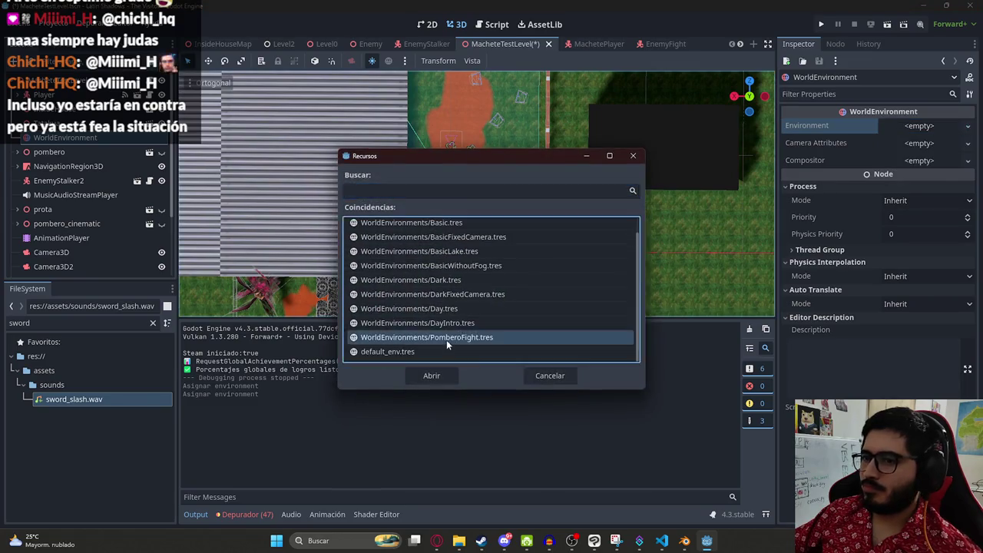
{"action": "double_click", "coordinate": [446, 339]}
{"action": "key", "text": "ctrl+s"}
Step: Adjust the viewport's view options, then run the current scene with F6
{"action": "scroll", "coordinate": [436, 182], "scroll_direction": "down", "scroll_amount": 5}
{"action": "scroll", "coordinate": [453, 161], "scroll_direction": "up", "scroll_amount": 4}
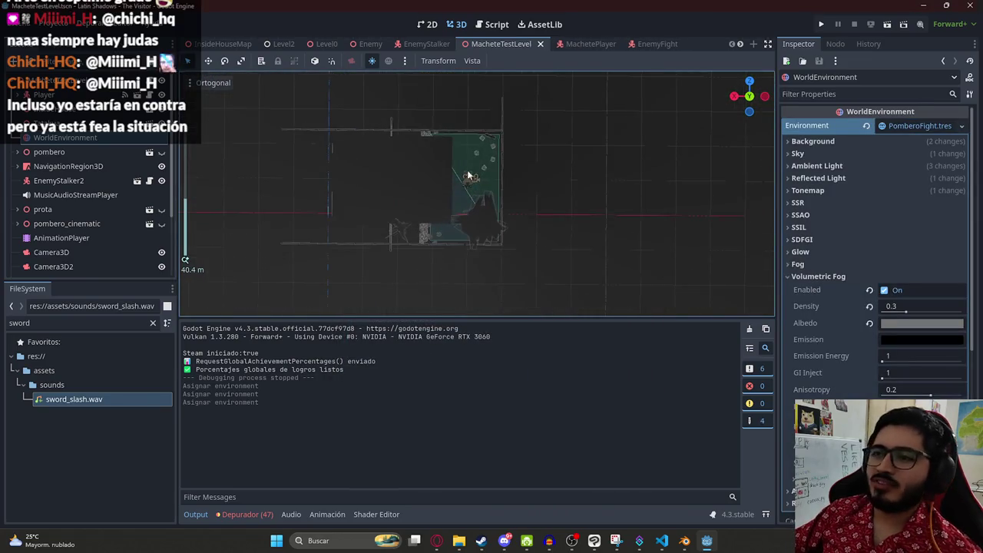
{"action": "scroll", "coordinate": [456, 138], "scroll_direction": "up", "scroll_amount": 1}
{"action": "left_click", "coordinate": [472, 61]}
{"action": "left_click", "coordinate": [542, 134]}
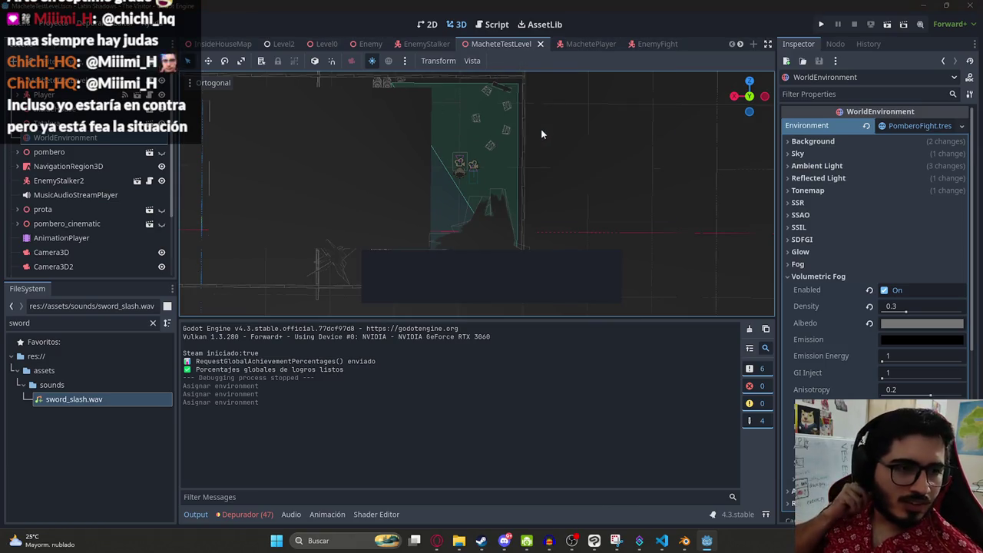
{"action": "key", "text": "F6"}
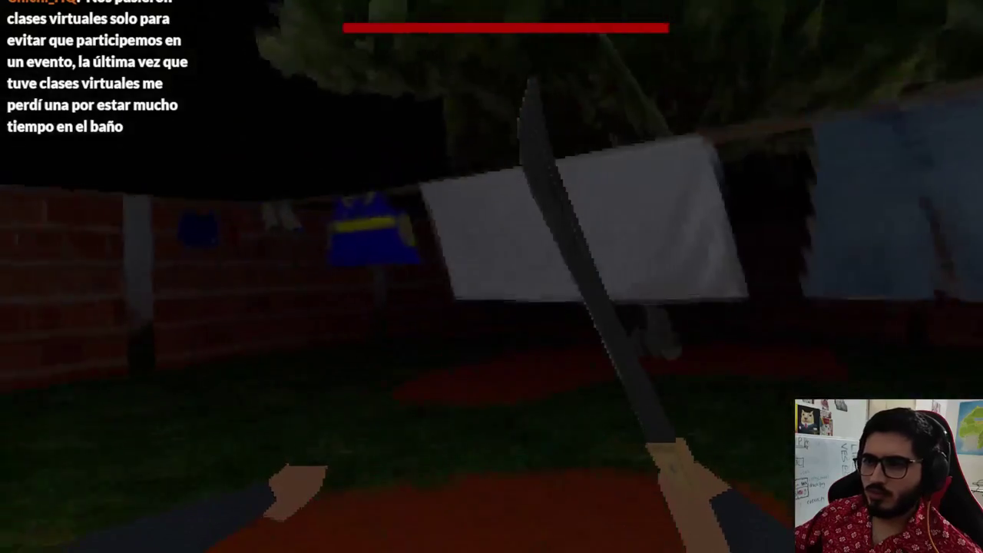
Step: Swing the machete until the darkened fight cutscene plays, then quit the game with Alt+F4
{"action": "left_click", "coordinate": [492, 276]}
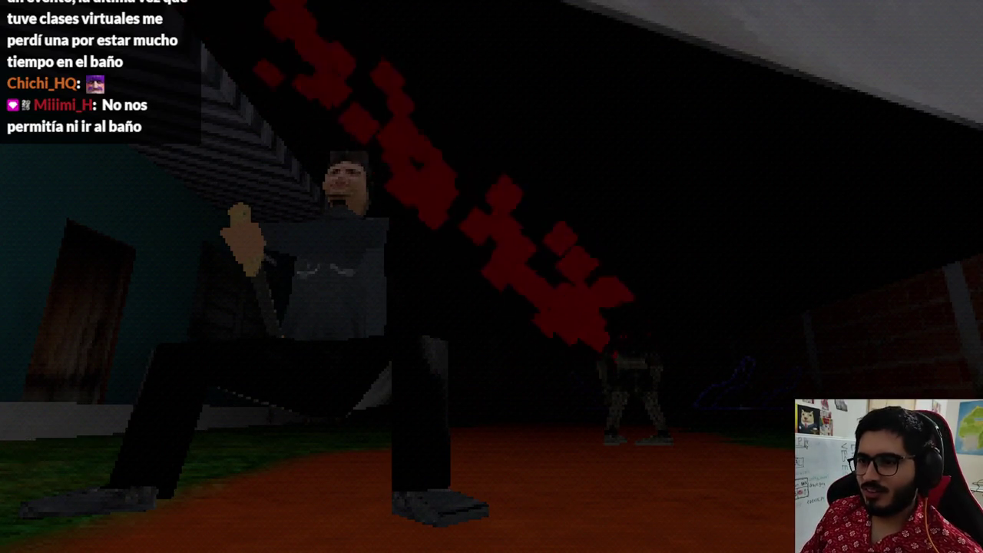
{"action": "key", "text": "alt+F4"}
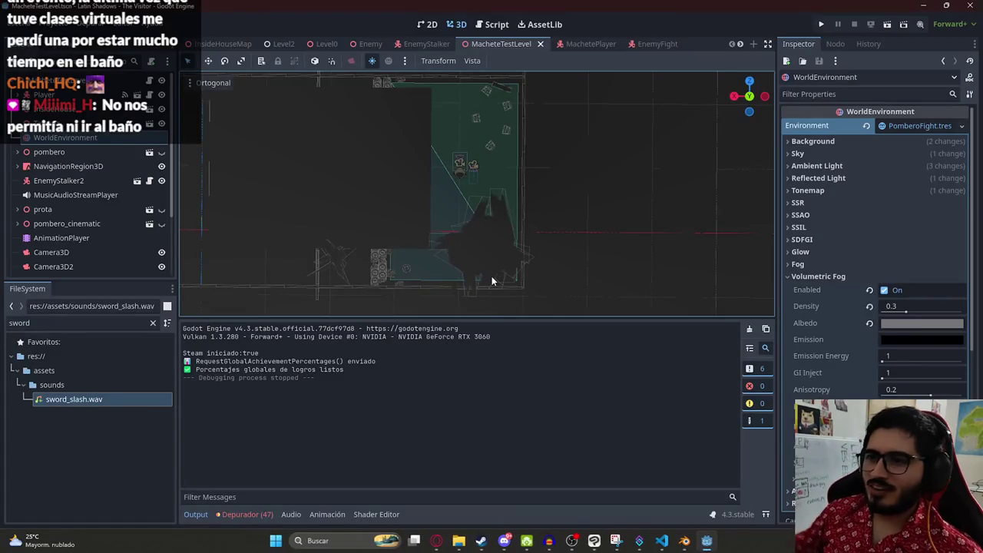
Step: Zoom around the viewport, then run only MacheteTestLevel via its tab's Reproducir Esta Escena
{"action": "scroll", "coordinate": [491, 276], "scroll_direction": "down", "scroll_amount": 3}
{"action": "scroll", "coordinate": [434, 164], "scroll_direction": "up", "scroll_amount": 6}
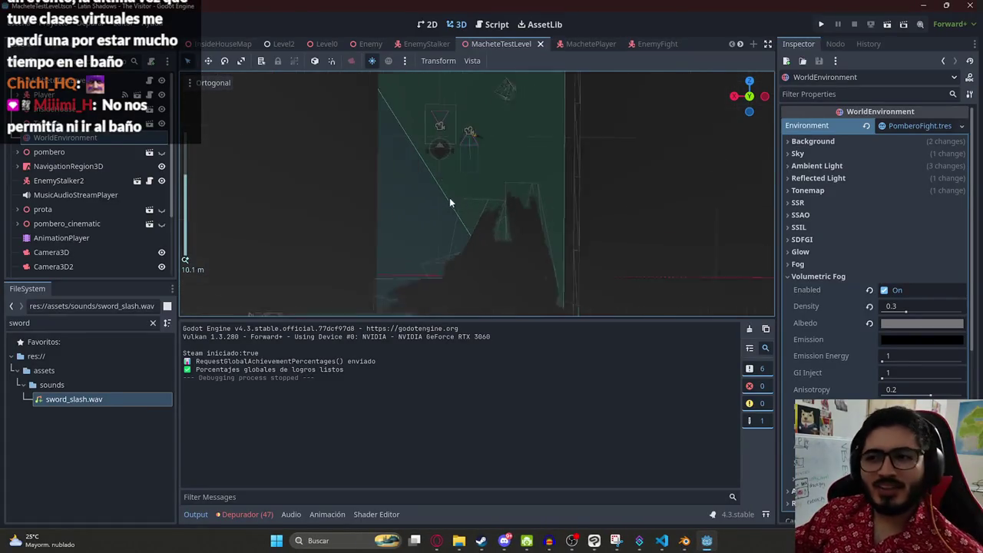
{"action": "scroll", "coordinate": [468, 231], "scroll_direction": "down", "scroll_amount": 5}
{"action": "scroll", "coordinate": [453, 215], "scroll_direction": "up", "scroll_amount": 2}
{"action": "scroll", "coordinate": [467, 184], "scroll_direction": "up", "scroll_amount": 4}
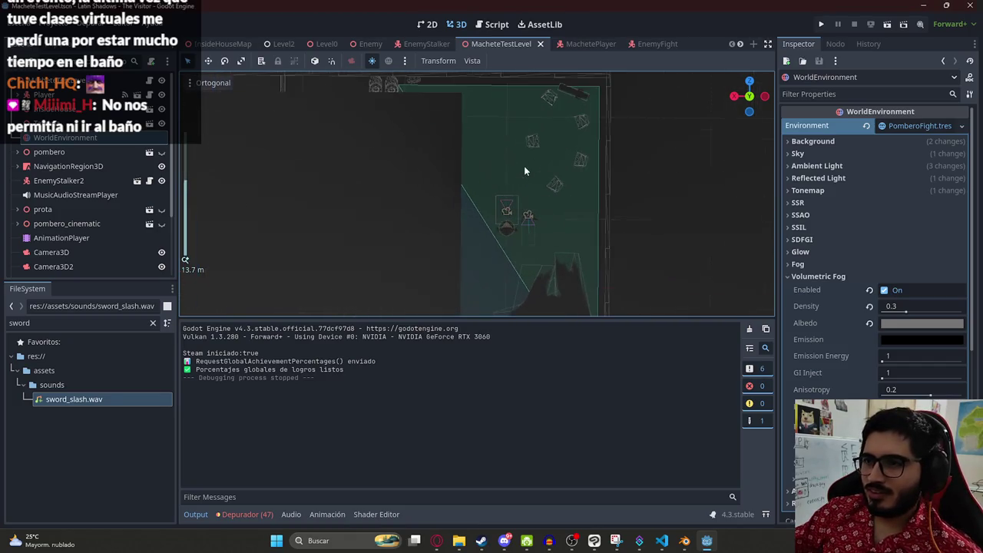
{"action": "scroll", "coordinate": [524, 163], "scroll_direction": "down", "scroll_amount": 9}
{"action": "right_click", "coordinate": [519, 37]}
{"action": "left_click", "coordinate": [554, 129]}
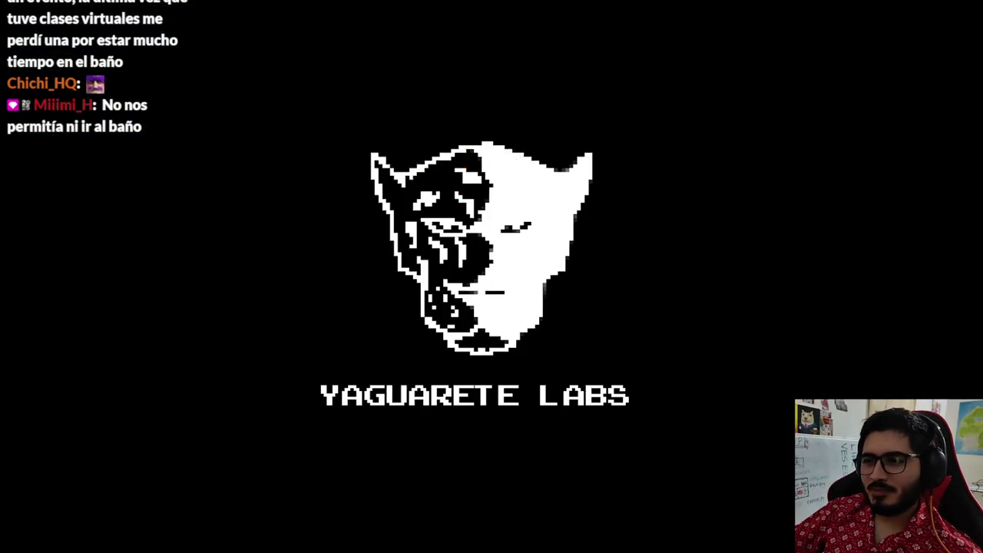
Step: Walk under the tree and slash the creature until the cutscene, then stop with F8
{"action": "key", "text": "w"}
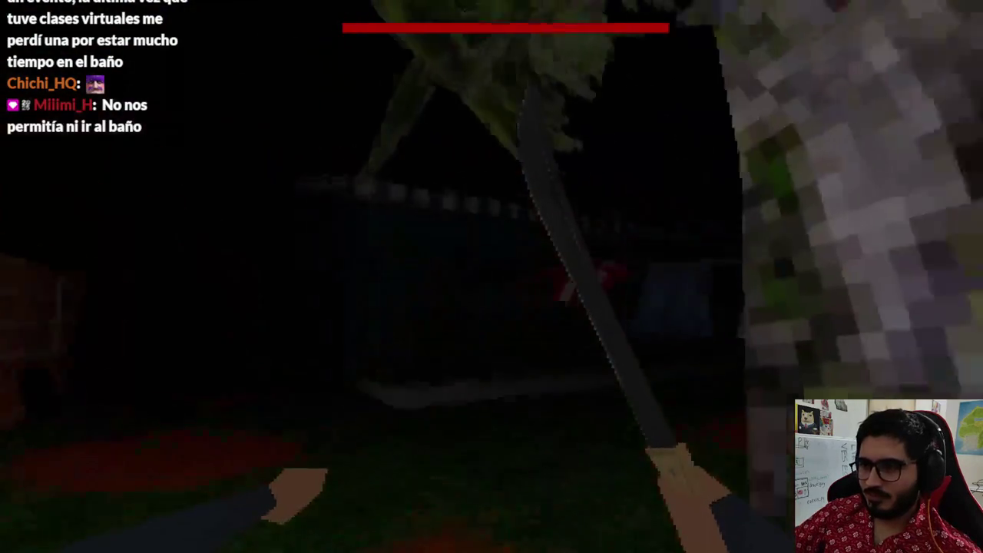
{"action": "key", "text": "w"}
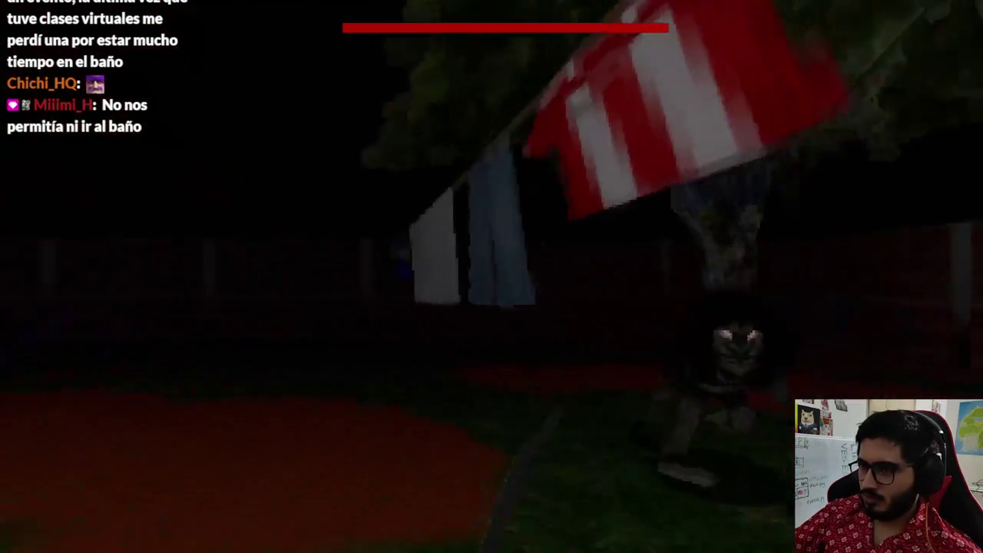
{"action": "left_click", "coordinate": [492, 276]}
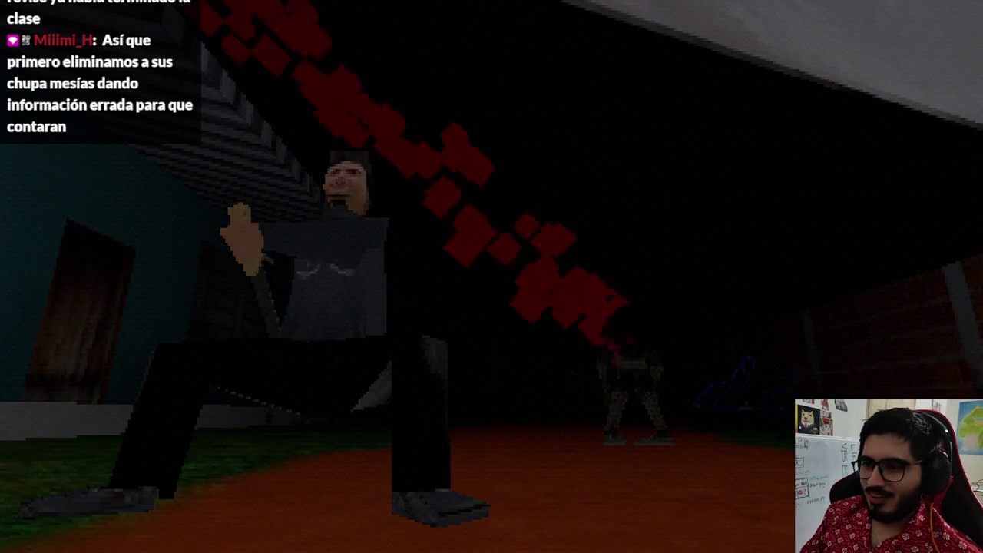
{"action": "key", "text": "F8"}
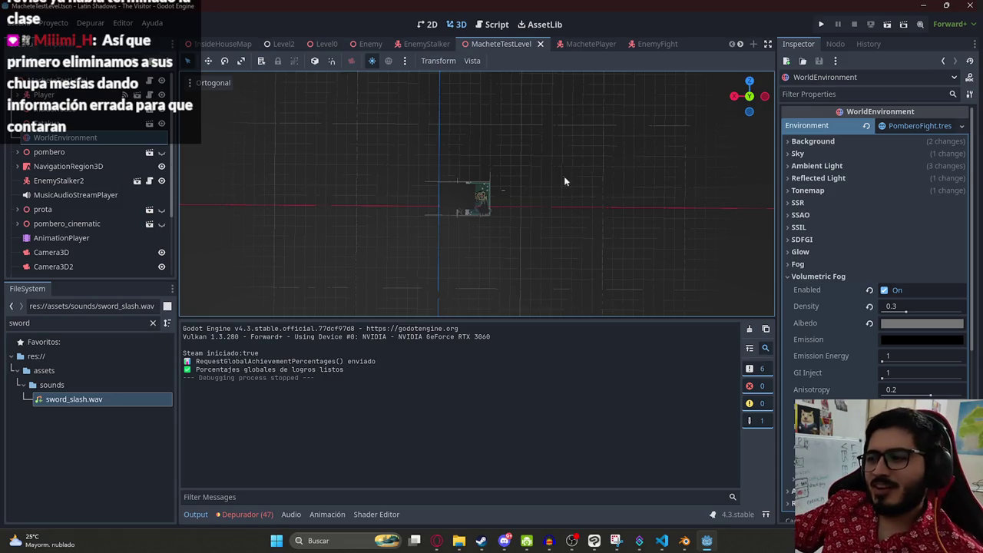
Step: Zoom the 3D viewport, then bring up the MacheteTestLevel scene tab's context menu
{"action": "scroll", "coordinate": [563, 181], "scroll_direction": "up", "scroll_amount": 8}
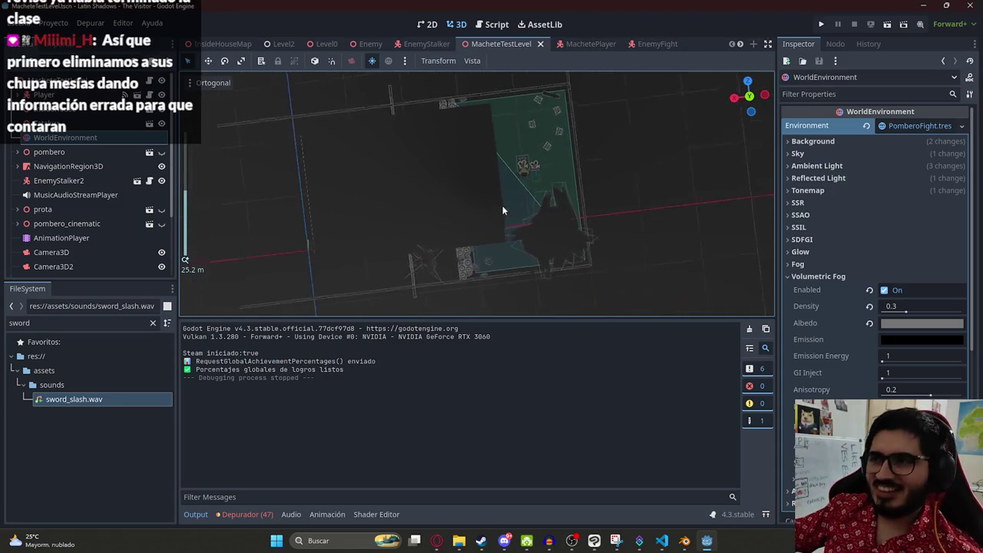
{"action": "scroll", "coordinate": [534, 214], "scroll_direction": "down", "scroll_amount": 5}
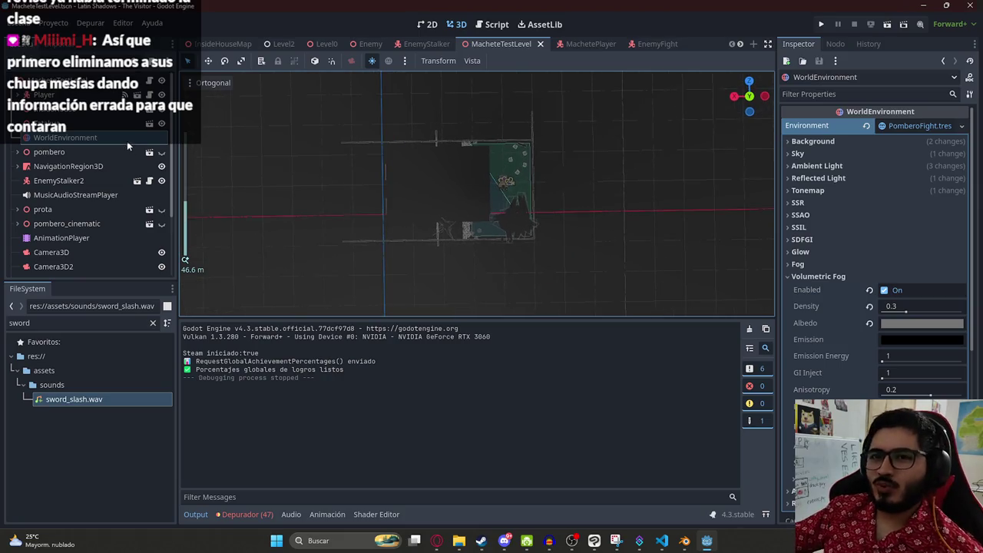
{"action": "right_click", "coordinate": [485, 45]}
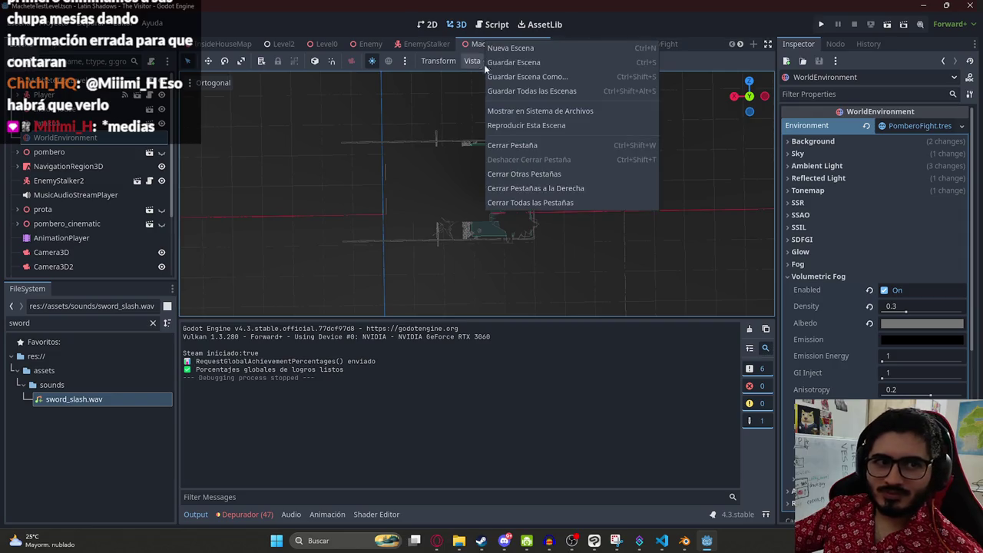
Step: Briefly relaunch the MacheteTestLevel scene, then stop it with F8 to return to the editor
{"action": "left_click", "coordinate": [538, 126]}
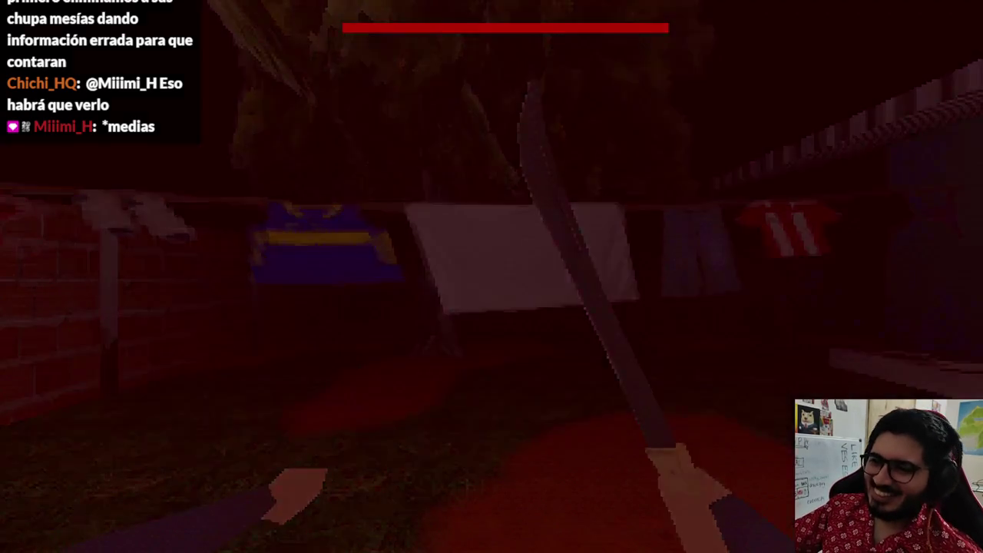
{"action": "key", "text": "F8"}
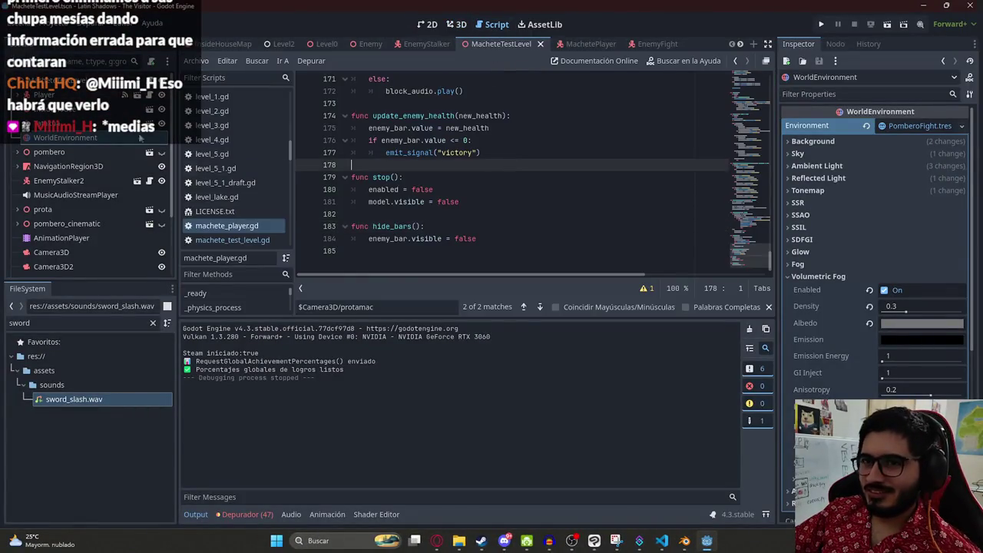
Step: Check the constants at the top of machete_player.gd, then open the MacheteTestLevel tab's menu
{"action": "left_click", "coordinate": [570, 46]}
{"action": "left_click_drag", "start_coordinate": [752, 228], "coordinate": [758, 70]}
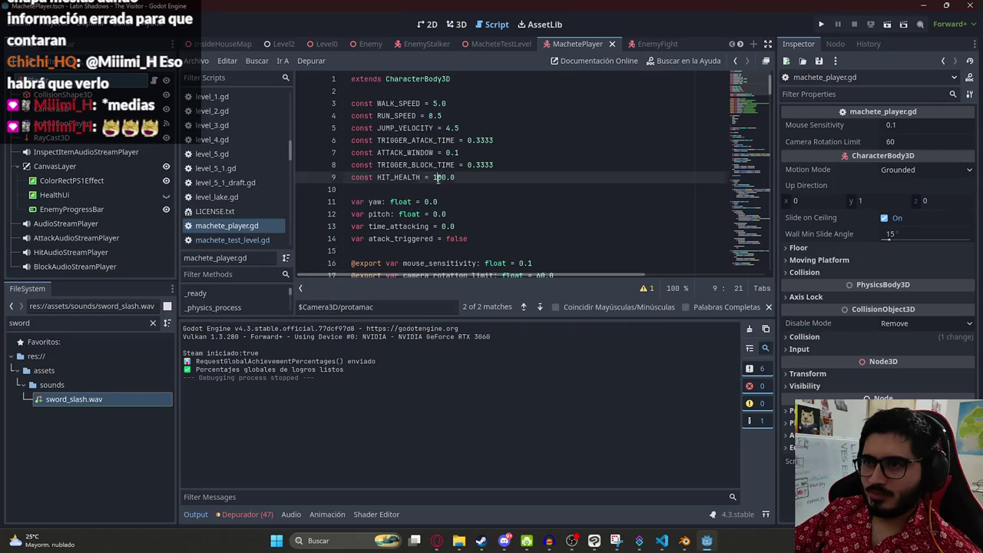
{"action": "left_click", "coordinate": [216, 44]}
{"action": "left_click", "coordinate": [511, 46]}
{"action": "right_click", "coordinate": [511, 46]}
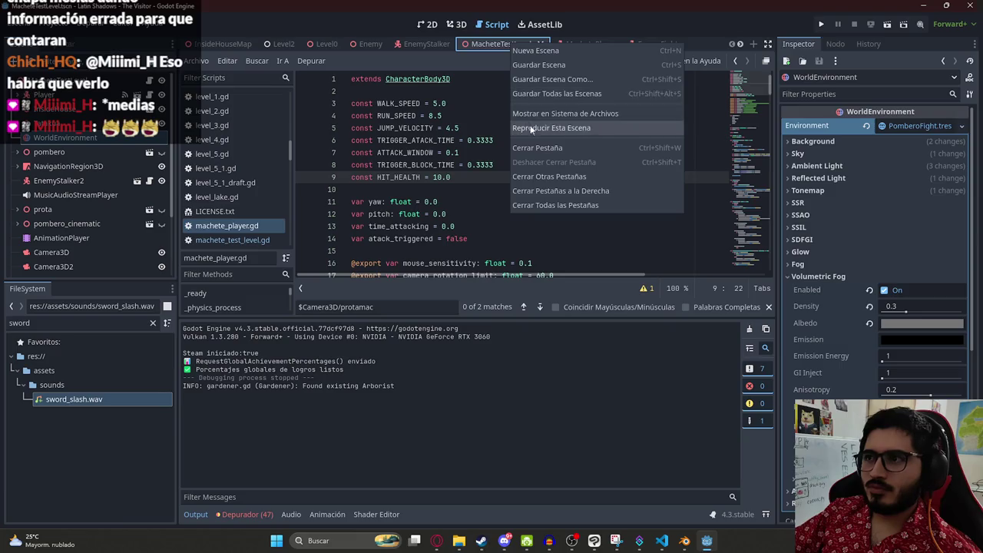
Step: Play MacheteTestLevel, land ten machete strikes to roughly halve the creature's health, then stop with F8
{"action": "left_click", "coordinate": [520, 115]}
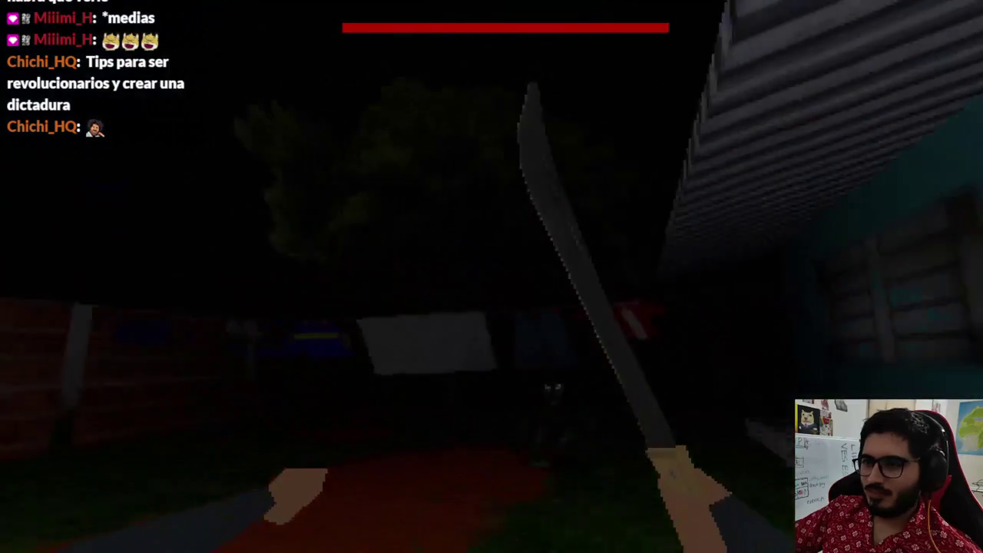
{"action": "left_click", "coordinate": [491, 276]}
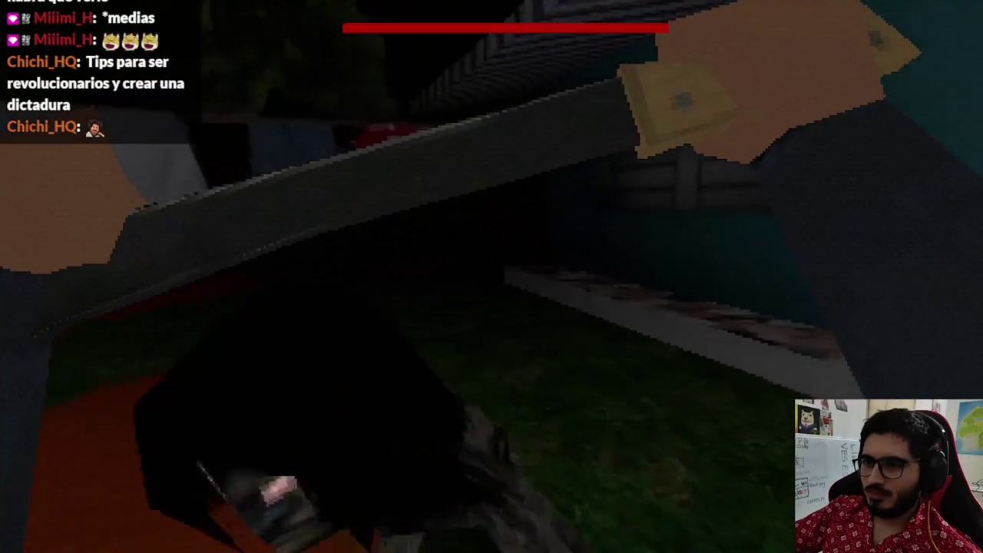
{"action": "left_click", "coordinate": [491, 276]}
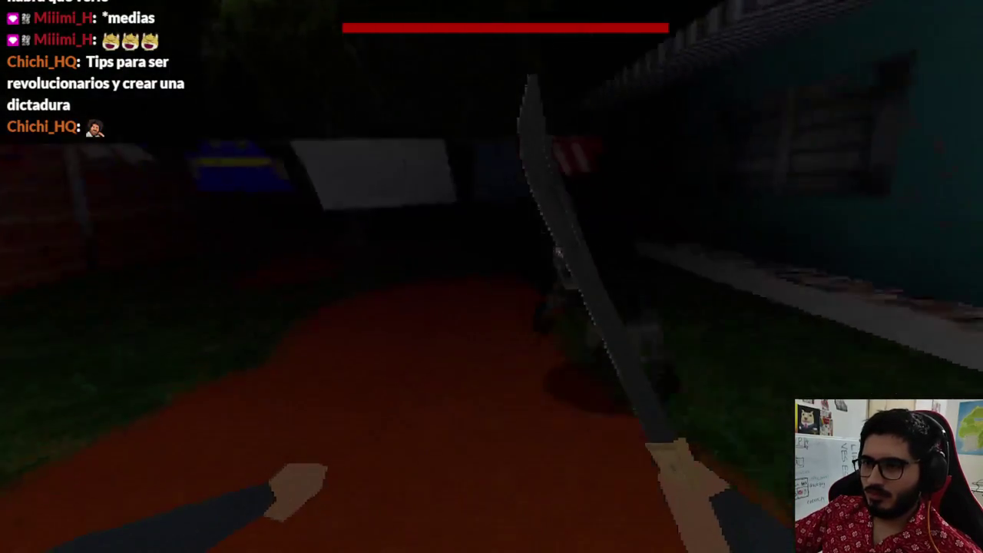
{"action": "left_click", "coordinate": [491, 277]}
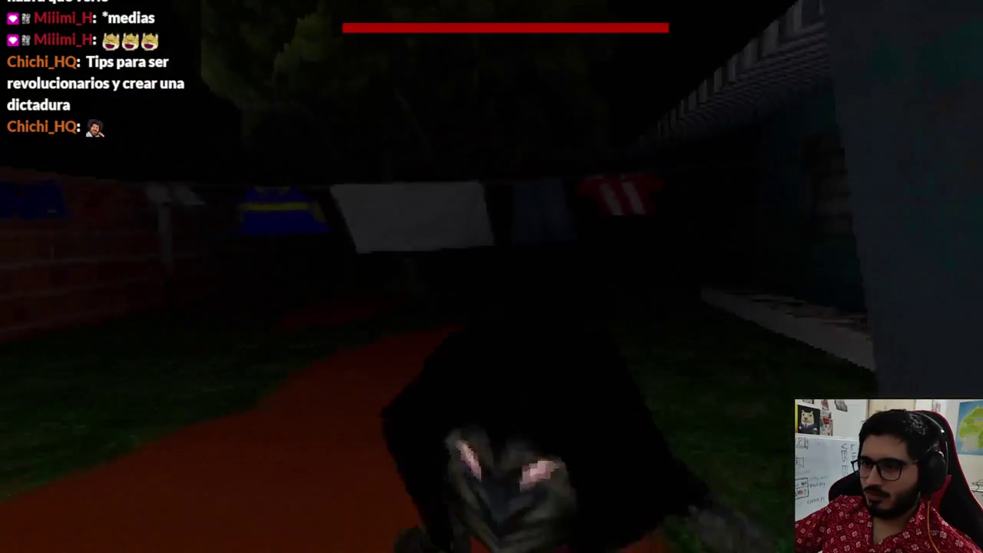
{"action": "left_click", "coordinate": [491, 277]}
{"action": "left_click", "coordinate": [491, 277]}
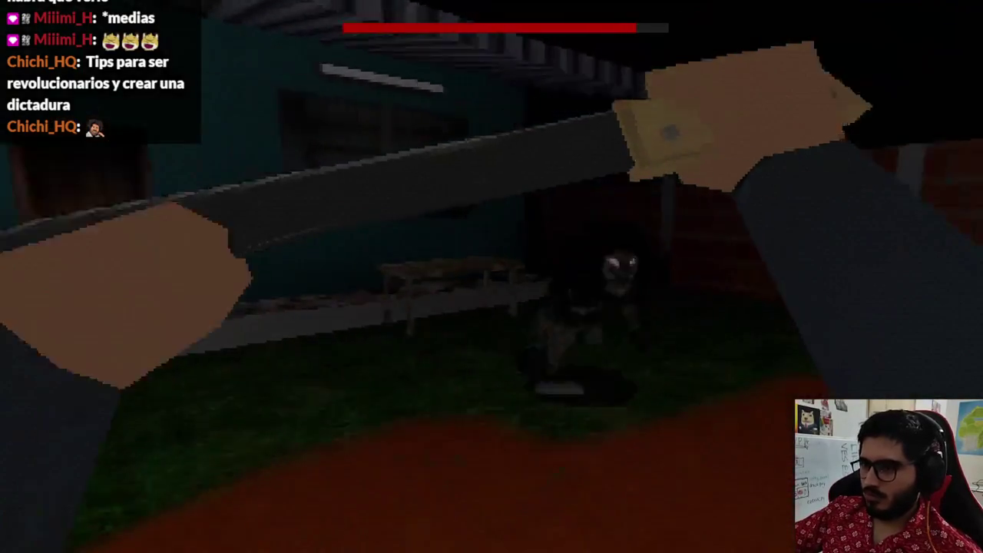
{"action": "left_click", "coordinate": [492, 276]}
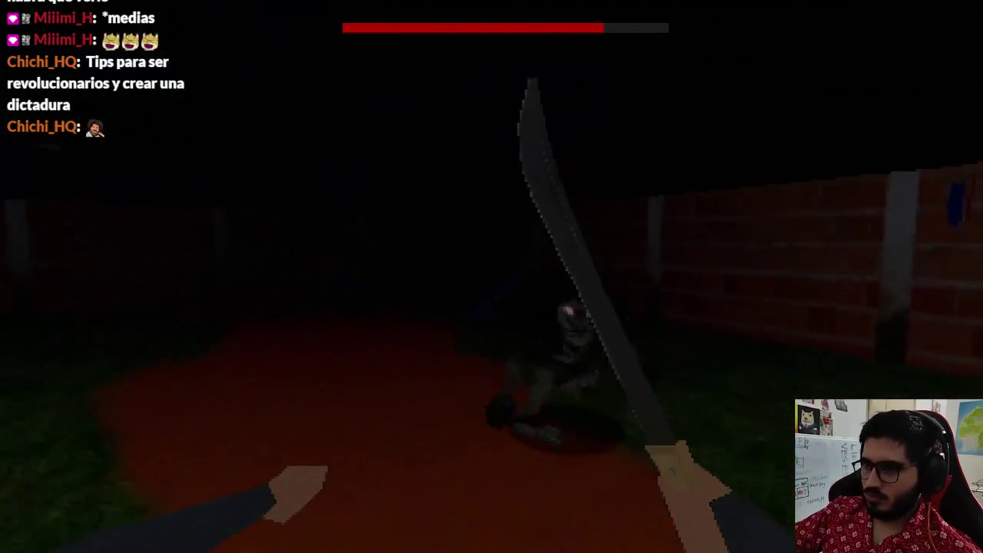
{"action": "left_click", "coordinate": [491, 277]}
{"action": "left_click", "coordinate": [491, 276]}
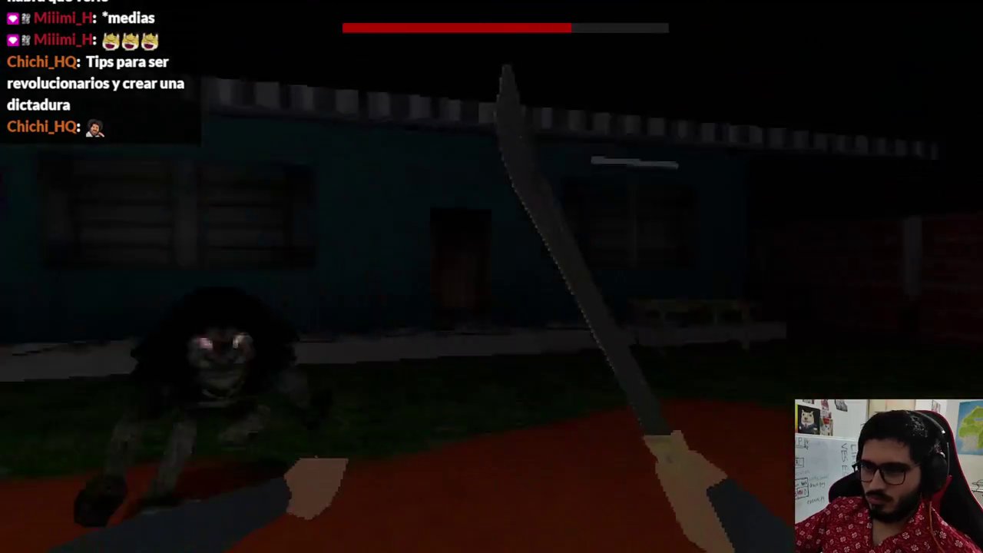
{"action": "left_click", "coordinate": [491, 276]}
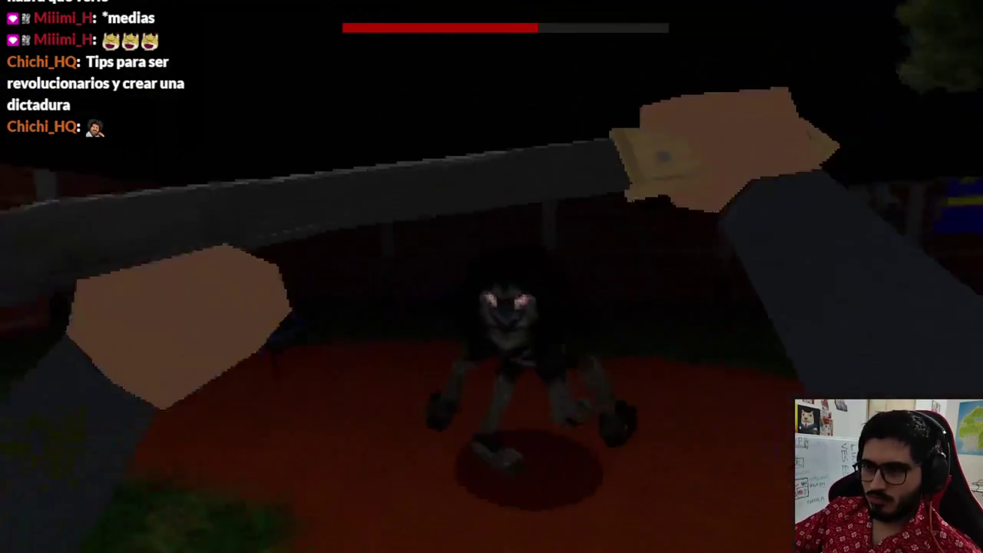
{"action": "left_click", "coordinate": [491, 276]}
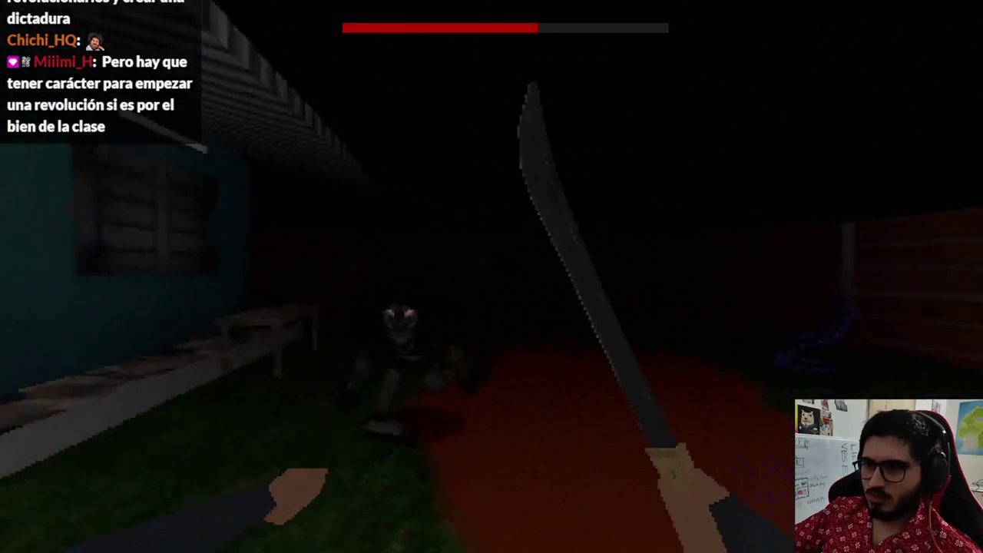
{"action": "key", "text": "F8"}
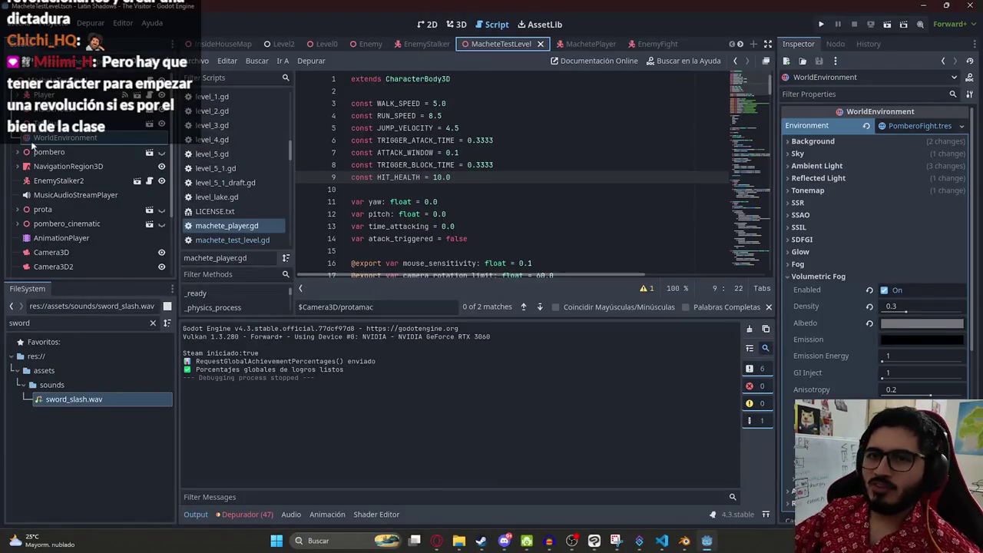
Step: Raise EnemyStalker2's Speed from 3 to 4, then open the MacheteTestLevel tab's menu
{"action": "left_click", "coordinate": [86, 183]}
{"action": "type", "text": "4"}
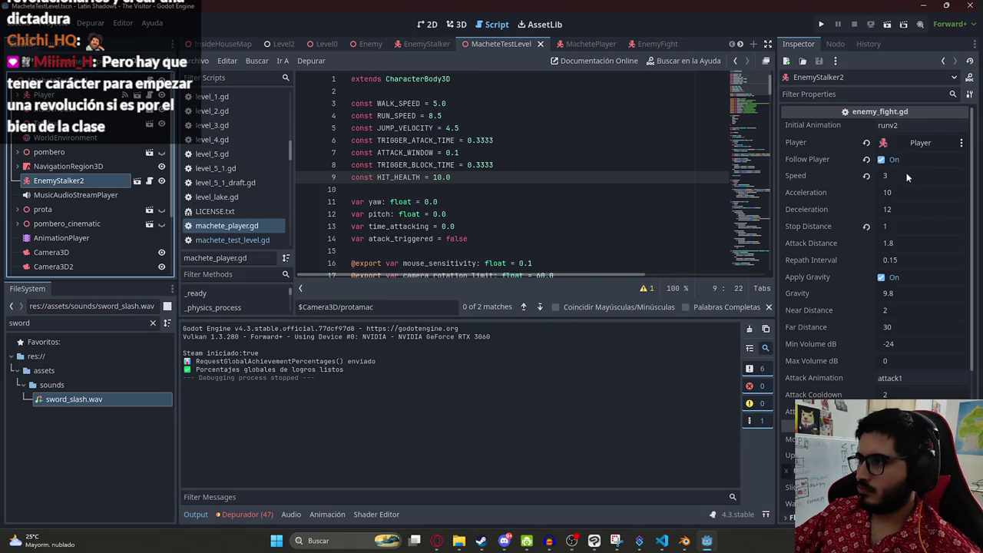
{"action": "right_click", "coordinate": [484, 44]}
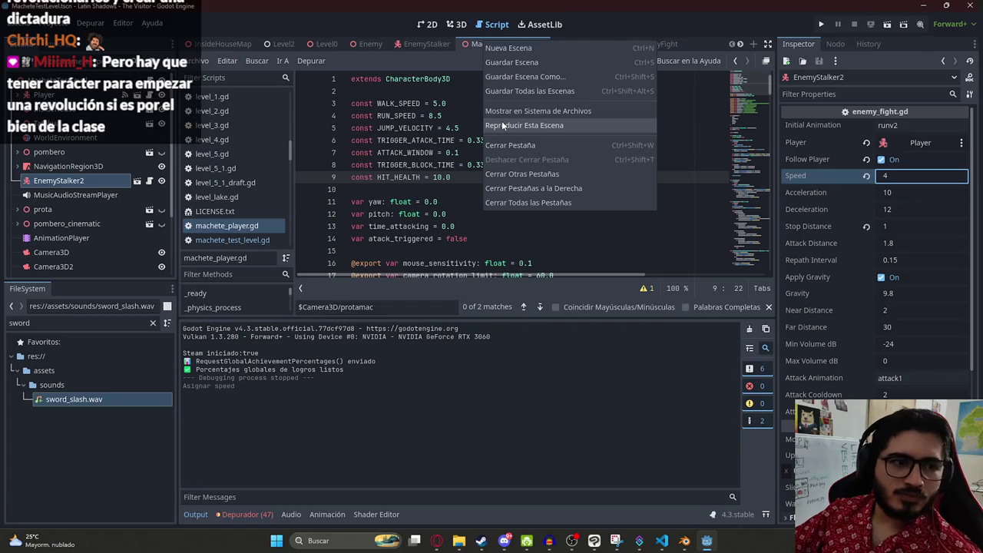
Step: Play MacheteTestLevel again and maneuver toward the tree and the enemy with W and S
{"action": "left_click", "coordinate": [502, 124]}
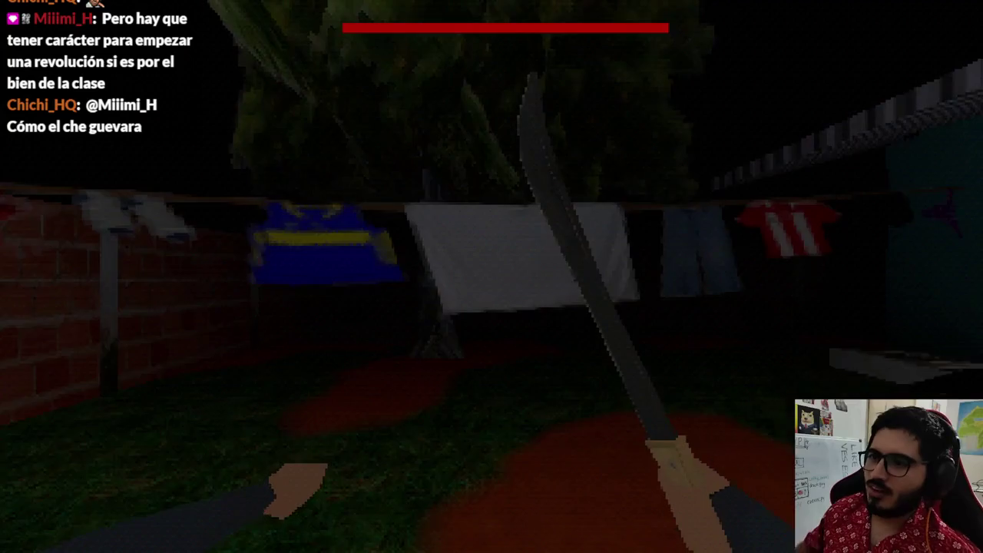
{"action": "key", "text": "w"}
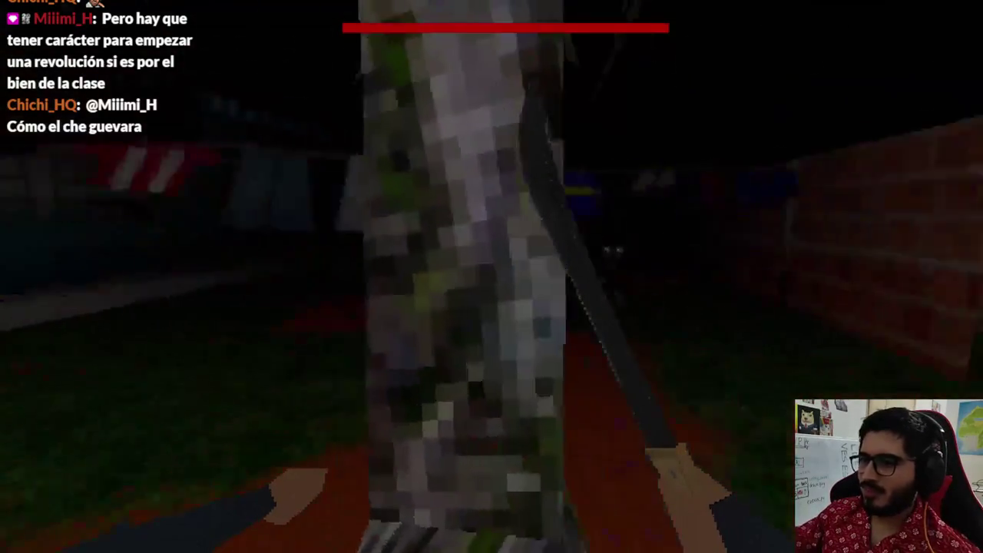
{"action": "key", "text": "w"}
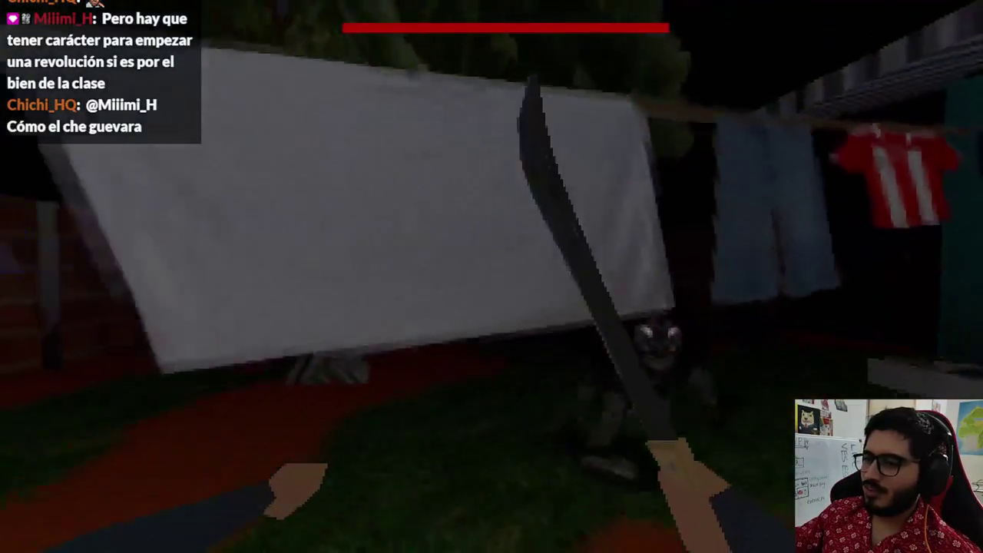
{"action": "key", "text": "s"}
Step: Slash the faster stalker repeatedly until the blood-spray cutscene, then stop with F8
{"action": "left_click", "coordinate": [491, 276]}
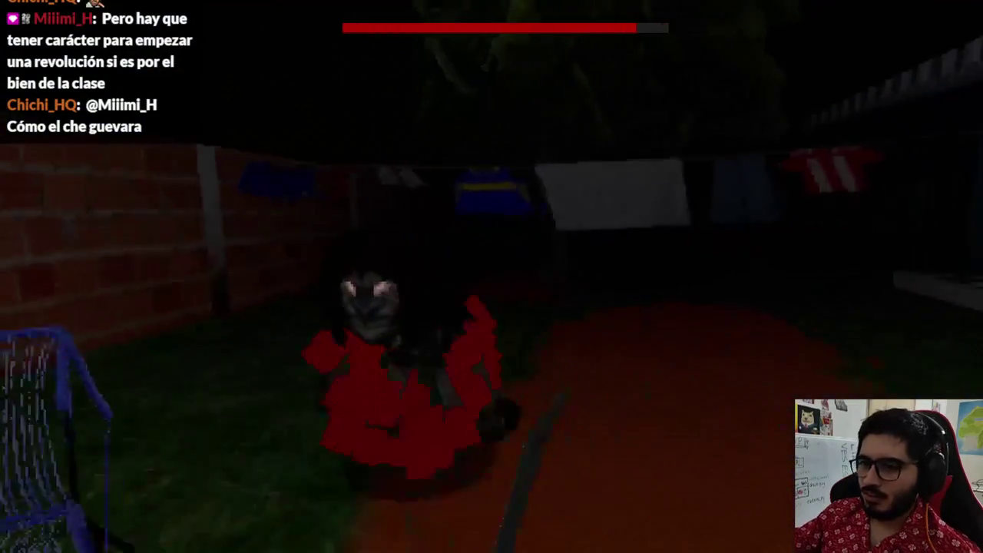
{"action": "left_click", "coordinate": [492, 277]}
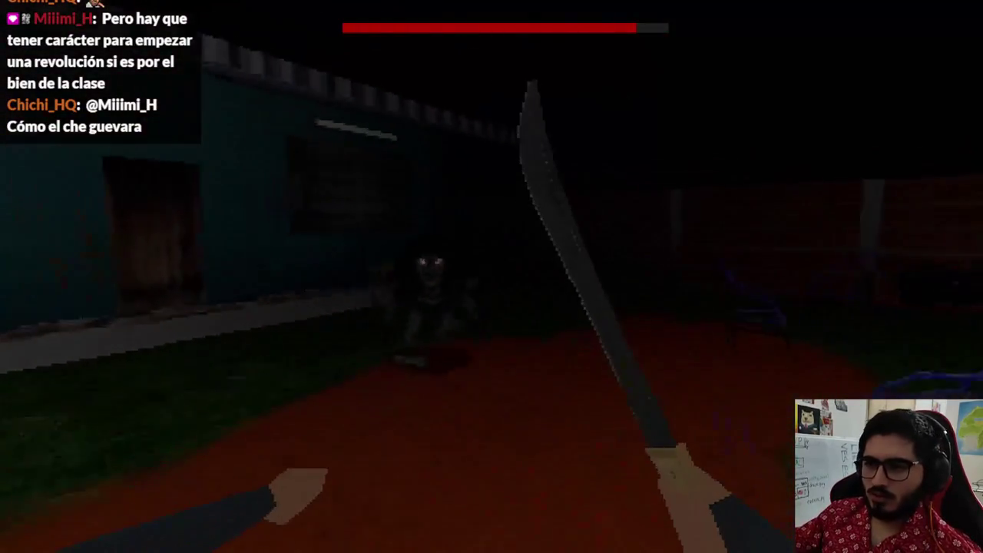
{"action": "left_click", "coordinate": [492, 277]}
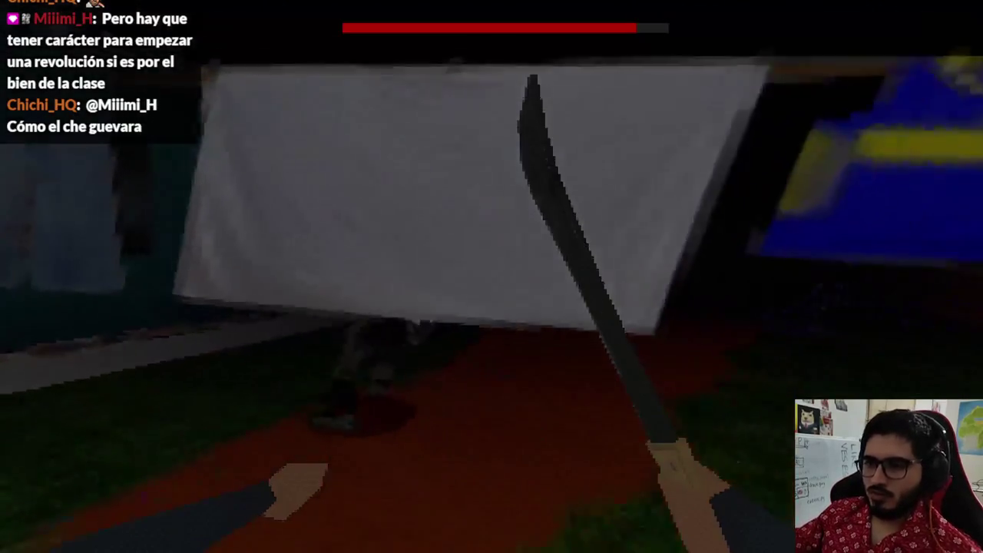
{"action": "left_click", "coordinate": [491, 276]}
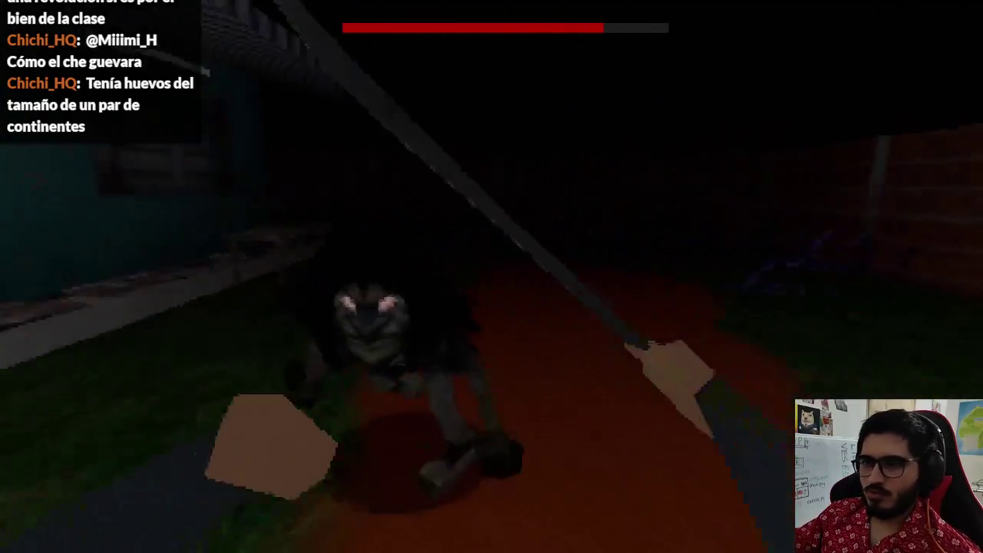
{"action": "left_click", "coordinate": [491, 277]}
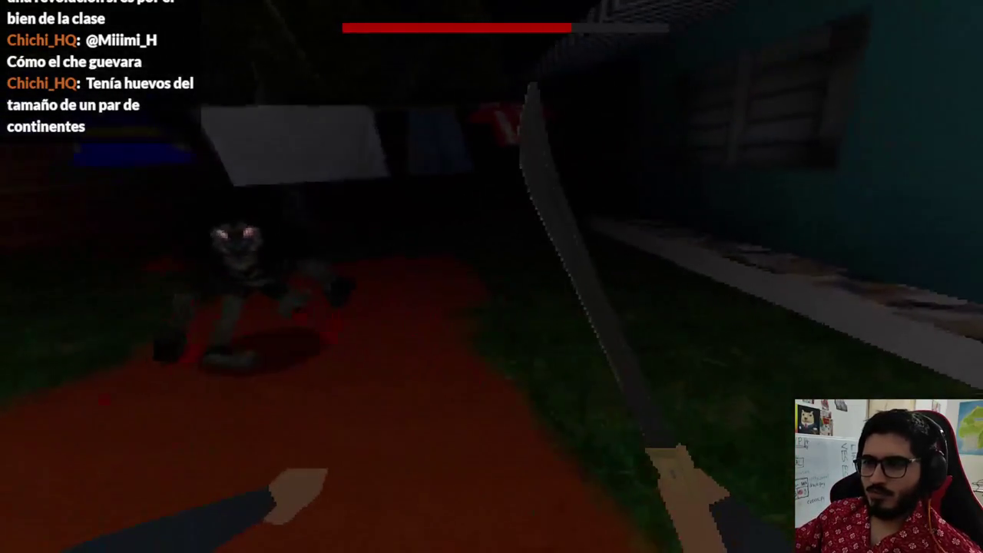
{"action": "left_click", "coordinate": [491, 277]}
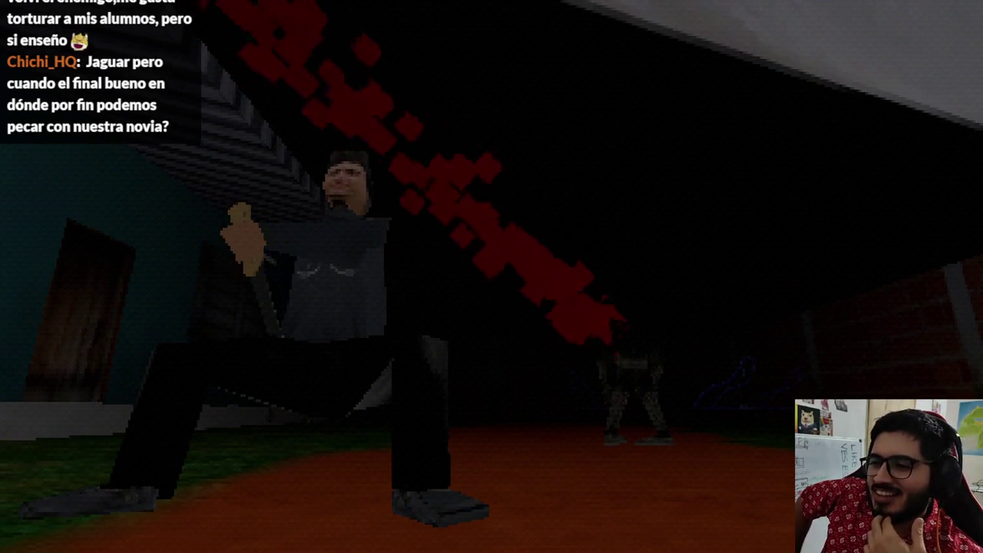
{"action": "key", "text": "F8"}
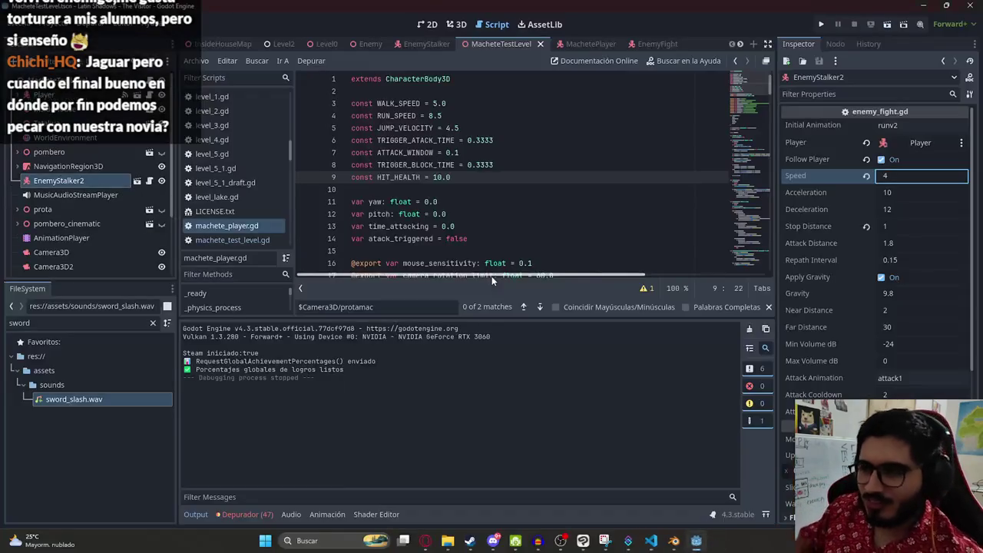
Step: Play only the MacheteTestLevel scene through its blood-spray cutscene, then stop it with F8
{"action": "left_click", "coordinate": [456, 24]}
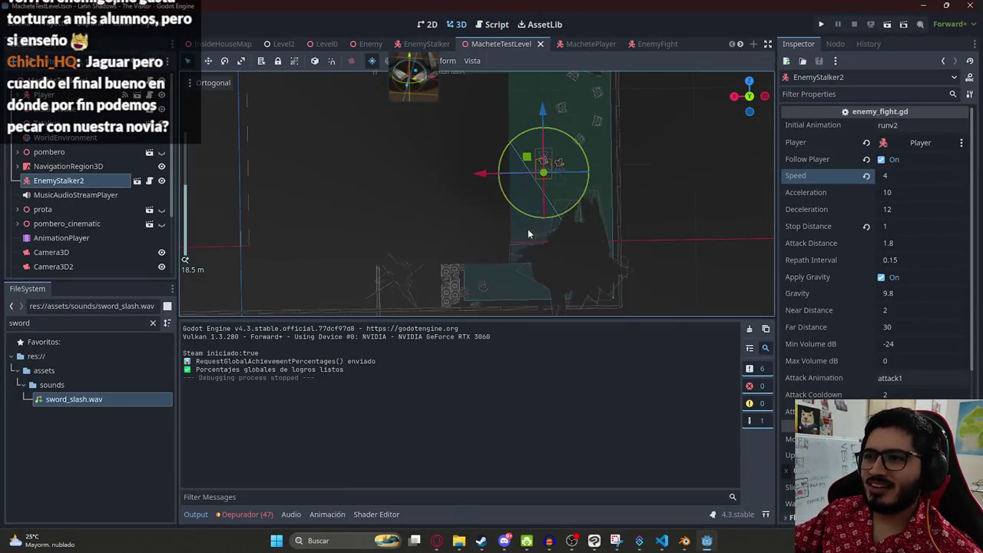
{"action": "right_click", "coordinate": [506, 45]}
{"action": "left_click", "coordinate": [534, 131]}
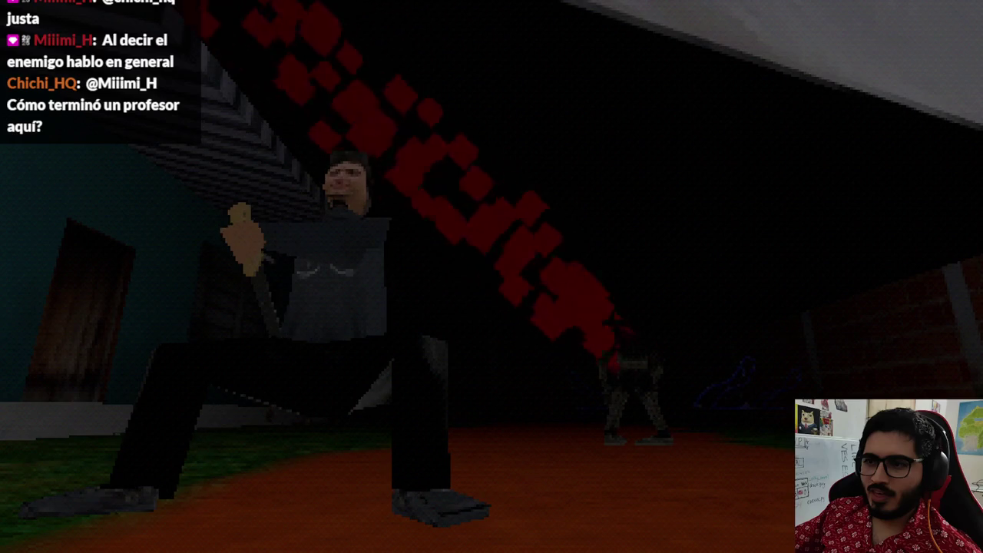
{"action": "key", "text": "F8"}
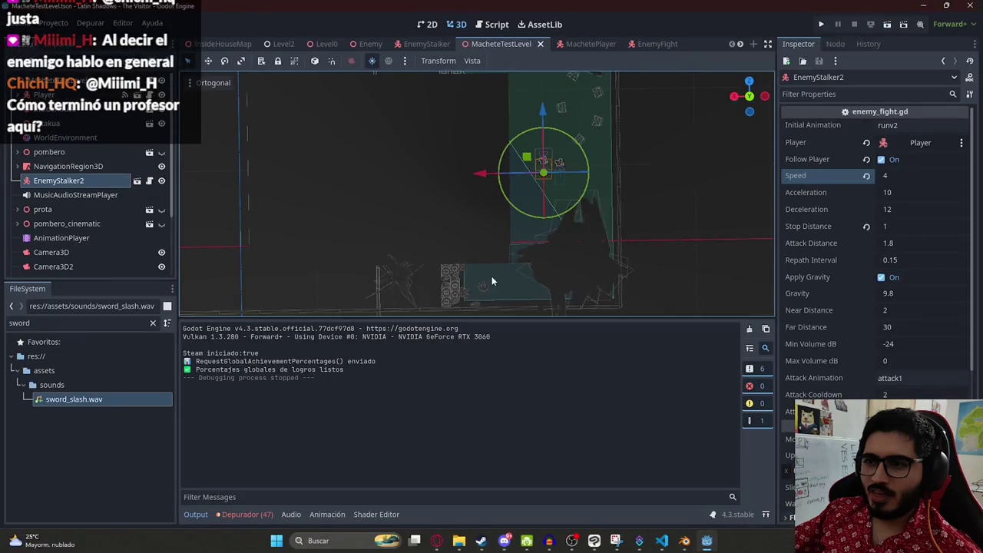
Step: Open the juegoterror1 folder under Mis Videojuegos and launch cmd from its address bar
{"action": "left_click", "coordinate": [459, 538]}
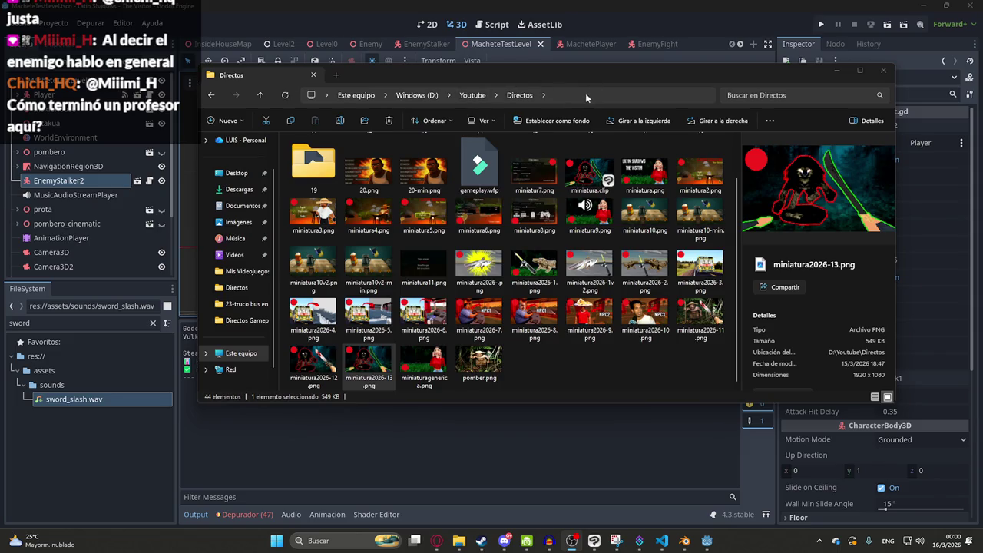
{"action": "left_click", "coordinate": [245, 272]}
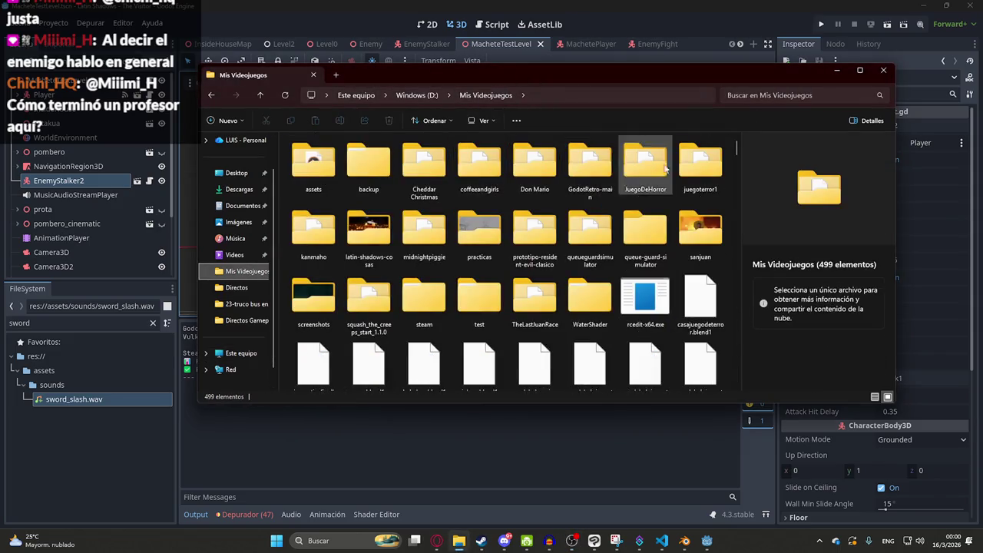
{"action": "double_click", "coordinate": [704, 169]}
{"action": "left_click", "coordinate": [624, 95]}
{"action": "type", "text": "cmd"}
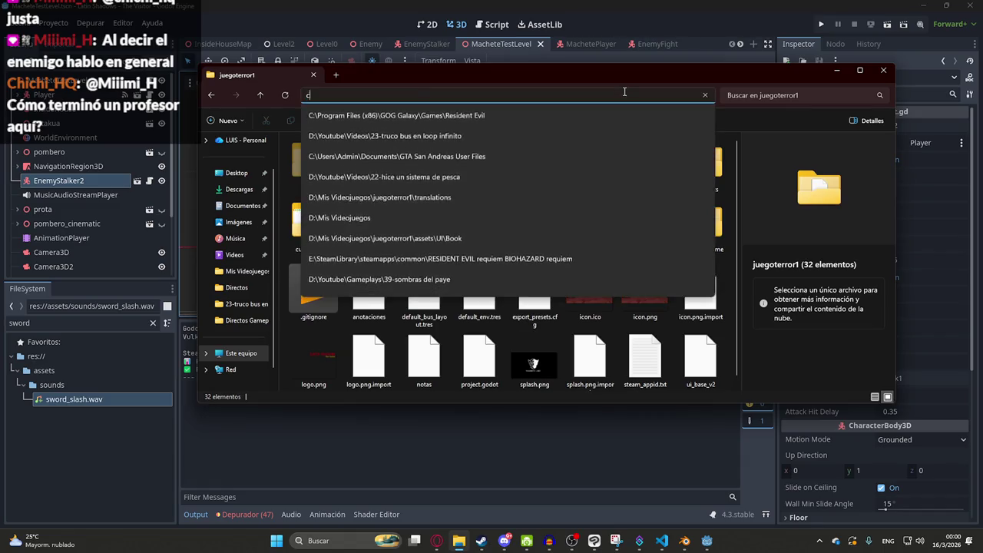
{"action": "key", "text": "Return"}
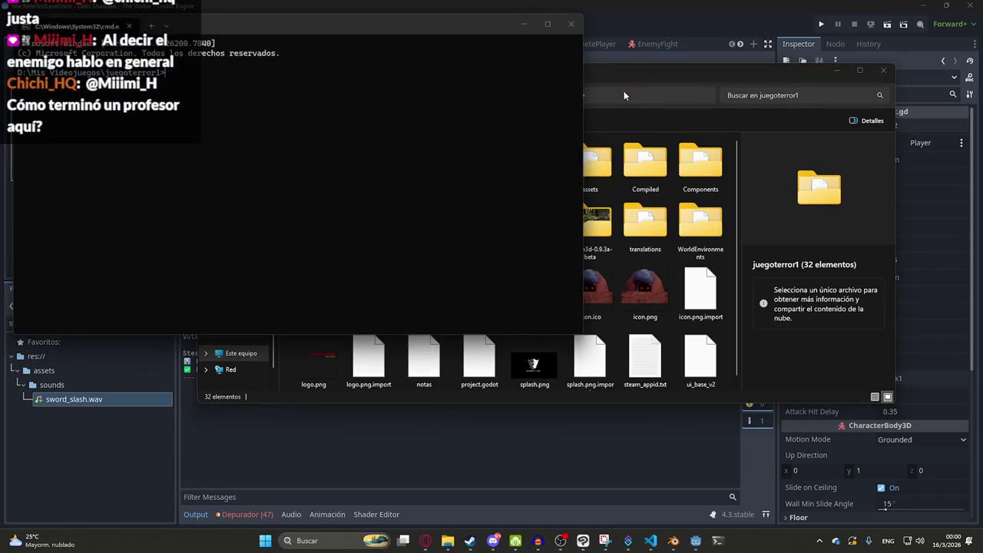
Step: Run git add . and commit with a 'feat: Barra de vida de pombero' message listing blood particles and fixes
{"action": "type", "text": "git status"}
{"action": "type", "text": "git add ."}
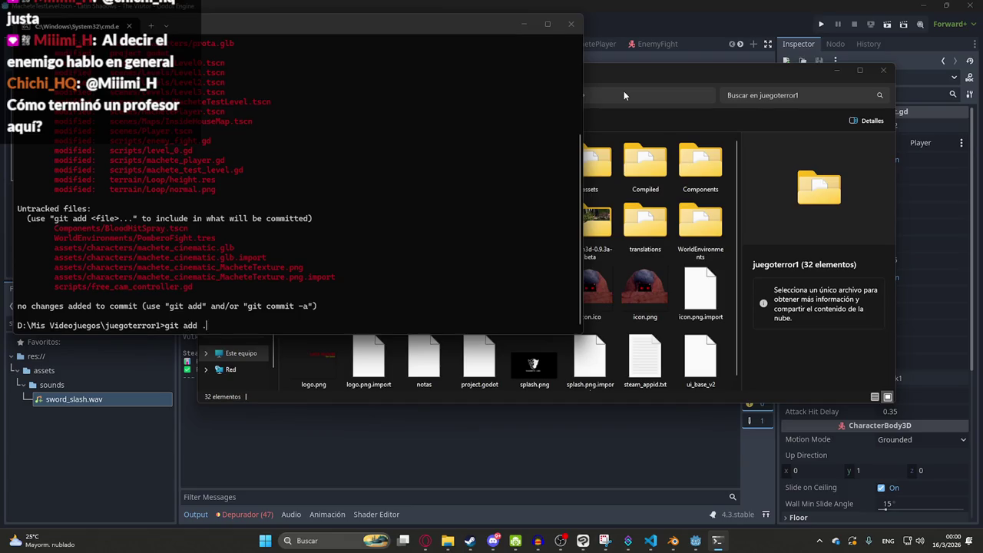
{"action": "key", "text": "Return"}
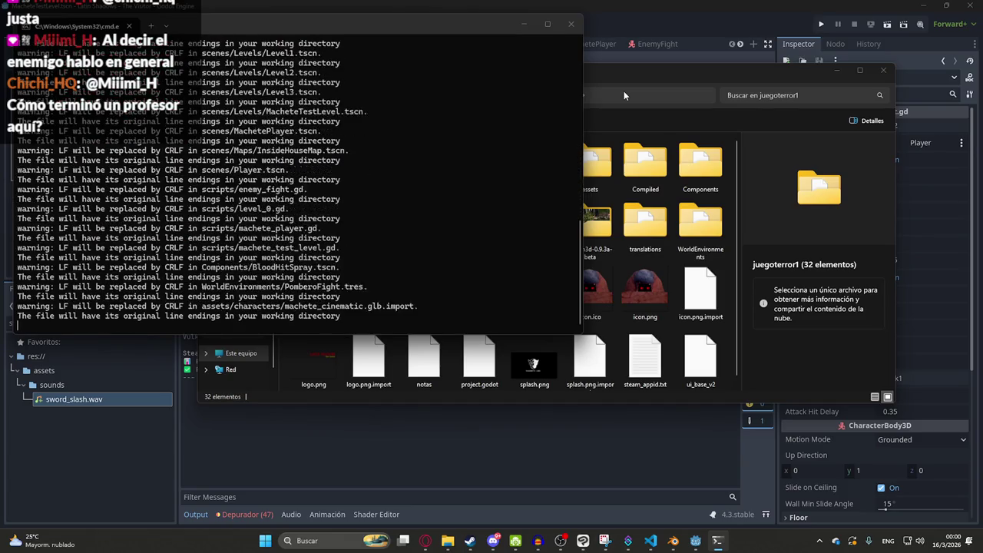
{"action": "type", "text": "git commit -m \"feat:"}
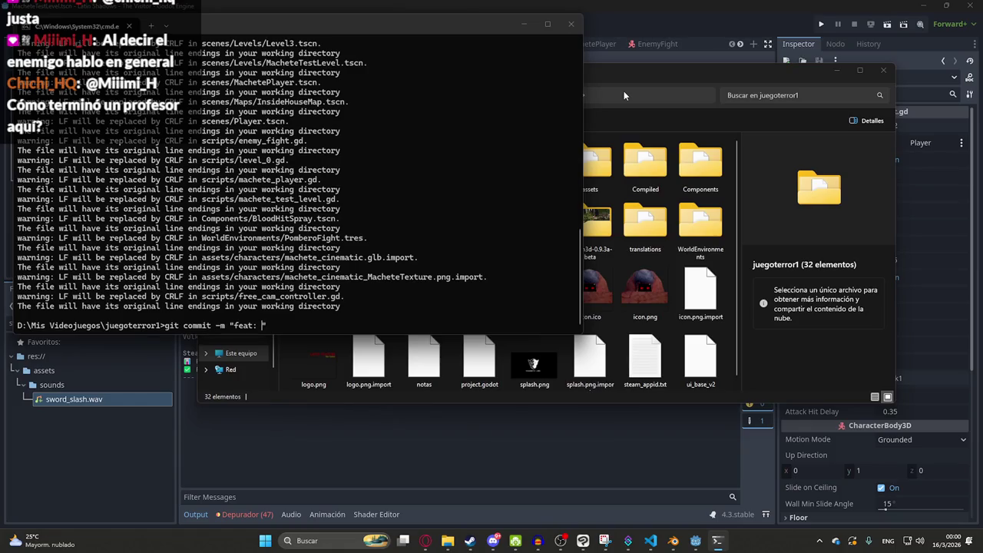
{"action": "type", "text": "Barra de vida de pombero\""}
{"action": "key", "text": "BackSpace"}
{"action": "type", "text": "particuals de sangr"}
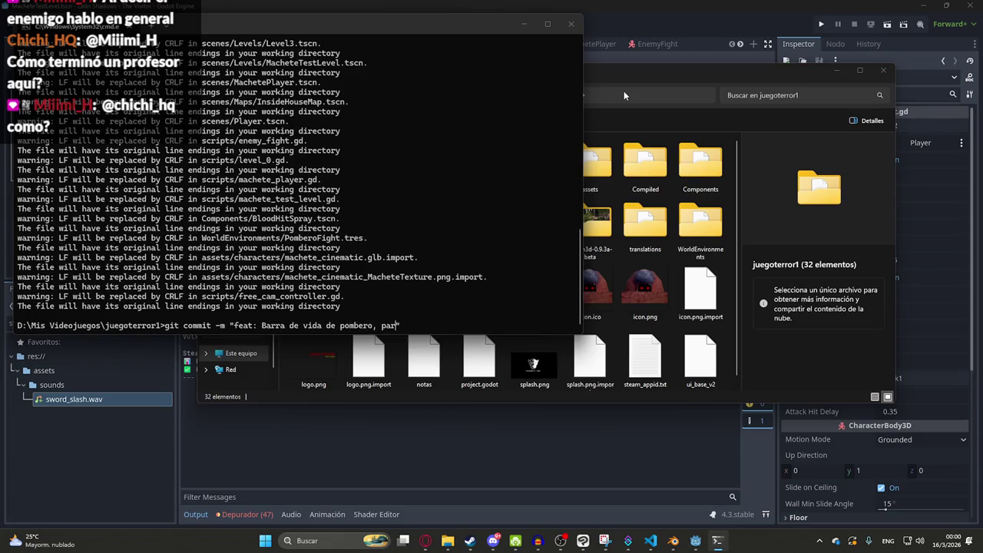
{"action": "type", "text": "e al atacar pomb"}
{"action": "type", "text": "ero, "}
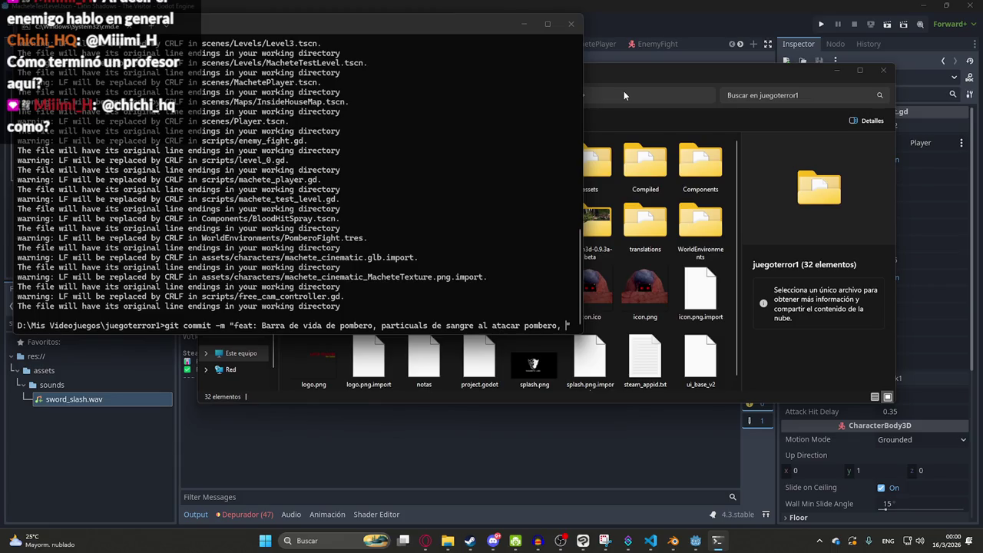
{"action": "type", "text": "cinematicade ejecucio"}
{"action": "type", "text": "n de pomber. fix>"}
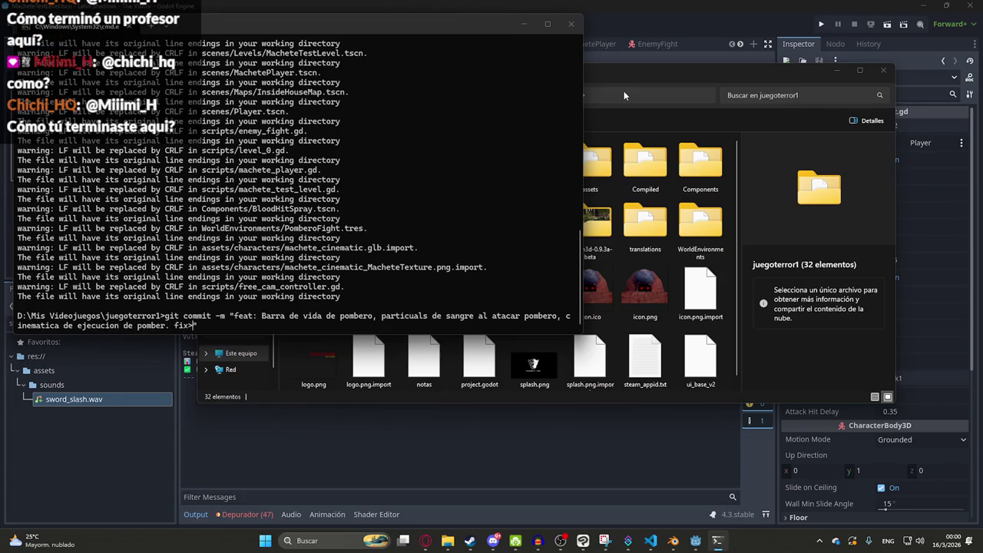
{"action": "type", "text": "Sonido de ataque,"}
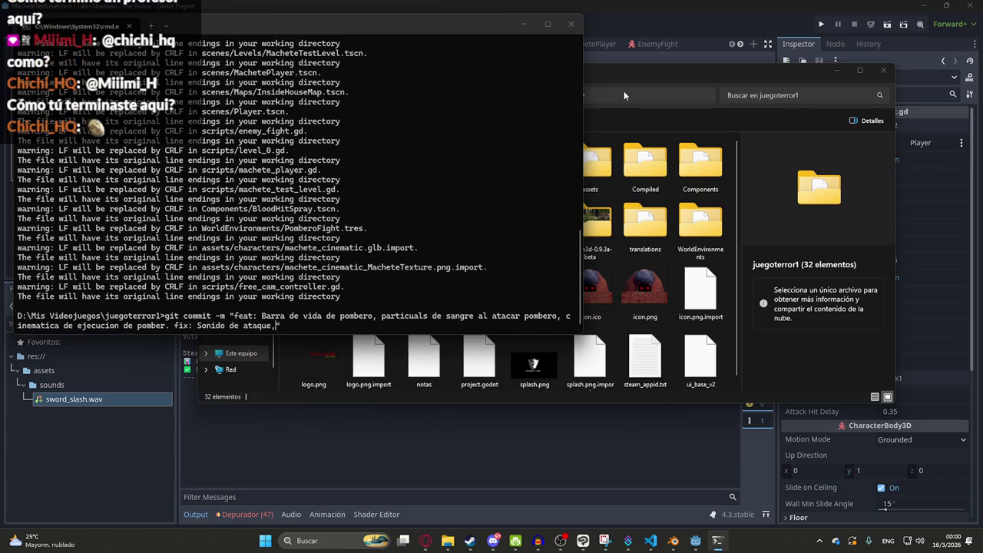
{"action": "type", "text": "sonido"}
{"action": "key", "text": "BackSpace"}
{"action": "type", "text": "al"}
{"action": "key", "text": "BackSpace"}
{"action": "key", "text": "BackSpace"}
{"action": "key", "text": "BackSpace"}
{"action": "type", "text": "fed"}
{"action": "type", "text": "dback herida por po"}
{"action": "type", "text": "mbero"}
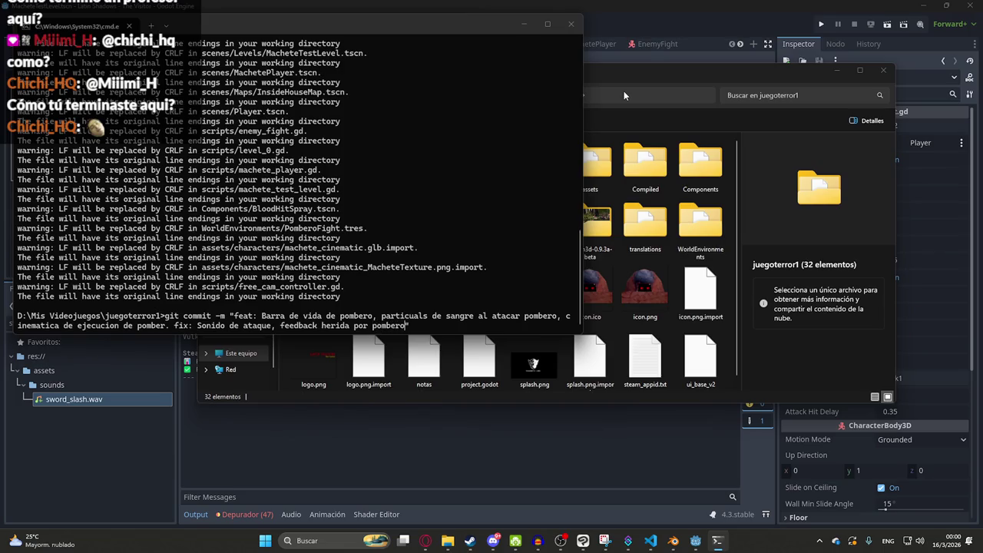
{"action": "type", "text": "erir al pombero"}
{"action": "key", "text": "Return"}
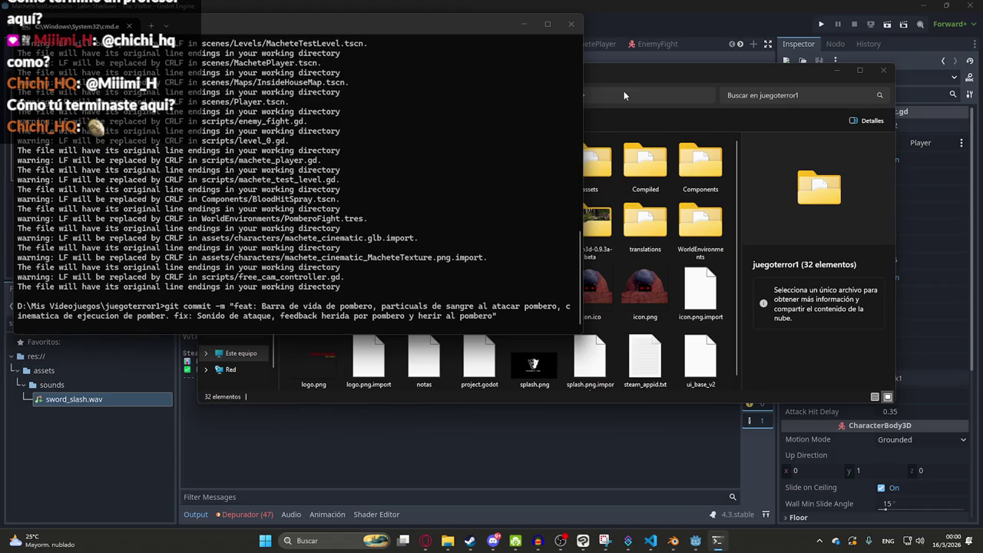
Step: Run git push and let the object upload proceed, then bring the project folder forward
{"action": "type", "text": "git push"}
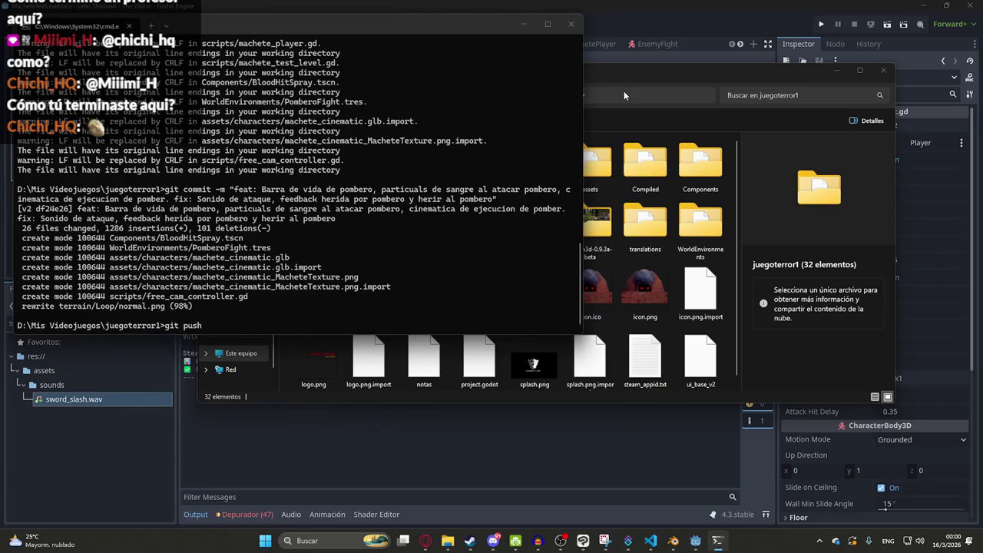
{"action": "key", "text": "Return"}
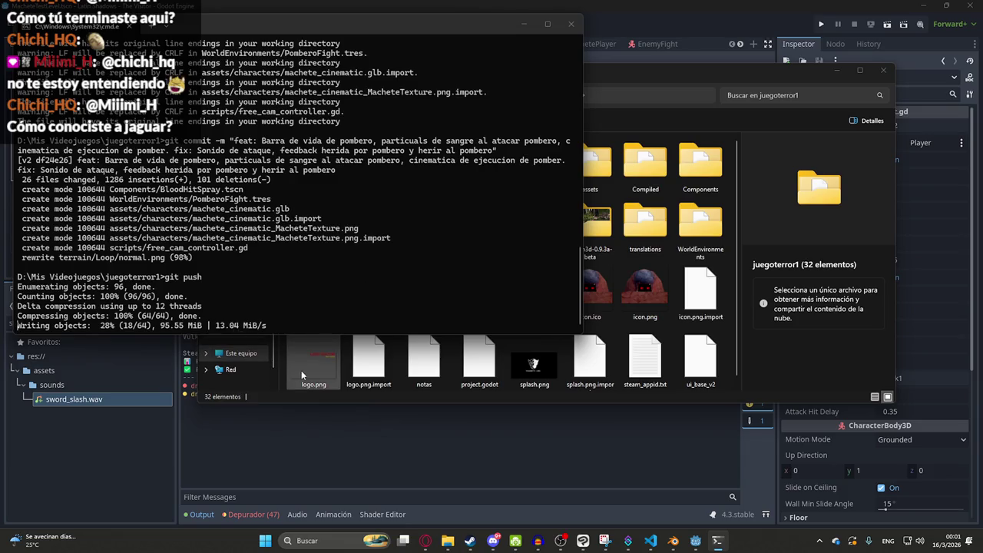
{"action": "left_click", "coordinate": [624, 315]}
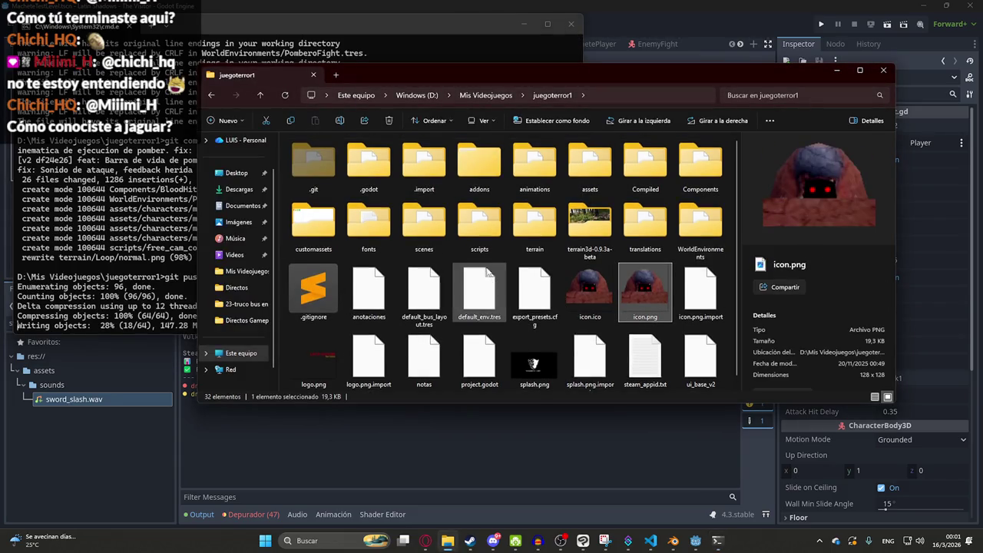
{"action": "right_click", "coordinate": [558, 260]}
{"action": "left_click", "coordinate": [535, 389]}
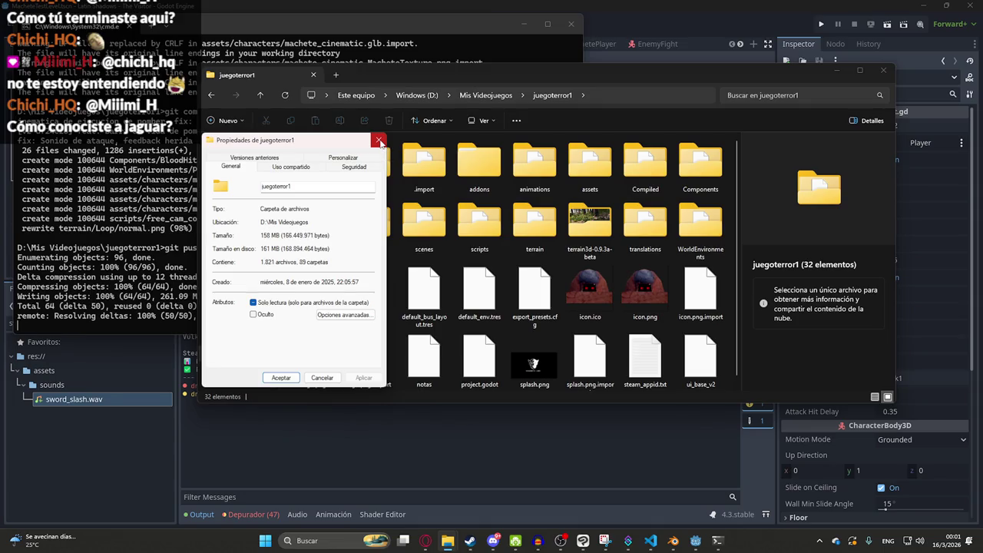
{"action": "left_click", "coordinate": [379, 141]}
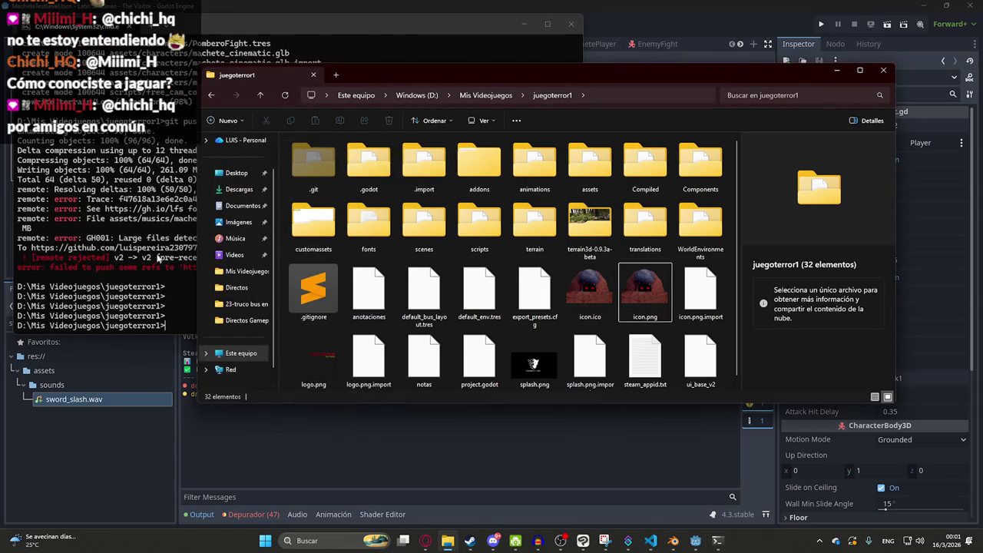
Step: Run git status, showing branch v2 two commits ahead of origin/v2 with a clean tree
{"action": "left_click", "coordinate": [159, 259]}
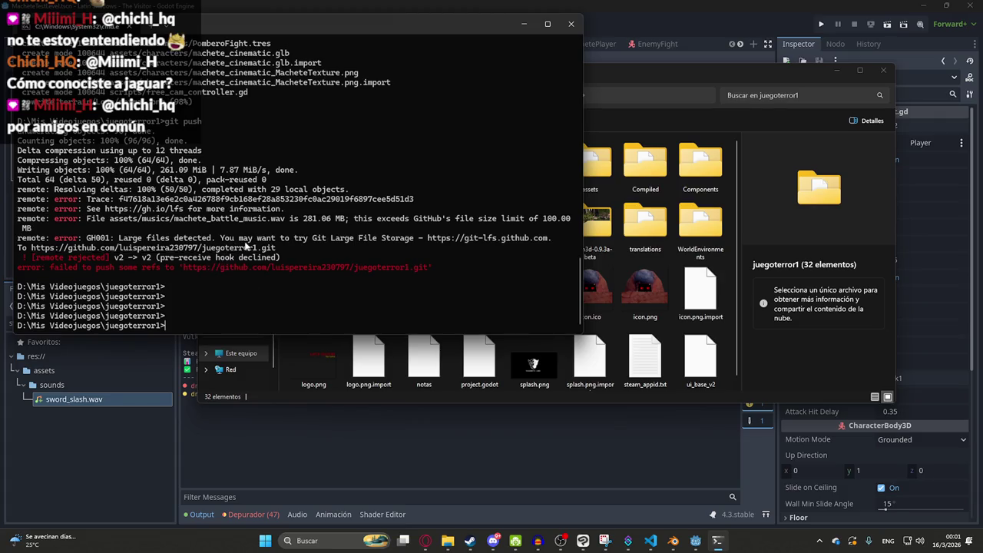
{"action": "left_click", "coordinate": [181, 306]}
{"action": "type", "text": "git status"}
{"action": "key", "text": "Return"}
{"action": "type", "text": "git push"}
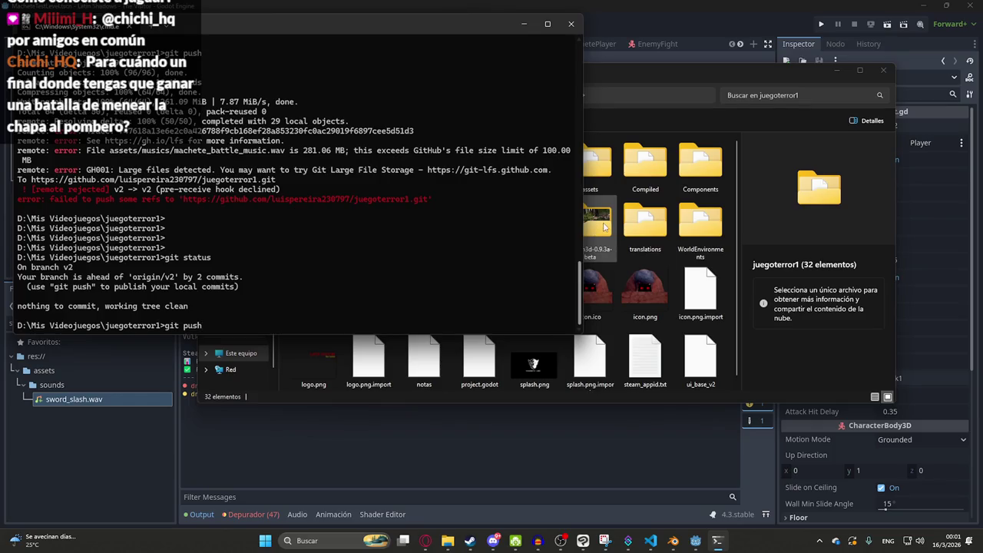
{"action": "left_click", "coordinate": [624, 224]}
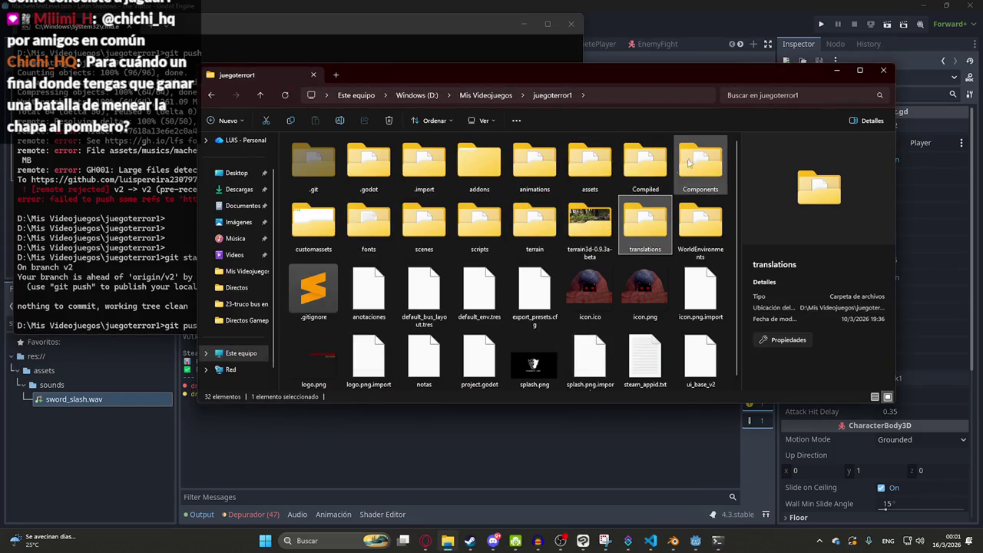
Step: Check the juegoterror1 folder's properties (707 MB, 6,571 files), then return to the terminal
{"action": "right_click", "coordinate": [455, 194]}
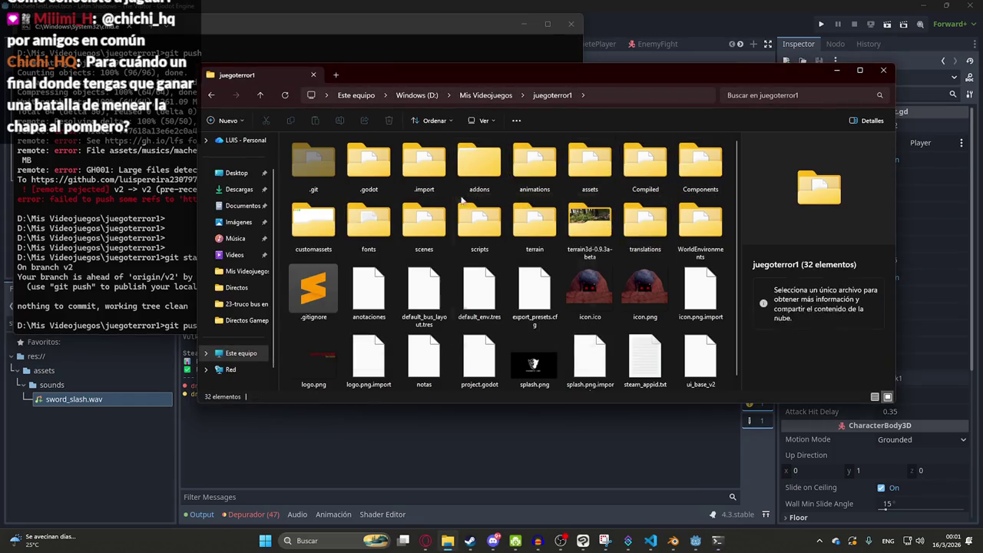
{"action": "left_click", "coordinate": [490, 328]}
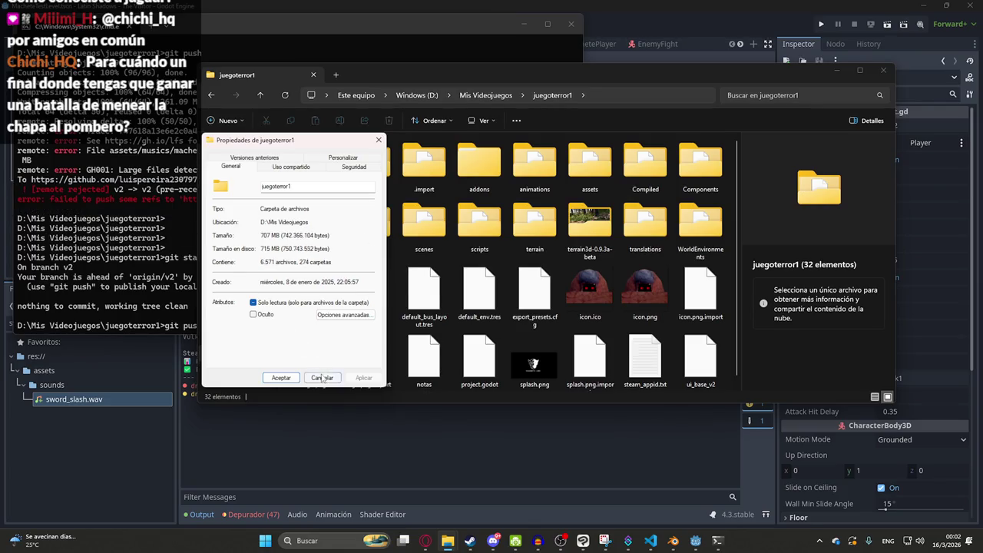
{"action": "left_click", "coordinate": [281, 377]}
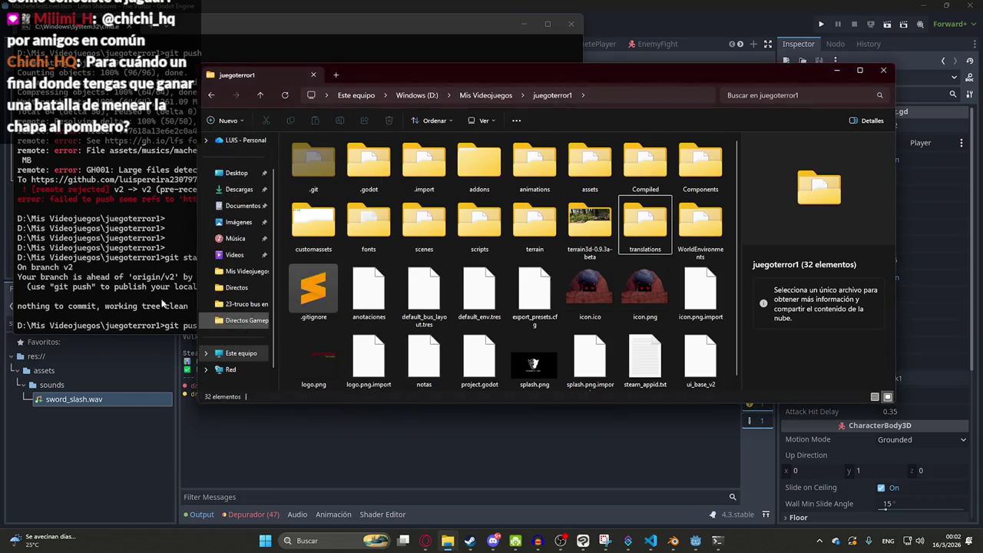
{"action": "left_click", "coordinate": [551, 234]}
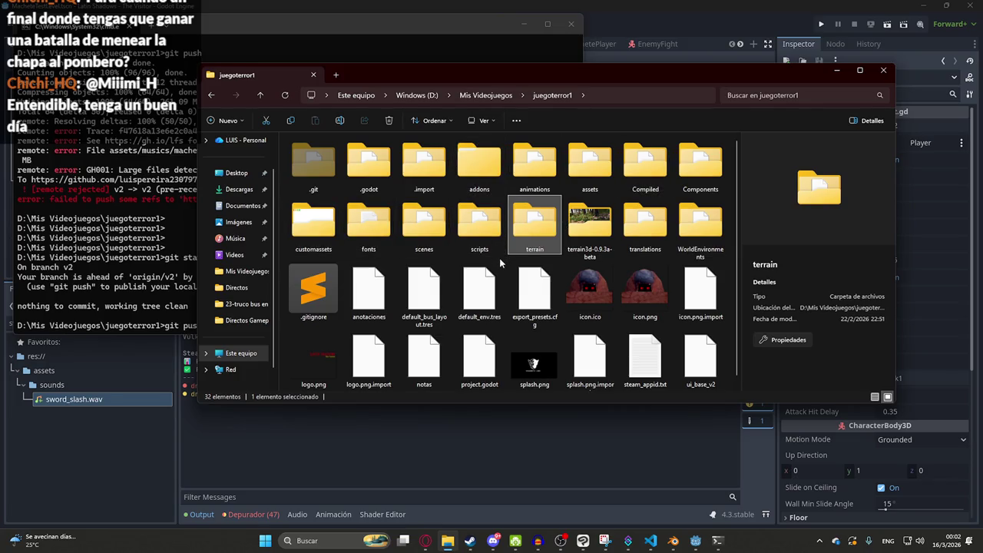
{"action": "left_click", "coordinate": [192, 223]}
{"action": "scroll", "coordinate": [255, 226], "scroll_direction": "up", "scroll_amount": 15}
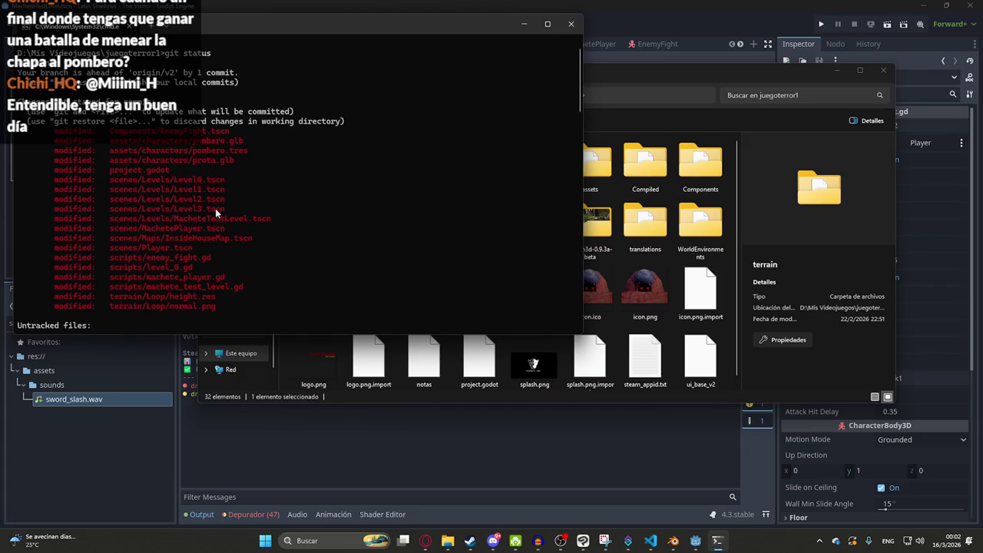
Step: Scroll through the earlier modified and untracked file list, then return to the Godot editor
{"action": "scroll", "coordinate": [191, 257], "scroll_direction": "down", "scroll_amount": 1}
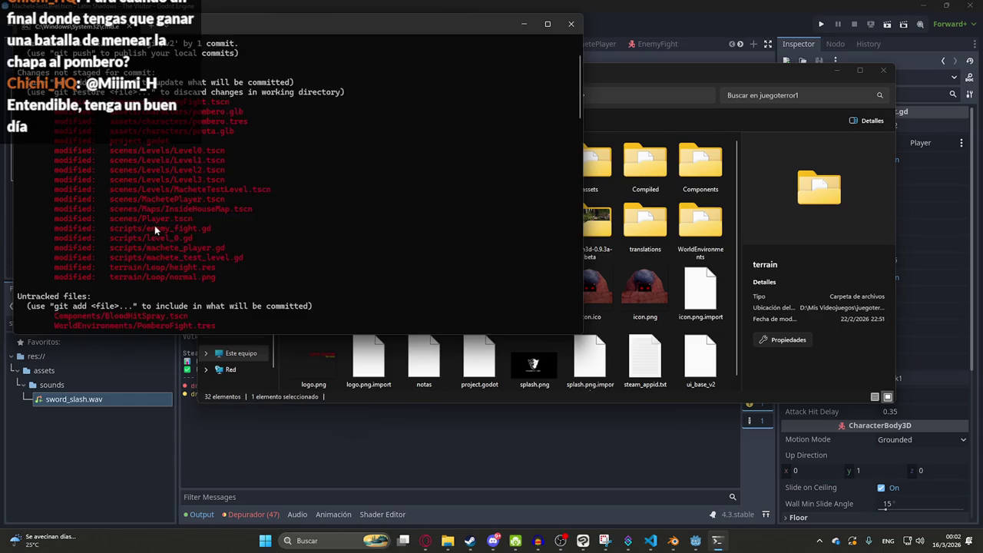
{"action": "scroll", "coordinate": [192, 247], "scroll_direction": "down", "scroll_amount": 1}
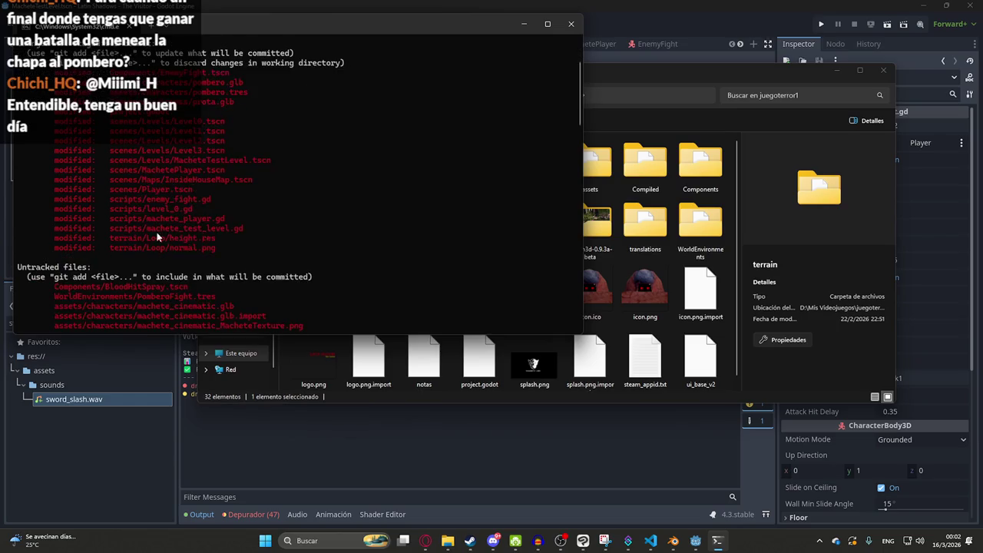
{"action": "scroll", "coordinate": [180, 230], "scroll_direction": "down", "scroll_amount": 2}
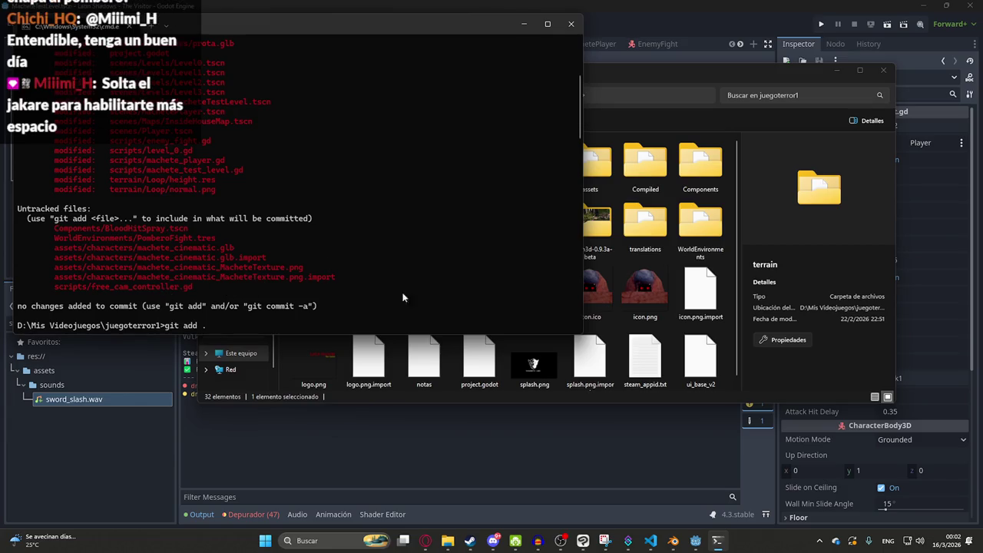
{"action": "left_click", "coordinate": [309, 407]}
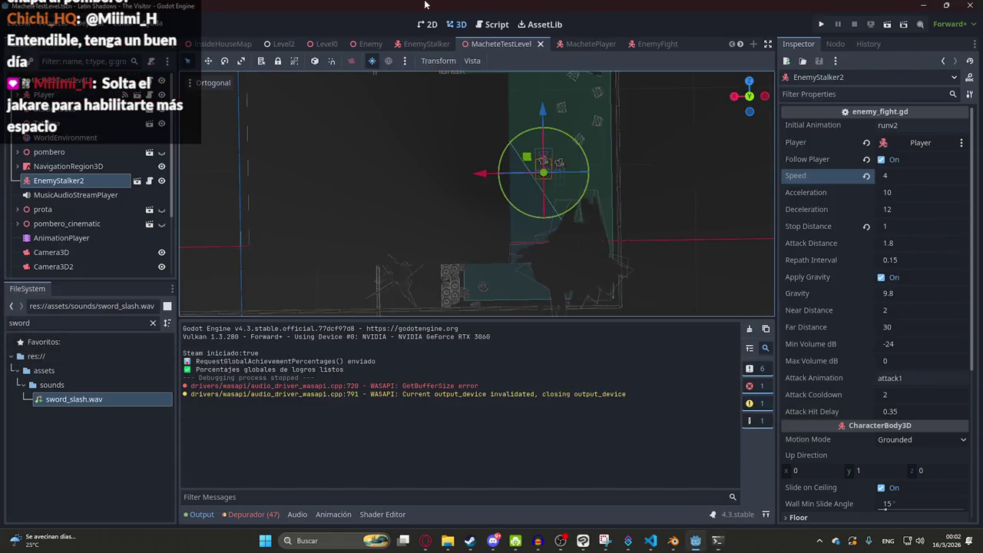
Step: Save the MacheteTestLevel scene, run the game with F5, and stop it with F8
{"action": "right_click", "coordinate": [482, 46]}
{"action": "key", "text": "Escape"}
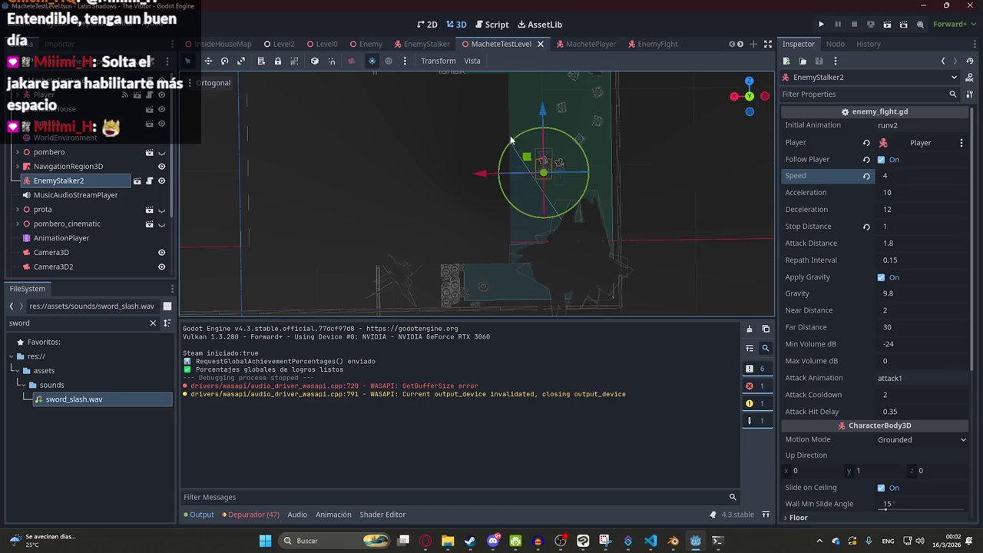
{"action": "key", "text": "ctrl+s"}
{"action": "key", "text": "F5"}
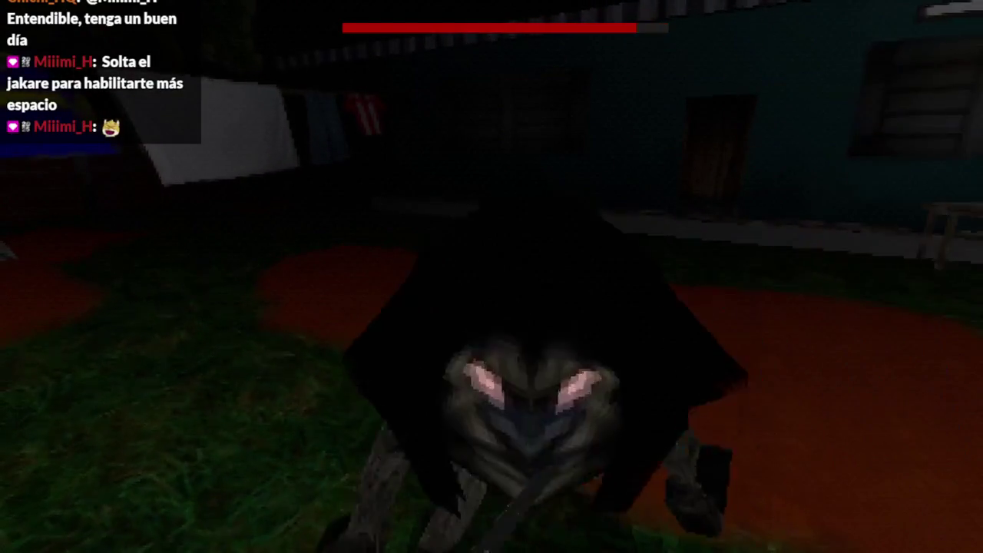
{"action": "key", "text": "F8"}
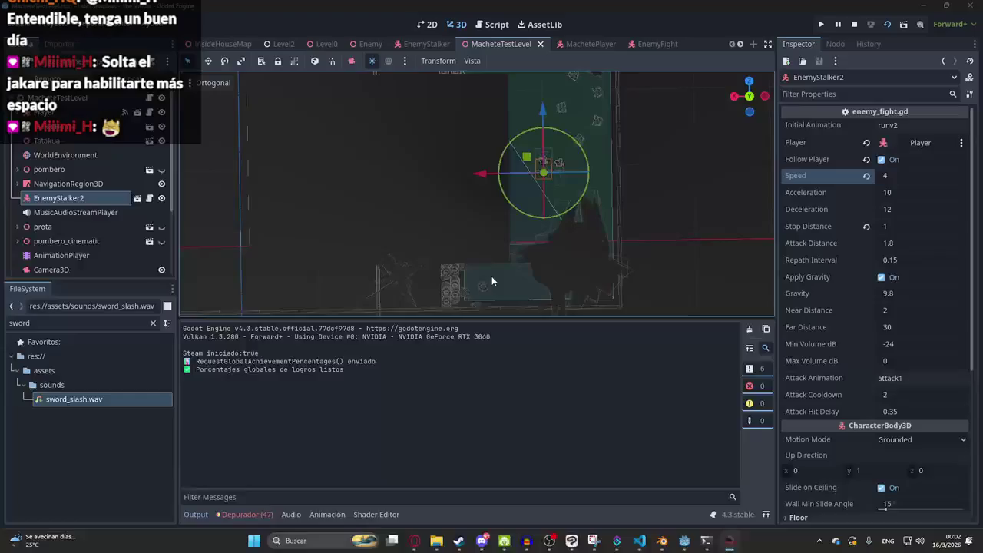
Step: Filter FileSystem for 'level1', open Level1.tscn, and play only that scene
{"action": "left_click", "coordinate": [223, 44]}
{"action": "scroll", "coordinate": [533, 44], "scroll_direction": "down", "scroll_amount": 5}
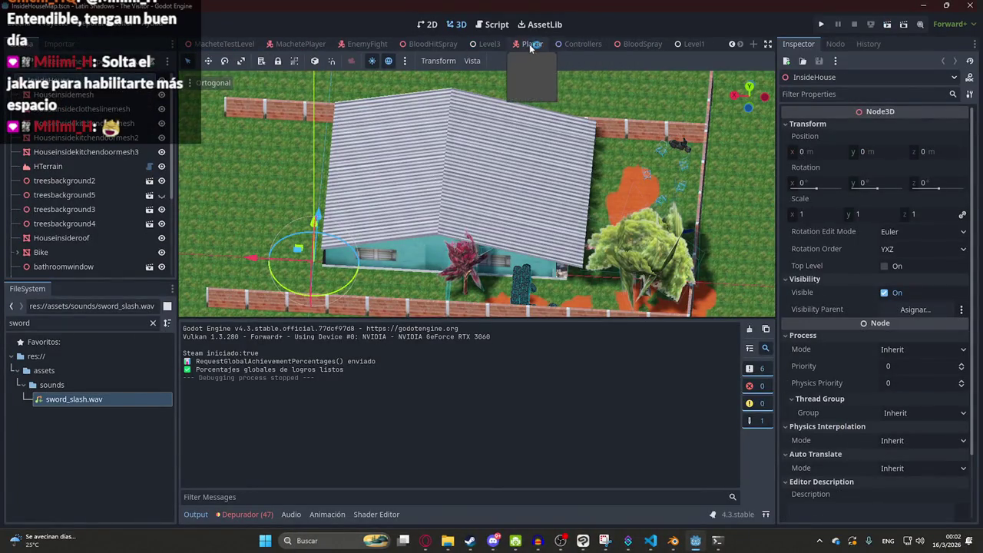
{"action": "double_click", "coordinate": [93, 318]}
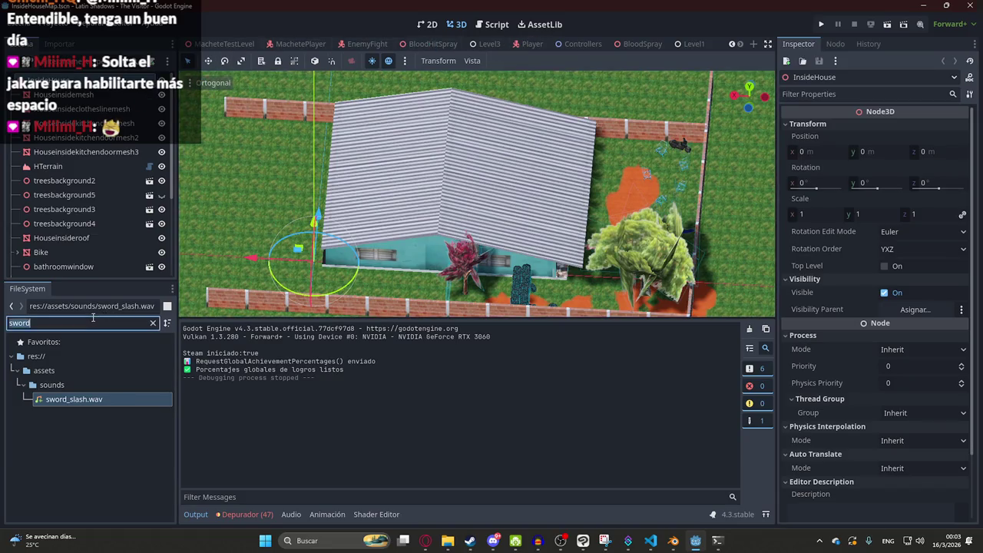
{"action": "type", "text": "level1"}
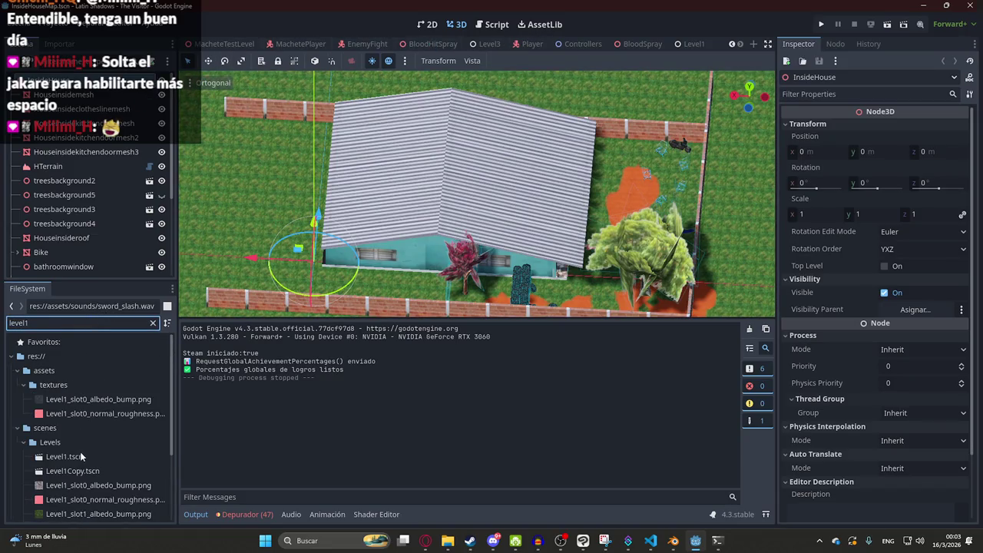
{"action": "double_click", "coordinate": [81, 457]}
{"action": "right_click", "coordinate": [684, 45]}
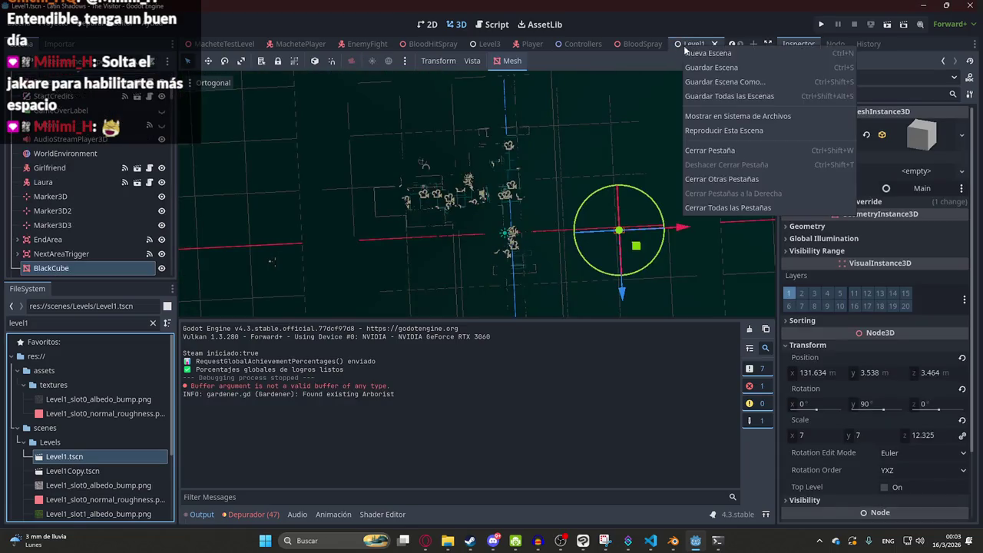
{"action": "left_click", "coordinate": [735, 132]}
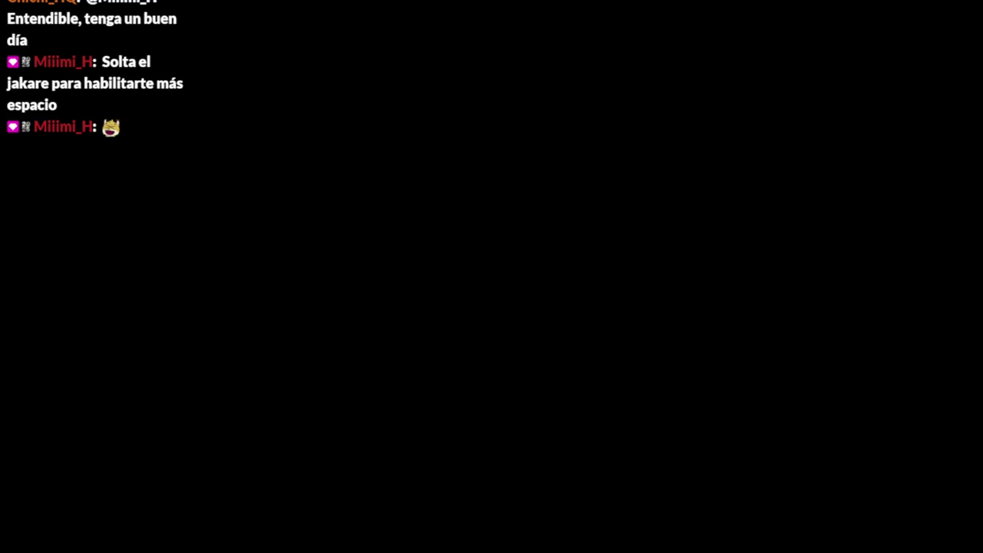
Step: Skip the intro dialogue and walk down the foggy path to the GOMERIA tire pile, then pause and stop
{"action": "key", "text": "Return"}
{"action": "key", "text": "Return"}
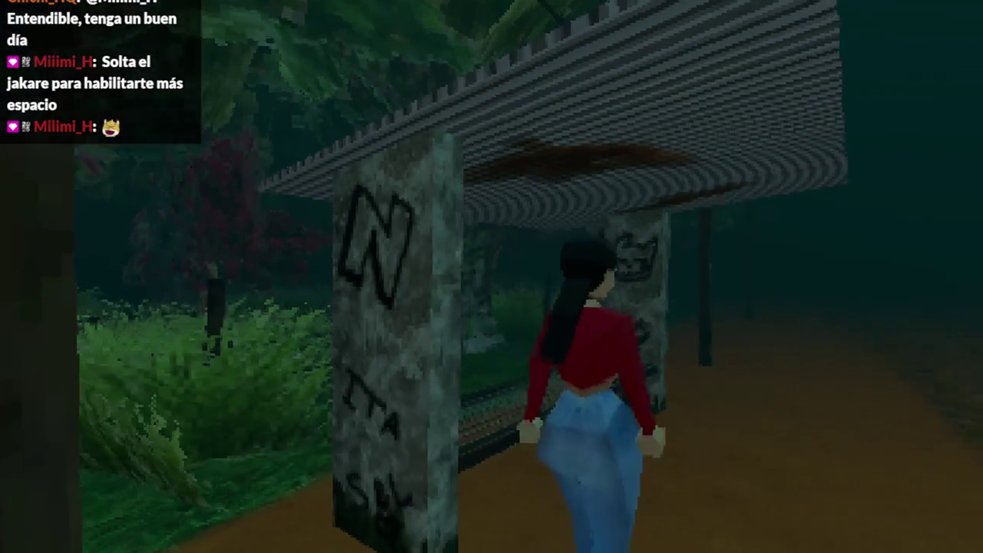
{"action": "key", "text": "w"}
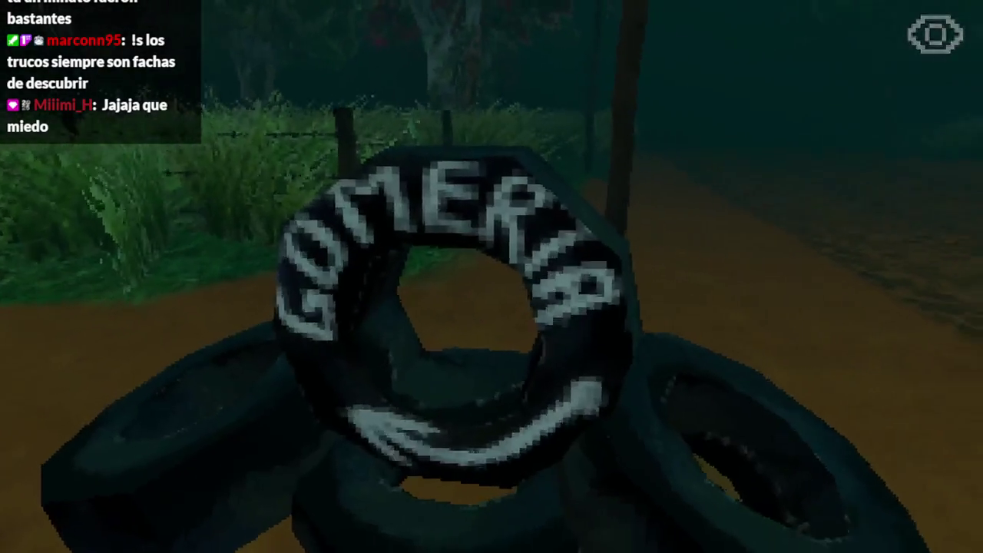
{"action": "key", "text": "Escape"}
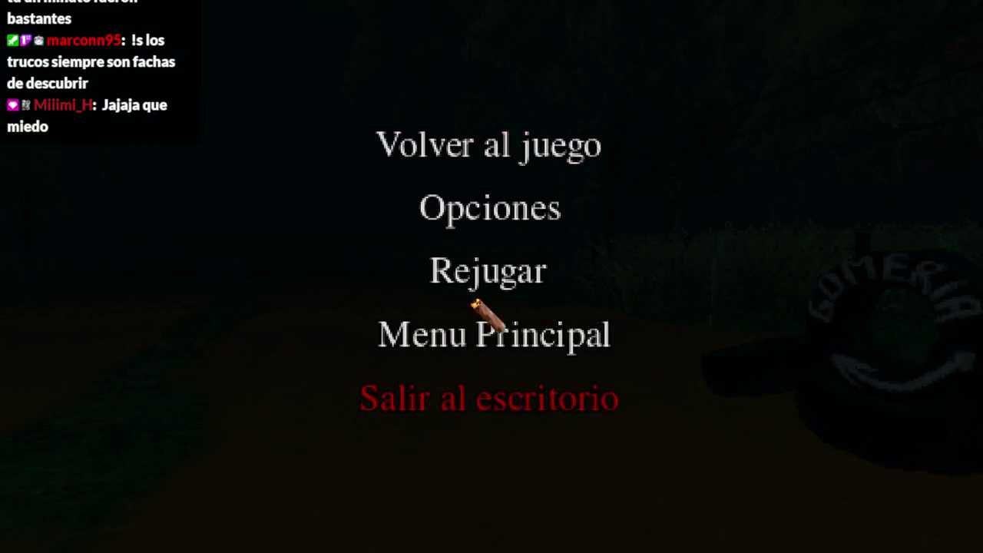
{"action": "key", "text": "F8"}
Step: Filter for 'levellak', open LevelLake.tscn, and play only it until the crocodile appears, then pause
{"action": "left_click", "coordinate": [97, 321]}
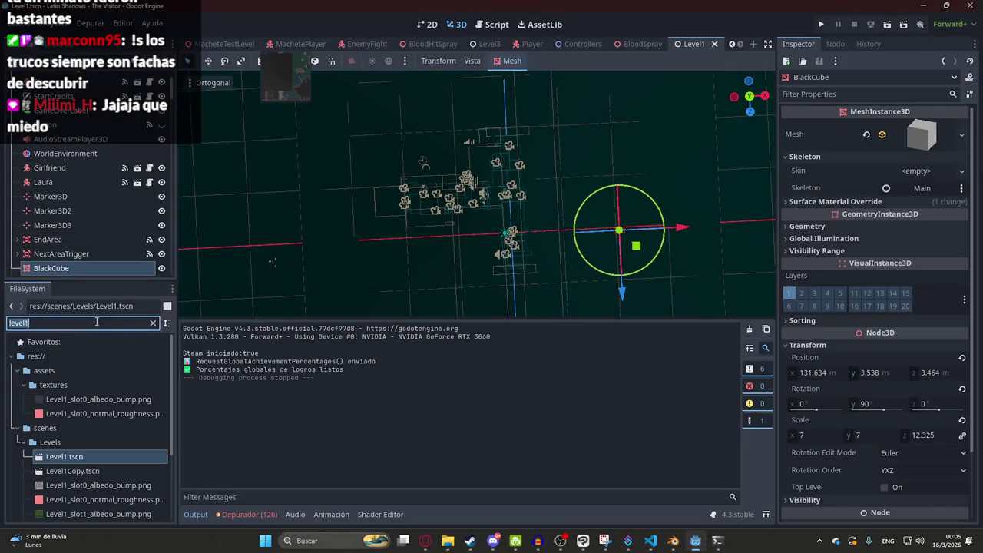
{"action": "type", "text": "levellak"}
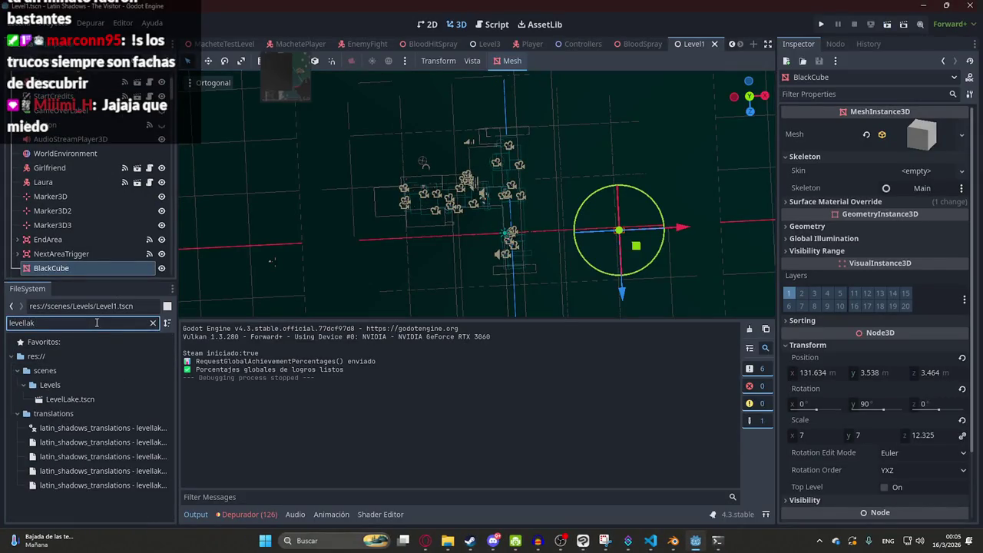
{"action": "double_click", "coordinate": [121, 398]}
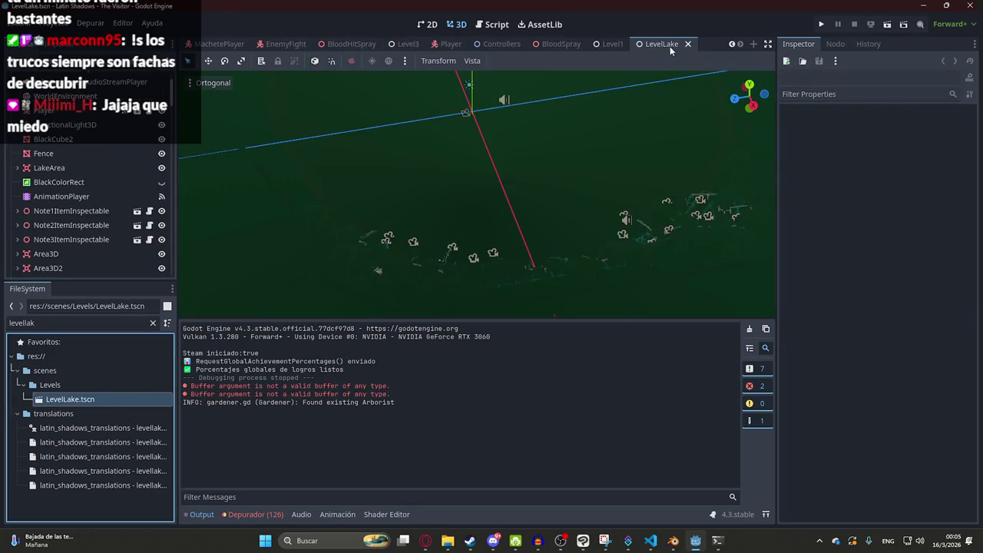
{"action": "right_click", "coordinate": [670, 46]}
{"action": "left_click", "coordinate": [737, 132]}
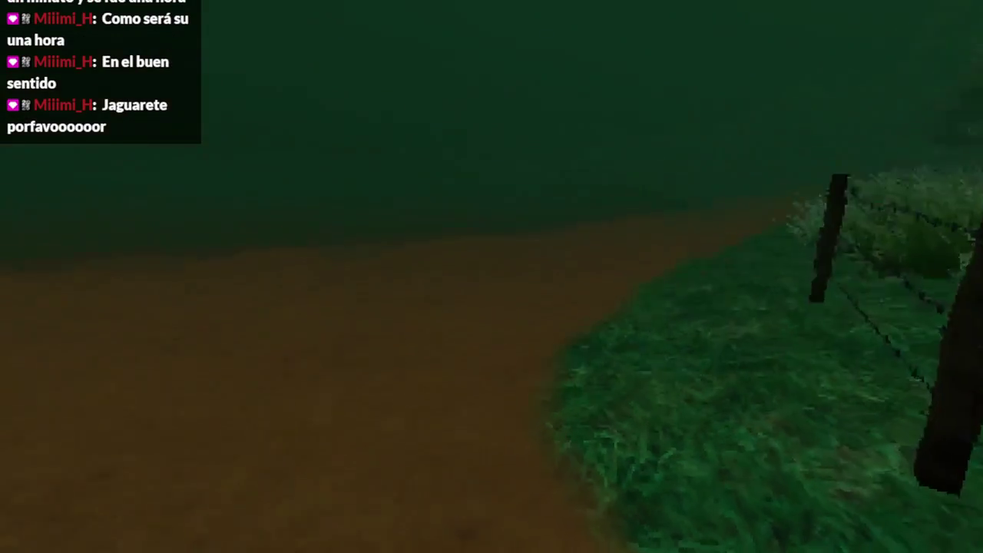
{"action": "key", "text": "Escape"}
Step: Quit the running game and bring Command Prompt to the front
{"action": "left_click", "coordinate": [492, 397]}
{"action": "mouse_move", "coordinate": [564, 532]}
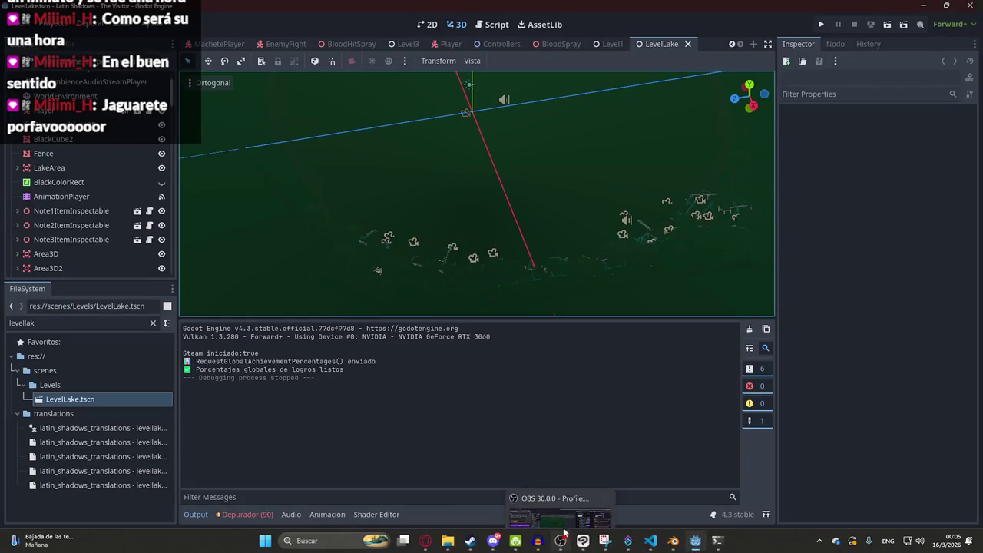
{"action": "key", "text": "alt+Tab"}
Step: Rerun git status and select the error saying machete_battle_music.wav is 281.06 MB
{"action": "scroll", "coordinate": [285, 289], "scroll_direction": "down", "scroll_amount": 5}
{"action": "type", "text": "it status"}
{"action": "key", "text": "Return"}
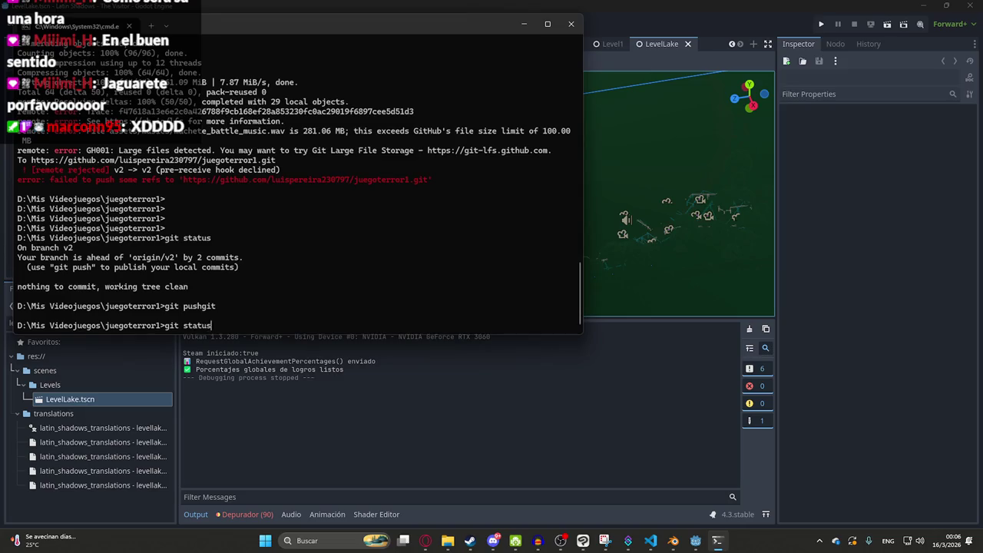
{"action": "key", "text": "Return"}
{"action": "scroll", "coordinate": [282, 280], "scroll_direction": "up", "scroll_amount": 4}
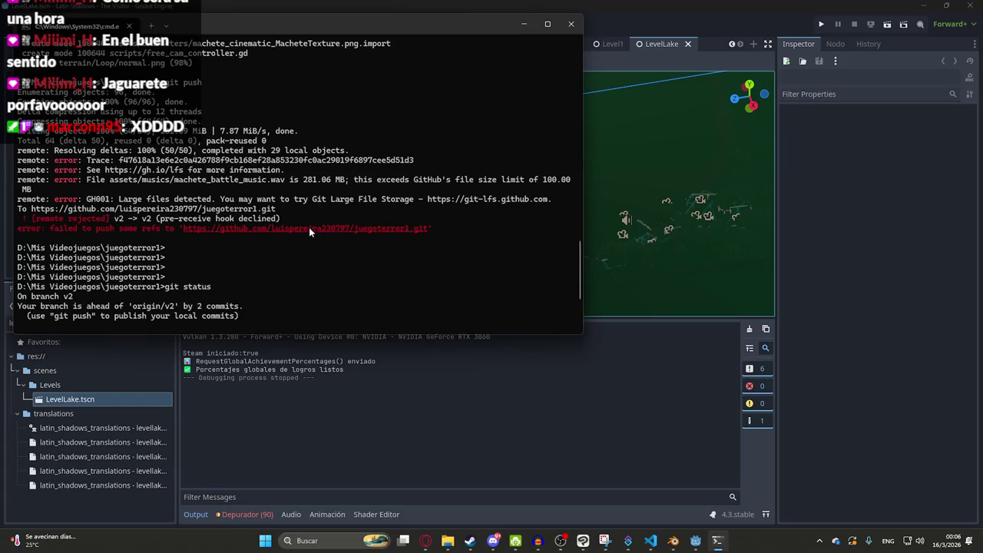
{"action": "left_click_drag", "start_coordinate": [177, 180], "coordinate": [341, 181]}
Step: Search the project folder for 'machete_battle_music' and select the 281 MB .wav file
{"action": "left_click", "coordinate": [446, 542]}
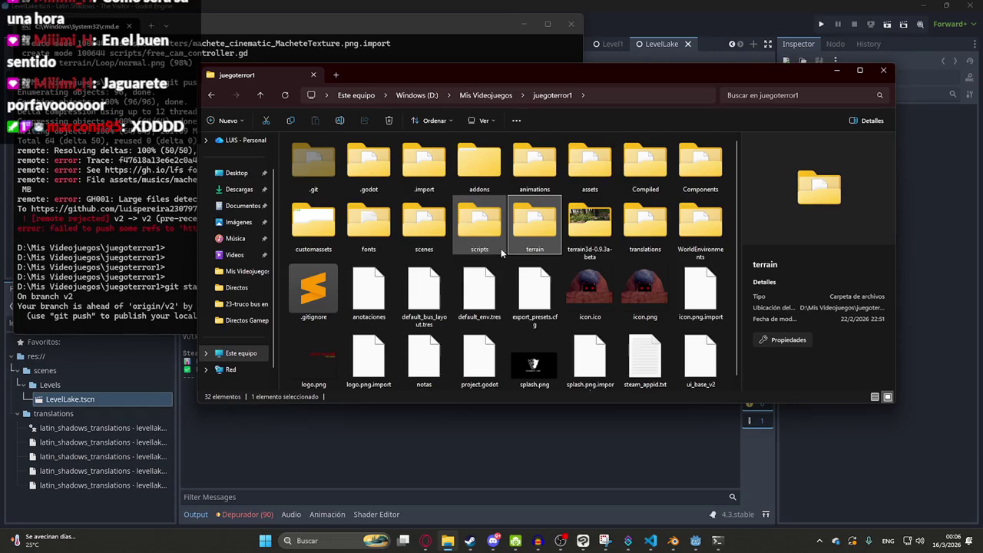
{"action": "left_click", "coordinate": [804, 96]}
{"action": "type", "text": "machete_battle_music"}
{"action": "key", "text": "Return"}
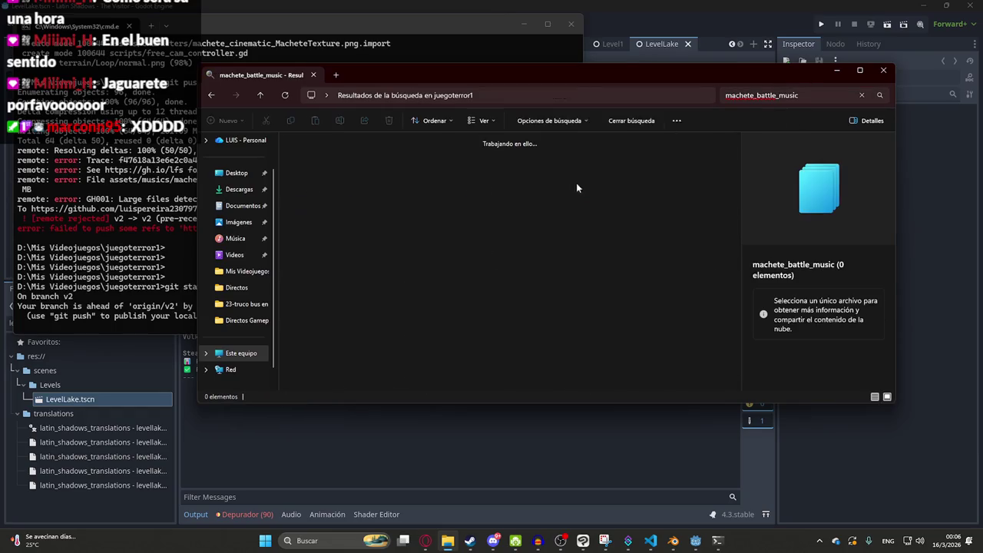
{"action": "left_click", "coordinate": [430, 244]}
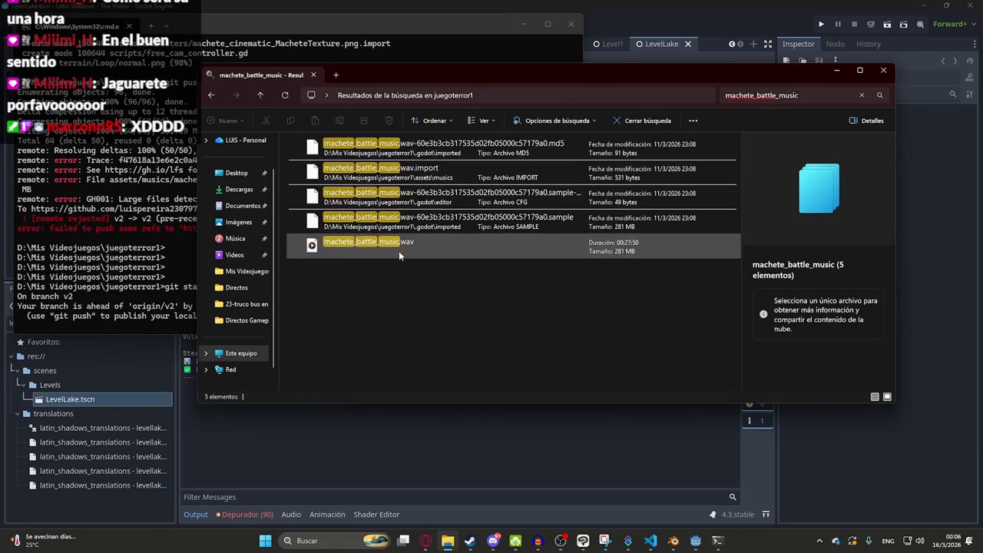
Step: Launch Audacity and size its window beside File Explorer
{"action": "key", "text": "super"}
{"action": "type", "text": "audacity"}
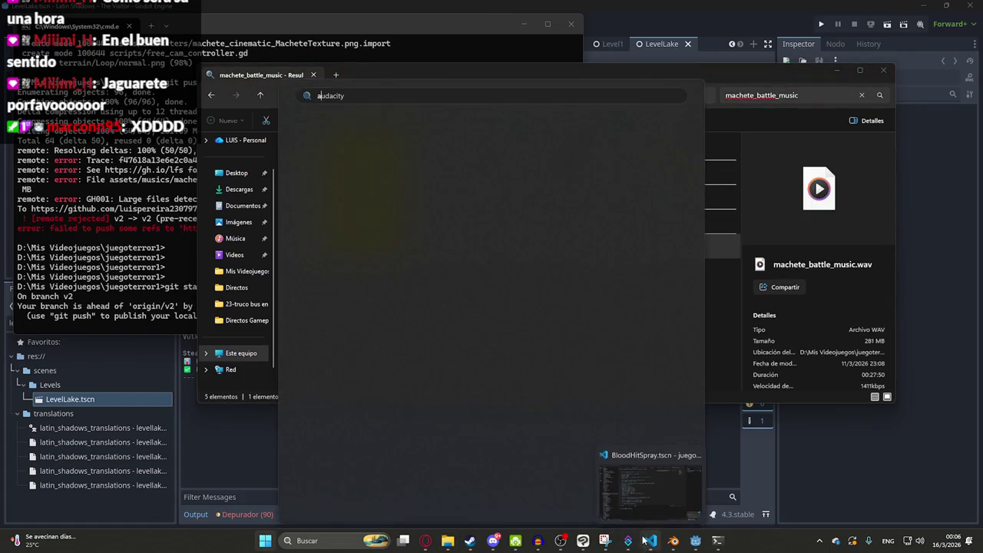
{"action": "key", "text": "Return"}
{"action": "mouse_move", "coordinate": [499, 7]}
{"action": "left_mouse_down"}
{"action": "mouse_move", "coordinate": [893, 44]}
{"action": "mouse_move", "coordinate": [743, 402]}
{"action": "mouse_move", "coordinate": [687, 102]}
{"action": "mouse_move", "coordinate": [718, 107]}
{"action": "left_mouse_up"}
Step: Clear the leftover Audio 1 track, import machete_battle_music.wav and preview it
{"action": "key", "text": "Delete"}
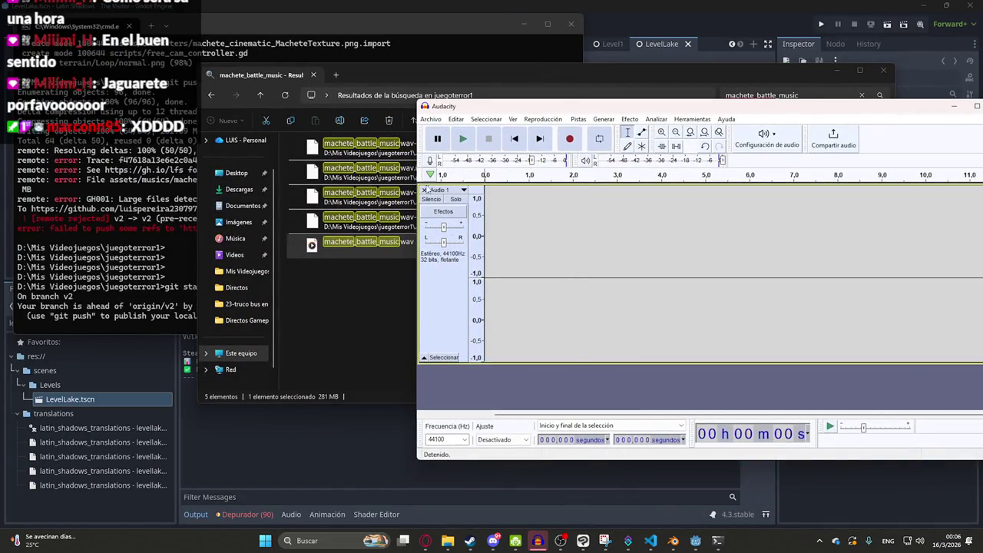
{"action": "left_click", "coordinate": [423, 190]}
{"action": "mouse_move", "coordinate": [361, 242]}
{"action": "left_mouse_down"}
{"action": "mouse_move", "coordinate": [464, 232]}
{"action": "mouse_move", "coordinate": [588, 283]}
{"action": "left_mouse_up"}
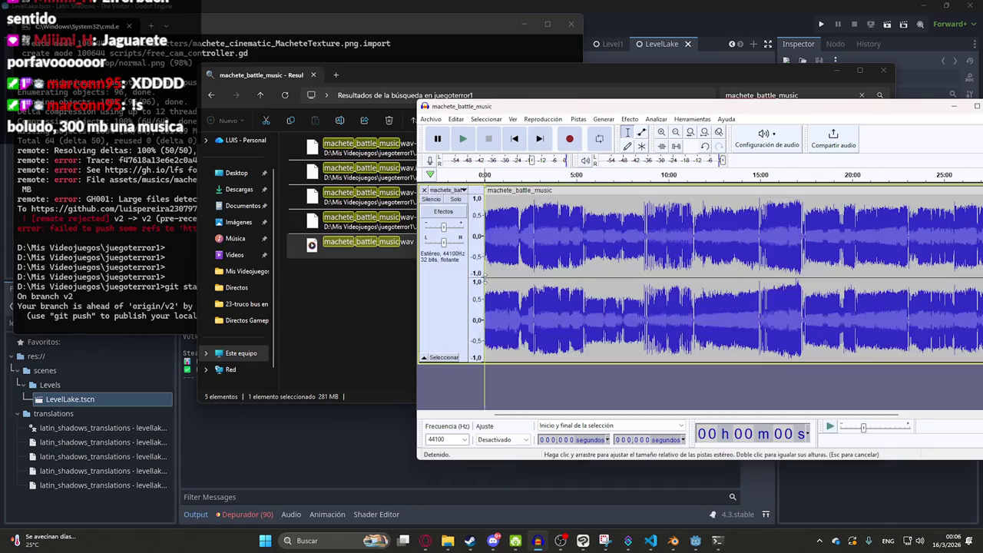
{"action": "key", "text": "space"}
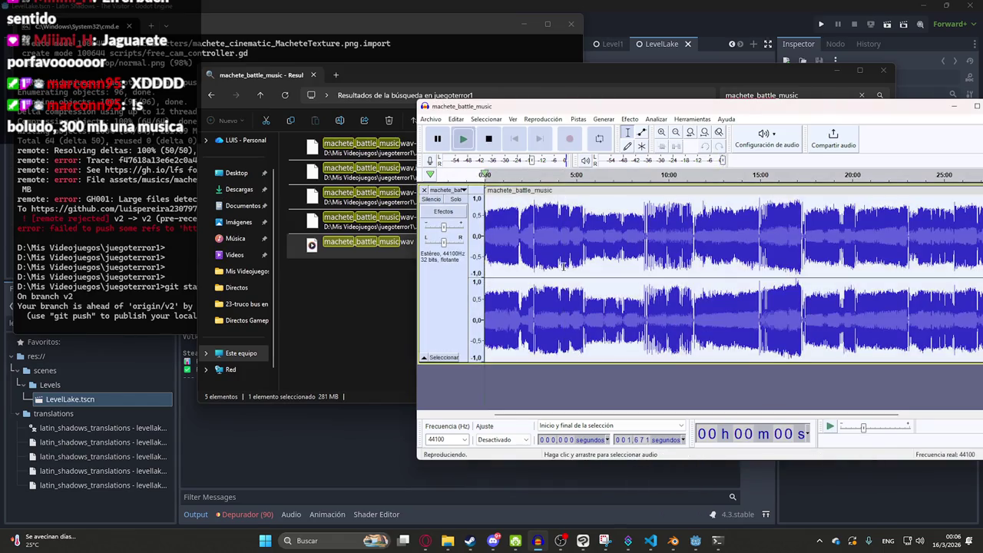
{"action": "key", "text": "space"}
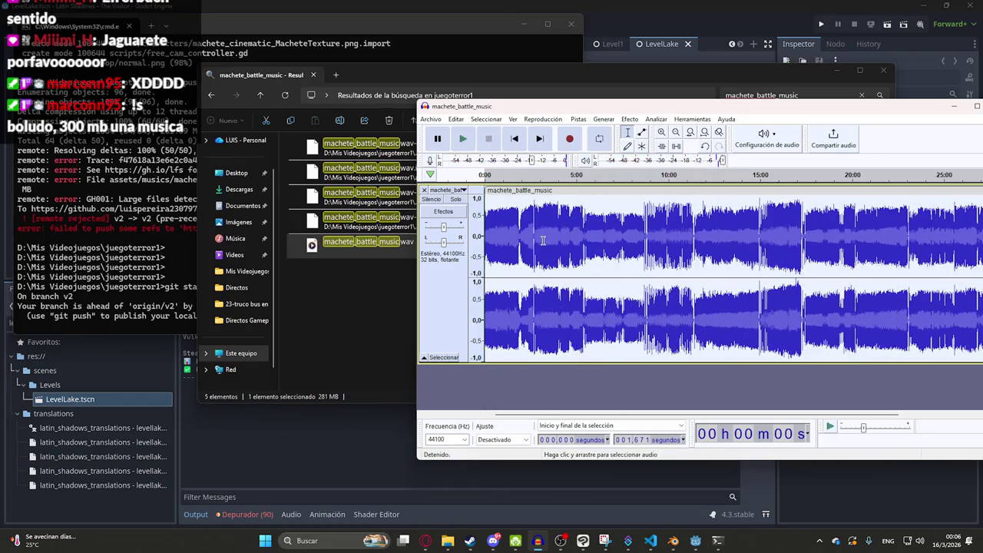
Step: Trim the music track down to roughly its first 2:42
{"action": "left_click_drag", "start_coordinate": [535, 238], "coordinate": [533, 236]}
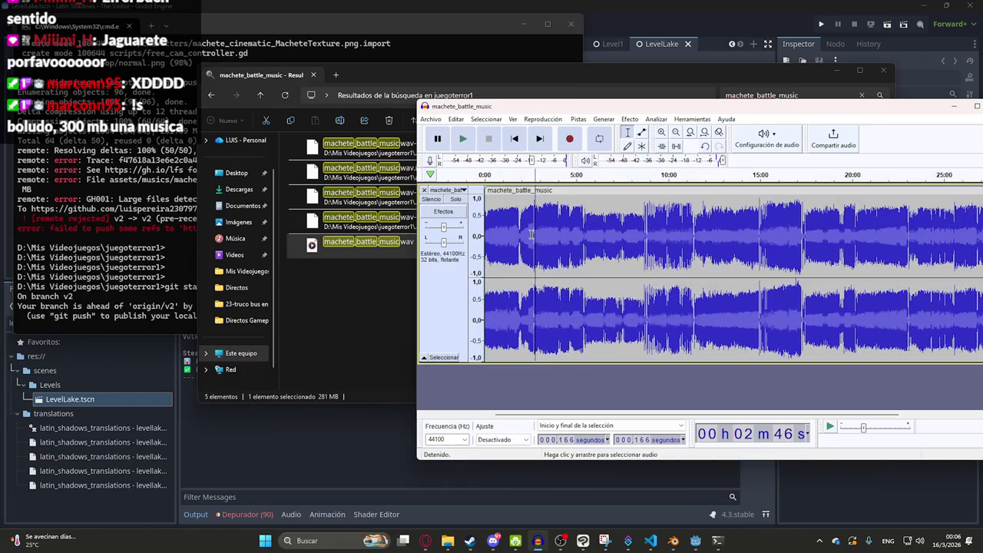
{"action": "left_click", "coordinate": [530, 234]}
{"action": "key", "text": "space"}
{"action": "scroll", "coordinate": [528, 241], "scroll_direction": "up", "scroll_amount": 4}
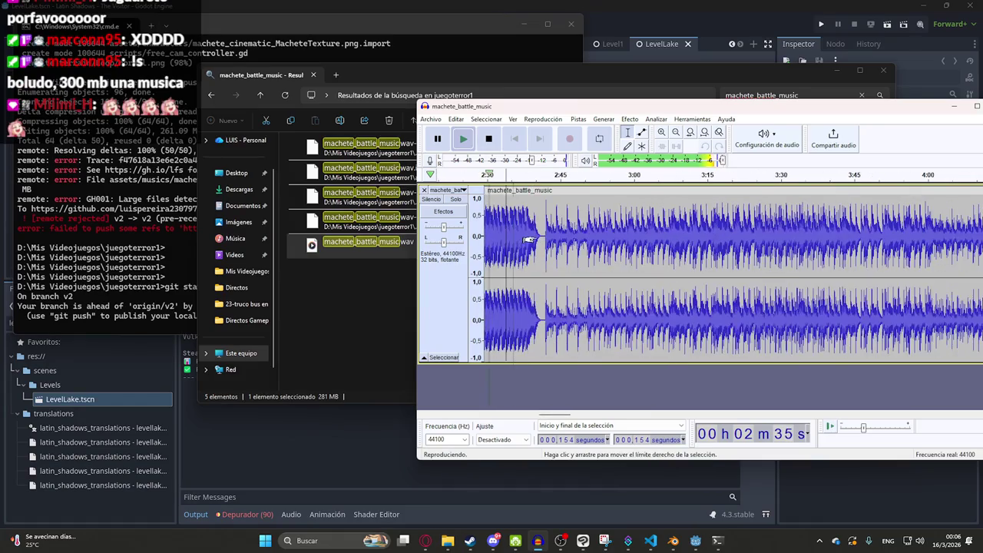
{"action": "mouse_move", "coordinate": [542, 235]}
{"action": "left_mouse_down"}
{"action": "mouse_move", "coordinate": [199, 241]}
{"action": "mouse_move", "coordinate": [149, 257]}
{"action": "mouse_move", "coordinate": [476, 264]}
{"action": "left_mouse_up"}
{"action": "scroll", "coordinate": [531, 268], "scroll_direction": "down", "scroll_amount": 2}
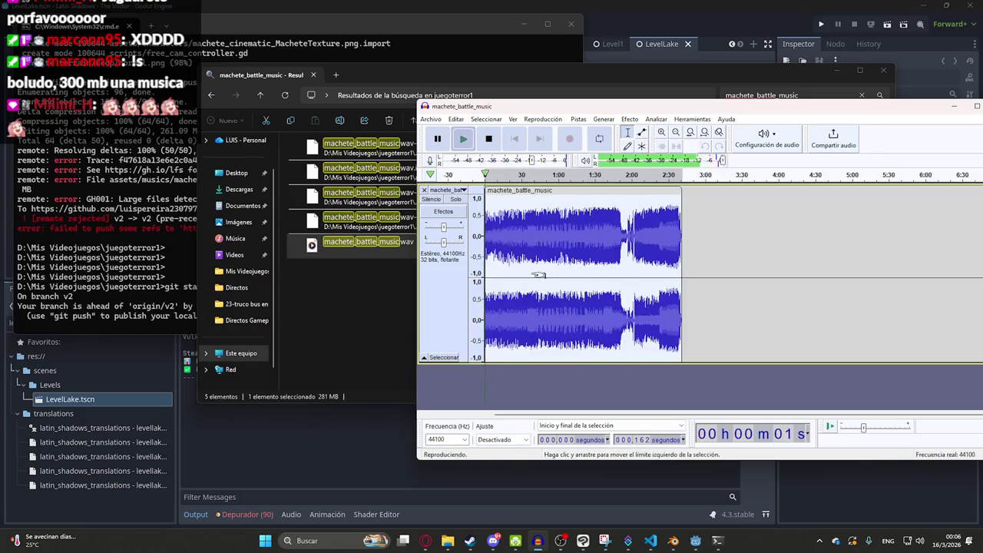
{"action": "left_click", "coordinate": [540, 138]}
{"action": "double_click", "coordinate": [528, 230]}
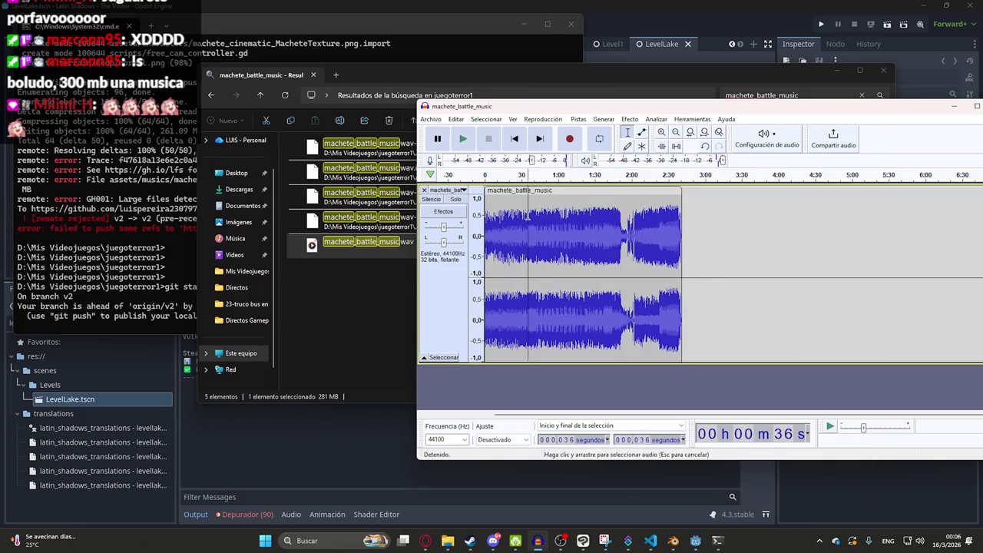
Step: Export the trimmed clip as 16-bit PCM WAV, overwriting the original machete_battle_music.wav
{"action": "left_click", "coordinate": [455, 119]}
{"action": "mouse_move", "coordinate": [430, 119]}
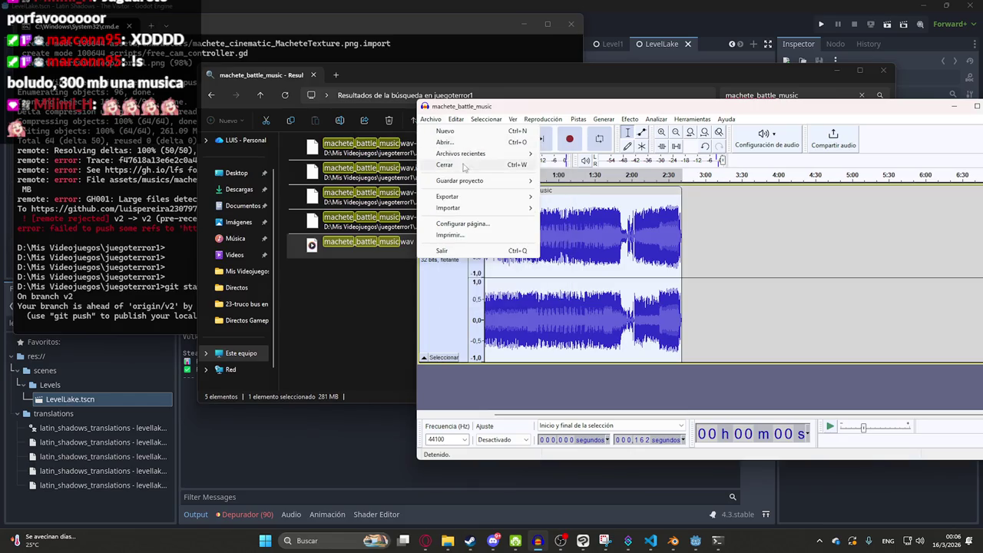
{"action": "mouse_move", "coordinate": [476, 192]}
{"action": "left_click", "coordinate": [629, 207]}
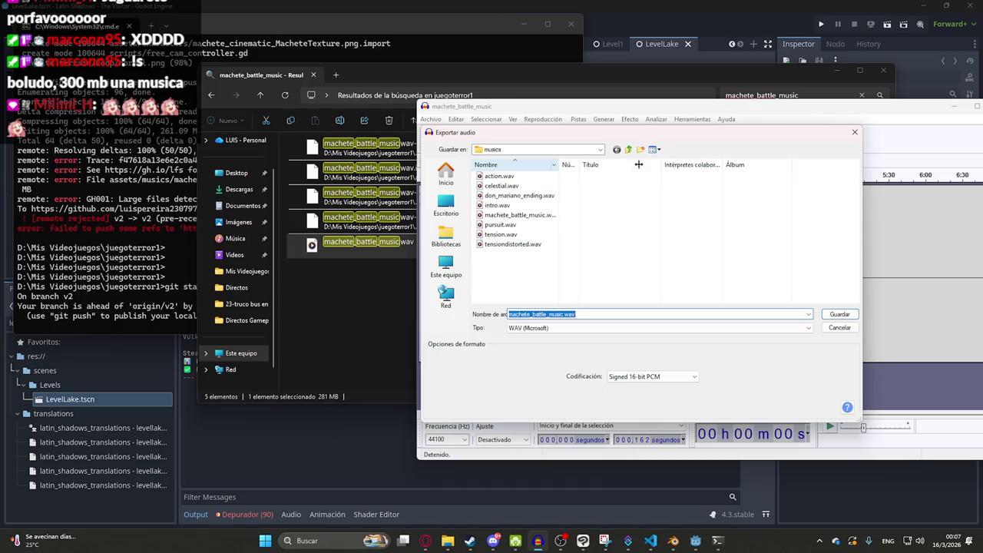
{"action": "double_click", "coordinate": [537, 215]}
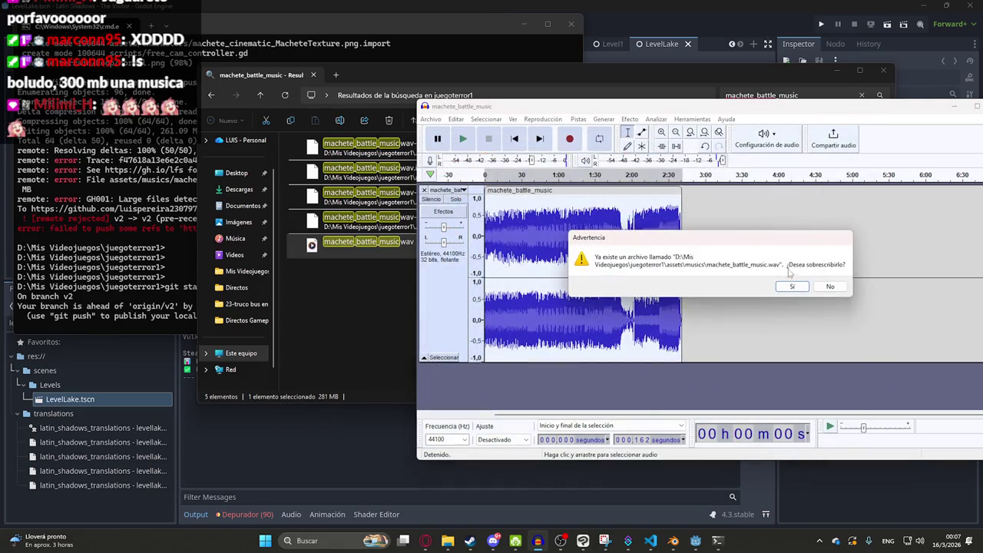
{"action": "left_click", "coordinate": [782, 282]}
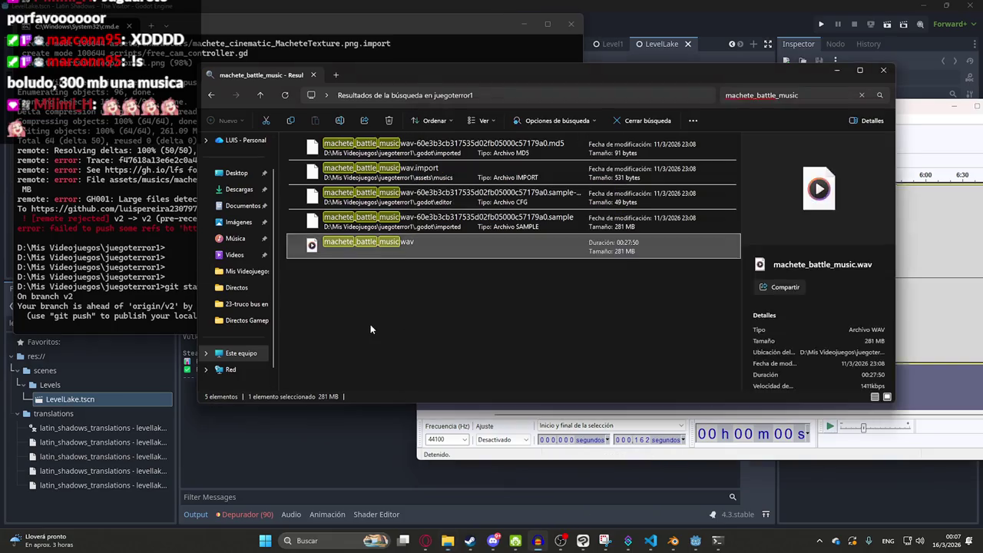
{"action": "left_click", "coordinate": [370, 324]}
{"action": "left_click", "coordinate": [717, 540]}
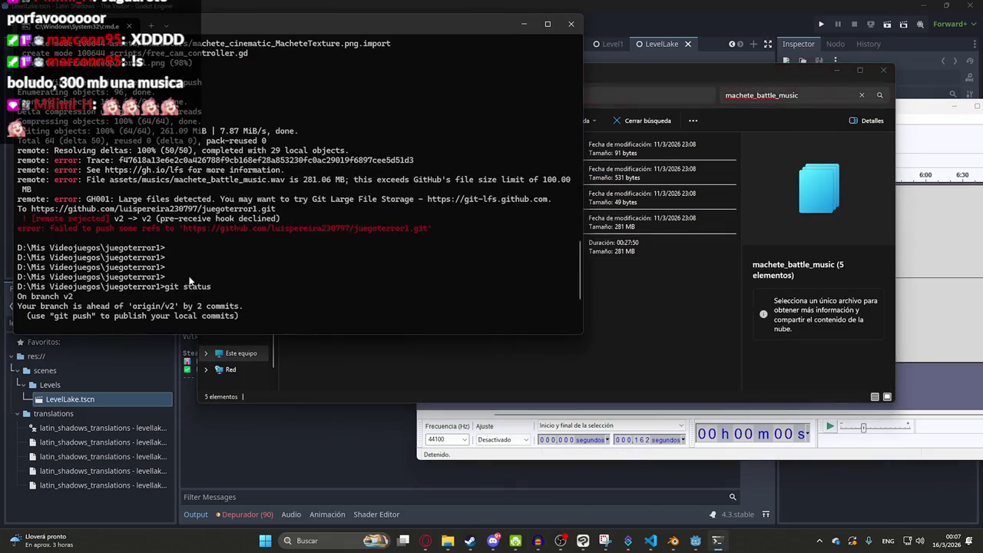
Step: Check git status for the modified wav and stage all changes with git add
{"action": "type", "text": "git status"}
{"action": "key", "text": "Return"}
{"action": "type", "text": "gita dd ."}
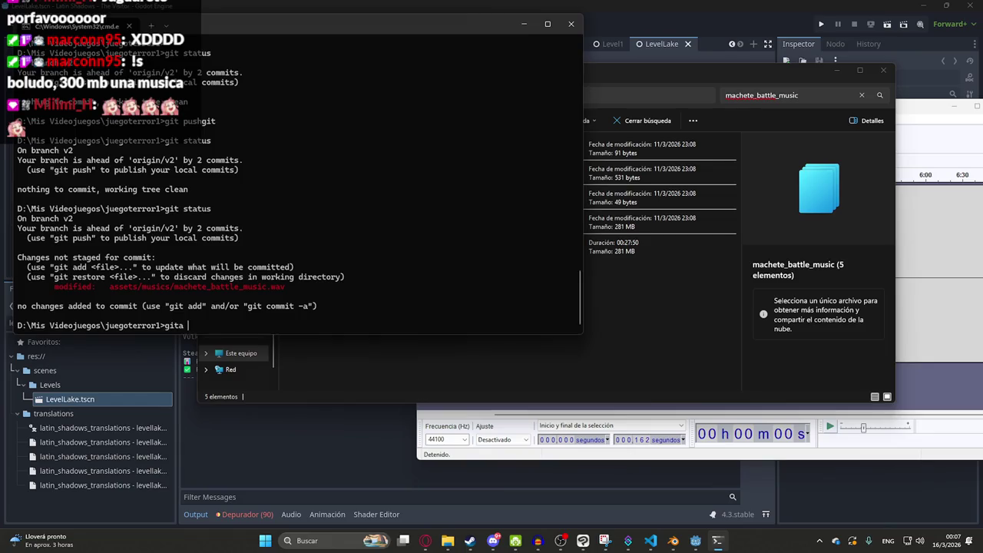
{"action": "key", "text": "Return"}
{"action": "type", "text": "git add ."}
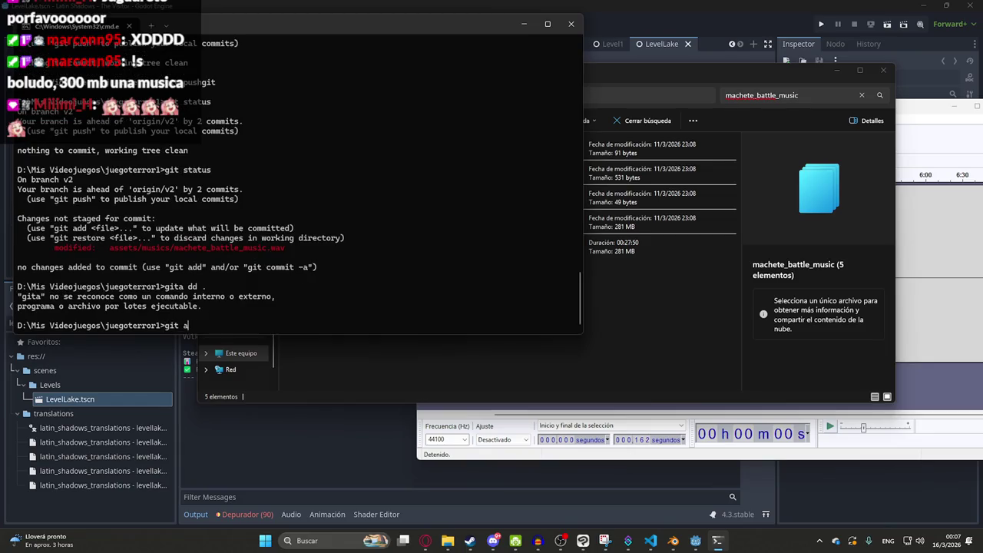
{"action": "key", "text": "Return"}
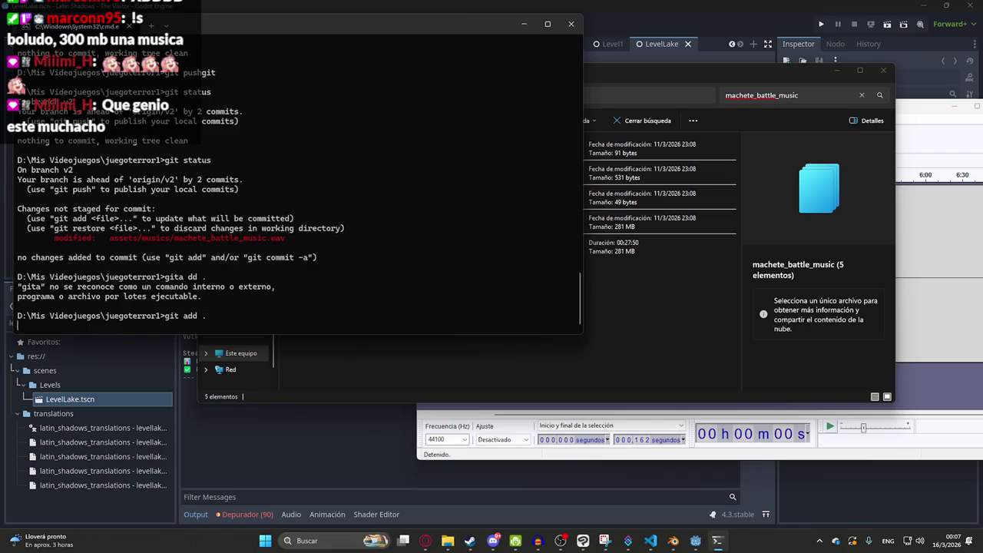
Step: Commit with the earlier 'feat: …' message recalled from history, then run git push
{"action": "type", "text": "git commit"}
{"action": "key", "text": "BackSpace"}
{"action": "key", "text": "BackSpace"}
{"action": "key", "text": "BackSpace"}
{"action": "type", "text": "push"}
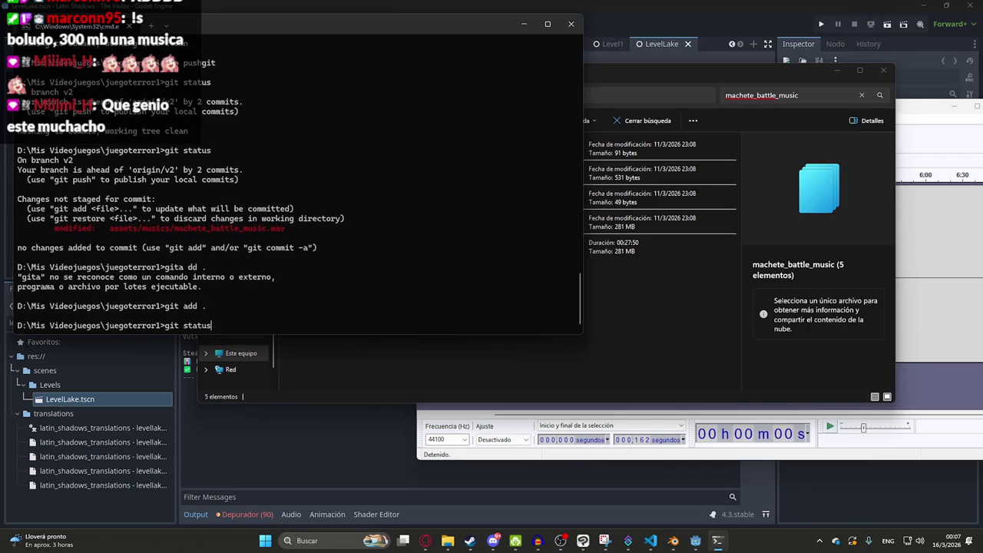
{"action": "key", "text": "Up"}
{"action": "key", "text": "Up"}
{"action": "key", "text": "Up"}
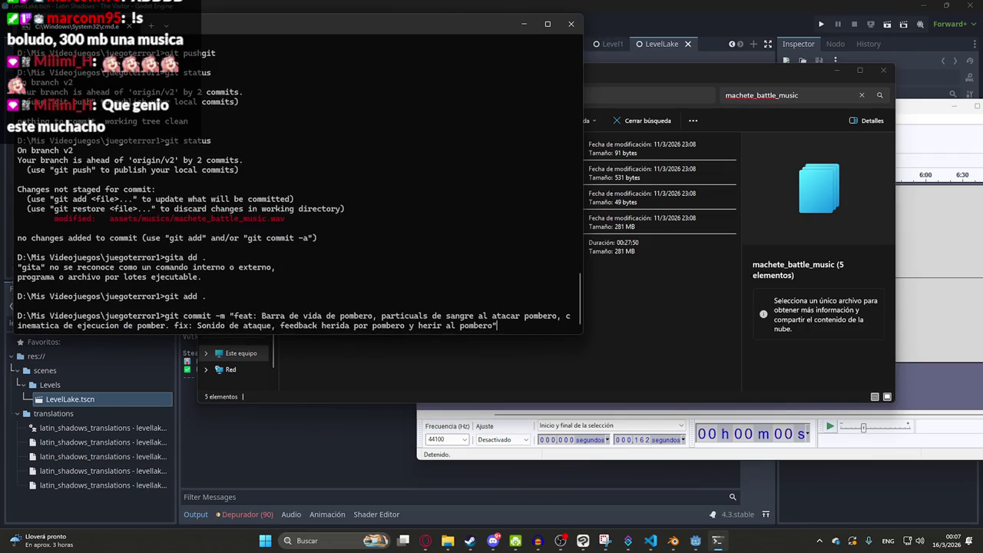
{"action": "key", "text": "Return"}
{"action": "type", "text": "git"}
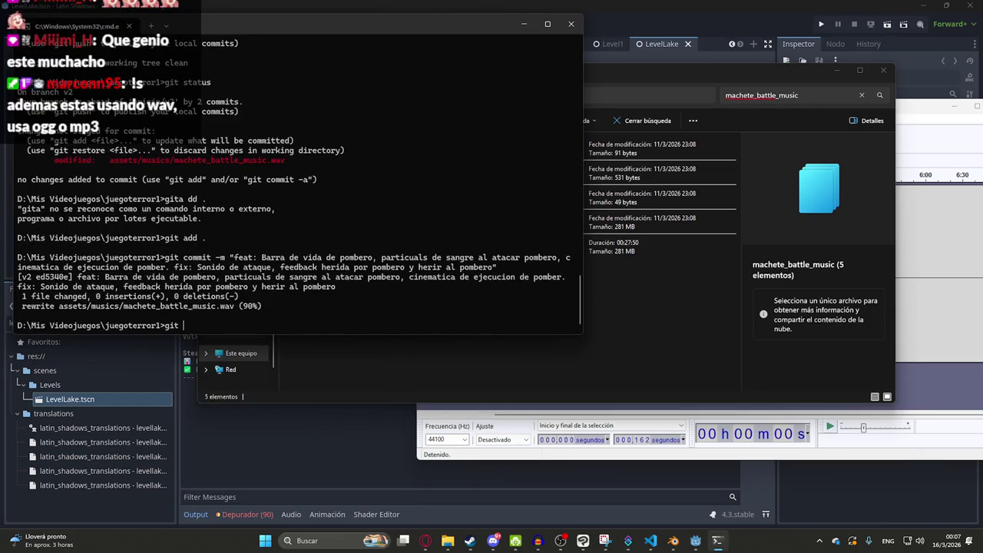
{"action": "type", "text": "push"}
{"action": "key", "text": "Return"}
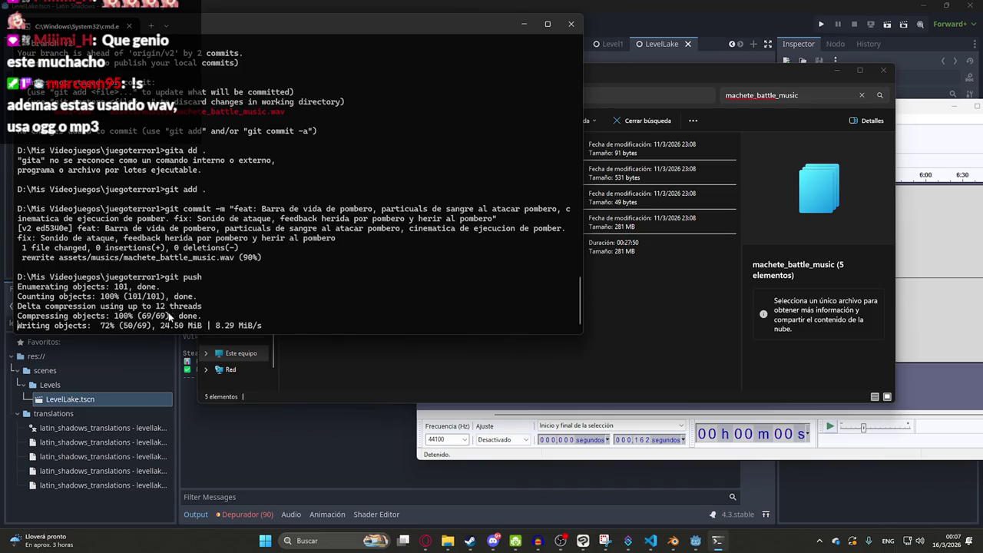
Step: Check the Details pane showing machete_battle_music.wav still at 281 MB, then watch the push fail
{"action": "left_click", "coordinate": [658, 340]}
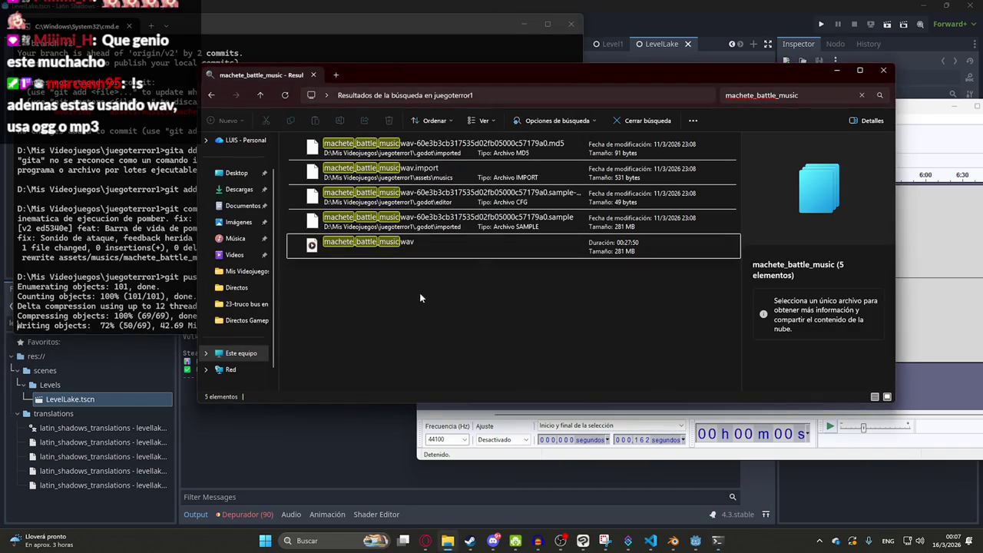
{"action": "left_click", "coordinate": [384, 247]}
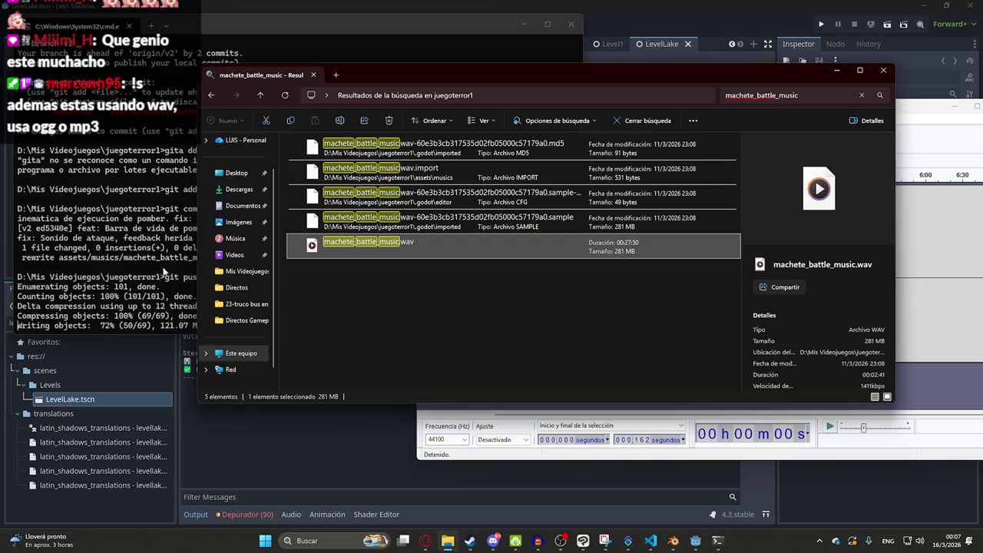
{"action": "mouse_move", "coordinate": [511, 298]}
{"action": "left_mouse_down"}
{"action": "mouse_move", "coordinate": [563, 288]}
{"action": "mouse_move", "coordinate": [618, 247]}
{"action": "left_mouse_up"}
{"action": "left_click", "coordinate": [128, 248]}
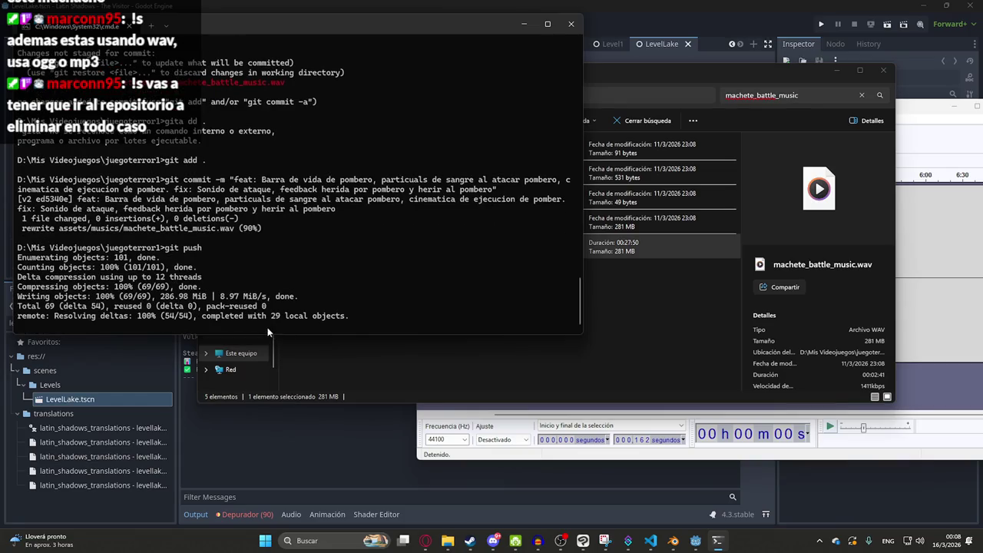
{"action": "key", "text": "Return"}
{"action": "key", "text": "Return"}
{"action": "key", "text": "Return"}
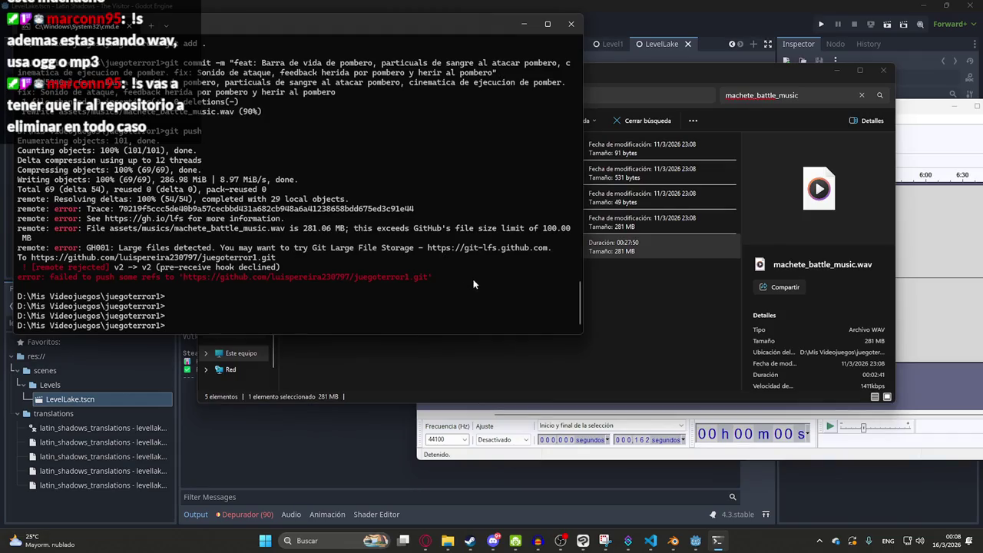
Step: Copy the push error output and open chatgpt.com in a new browser tab
{"action": "mouse_move", "coordinate": [470, 278]}
{"action": "left_mouse_down"}
{"action": "mouse_move", "coordinate": [8, 212]}
{"action": "mouse_move", "coordinate": [2, 135]}
{"action": "left_mouse_up"}
{"action": "key", "text": "ctrl+c"}
{"action": "left_click", "coordinate": [424, 542]}
{"action": "left_click", "coordinate": [898, 12]}
{"action": "type", "text": "ch"}
{"action": "key", "text": "Return"}
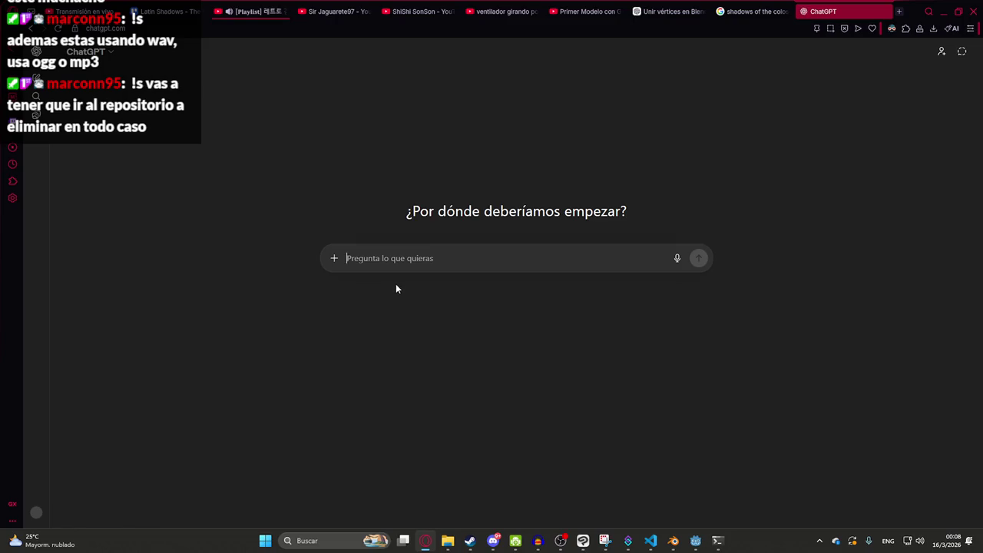
Step: Send ChatGPT 'Tengo este problema' with the pasted log, explaining the music was already shrunk
{"action": "type", "text": "Tengo este problema"}
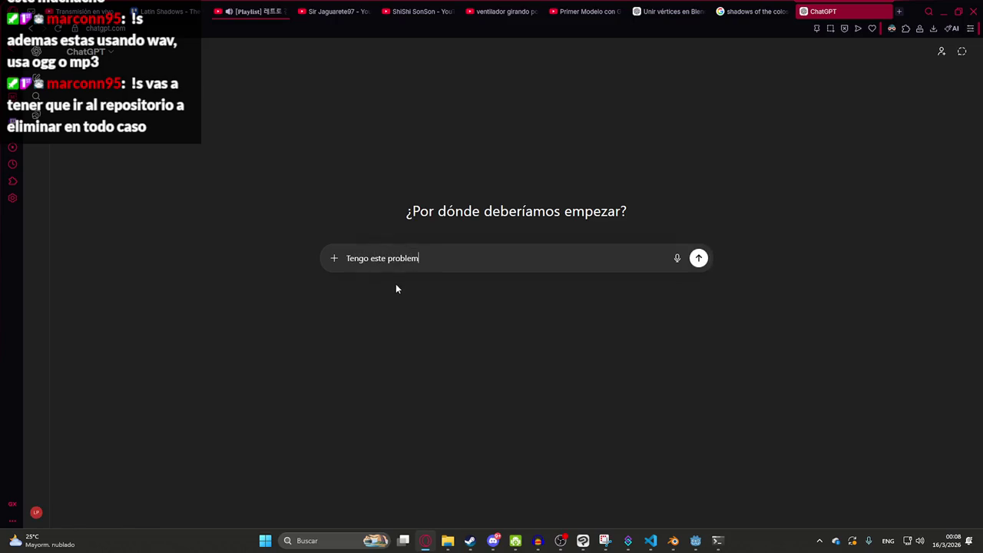
{"action": "key", "text": "shift+Return"}
{"action": "key", "text": "ctrl+v"}
{"action": "key", "text": "shift+Return"}
{"action": "key", "text": "shift+Return"}
{"action": "type", "text": "ya reduje el tama"}
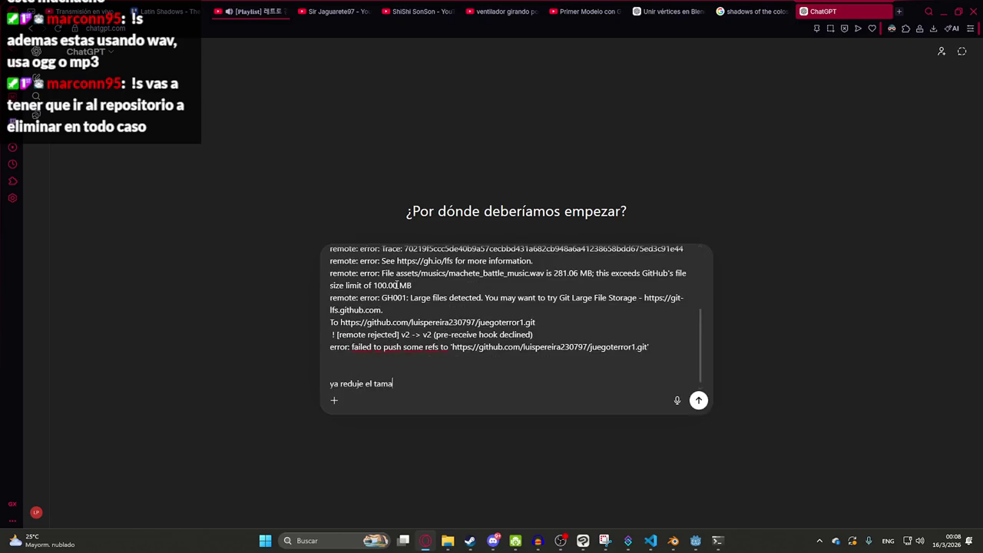
{"action": "key", "text": "BackSpace"}
{"action": "key", "text": "BackSpace"}
{"action": "key", "text": "BackSpace"}
{"action": "key", "text": "alt+shift"}
{"action": "type", "text": "ño de la musica p"}
{"action": "type", "text": "ero"}
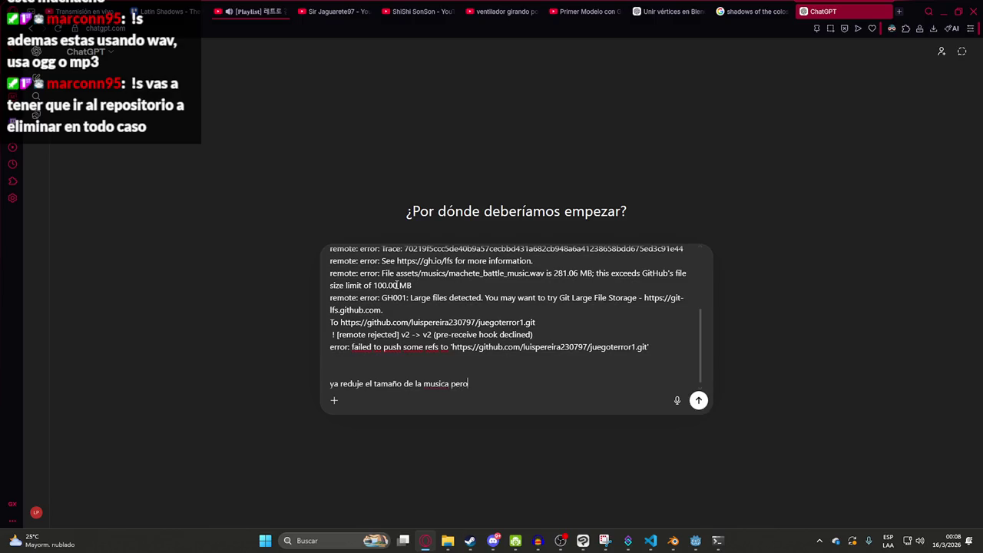
{"action": "type", "text": ", le di gita d"}
{"action": "type", "text": "dd "}
{"action": "type", "text": "mmit pero"}
{"action": "key", "text": "Return"}
Step: Refresh the Explorer search results, then read ChatGPT's git log and soft reset answer
{"action": "key", "text": "alt+Tab"}
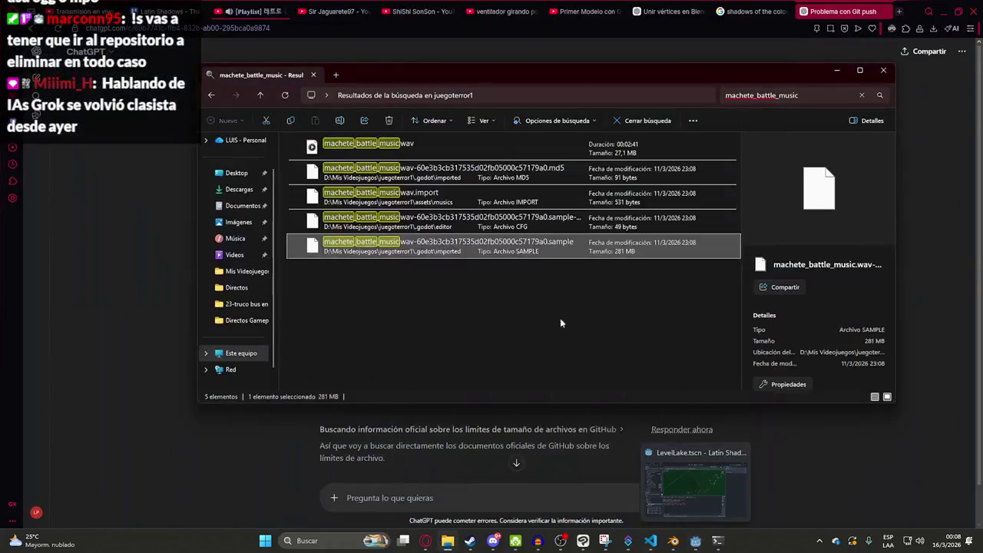
{"action": "left_click", "coordinate": [286, 95]}
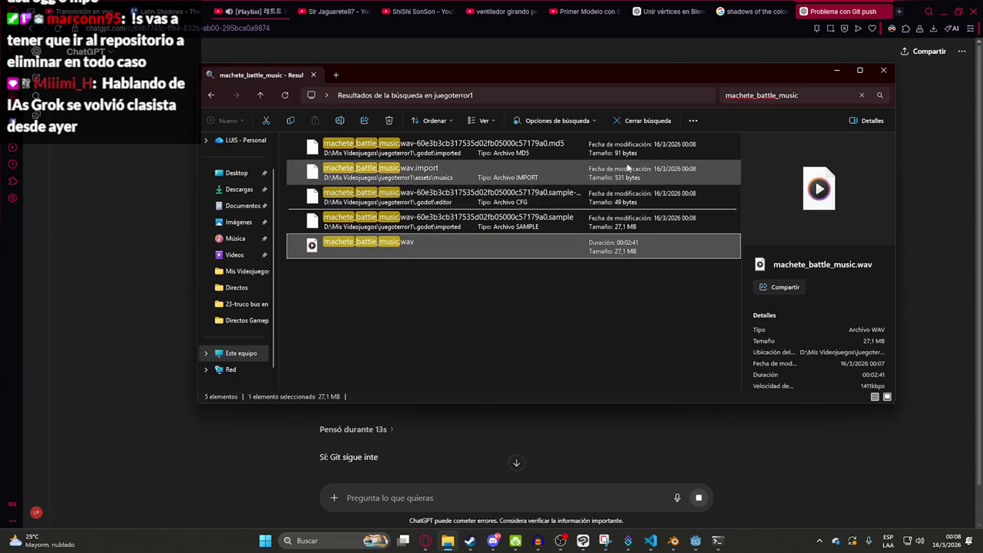
{"action": "left_click", "coordinate": [433, 411]}
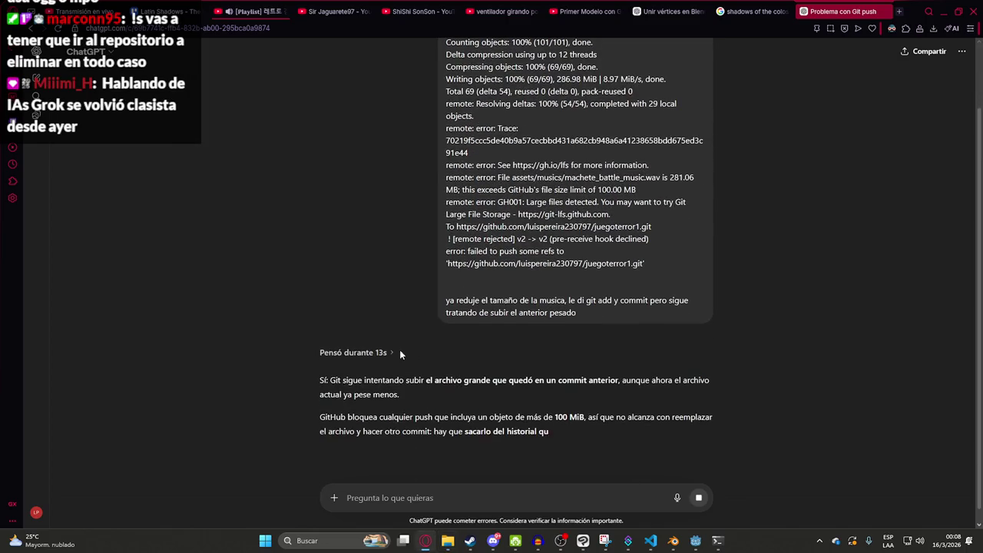
{"action": "left_click_drag", "start_coordinate": [394, 366], "coordinate": [616, 367]}
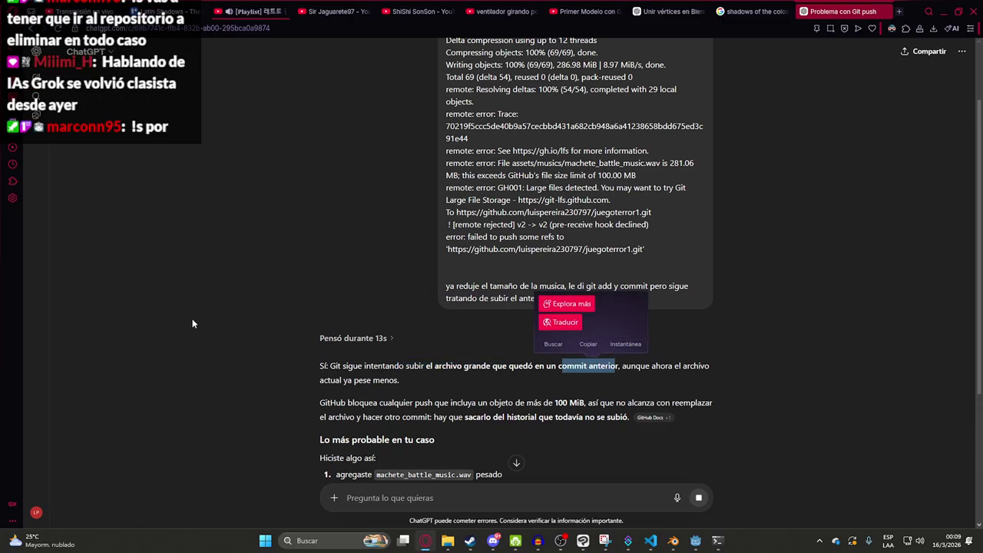
{"action": "left_click", "coordinate": [261, 274]}
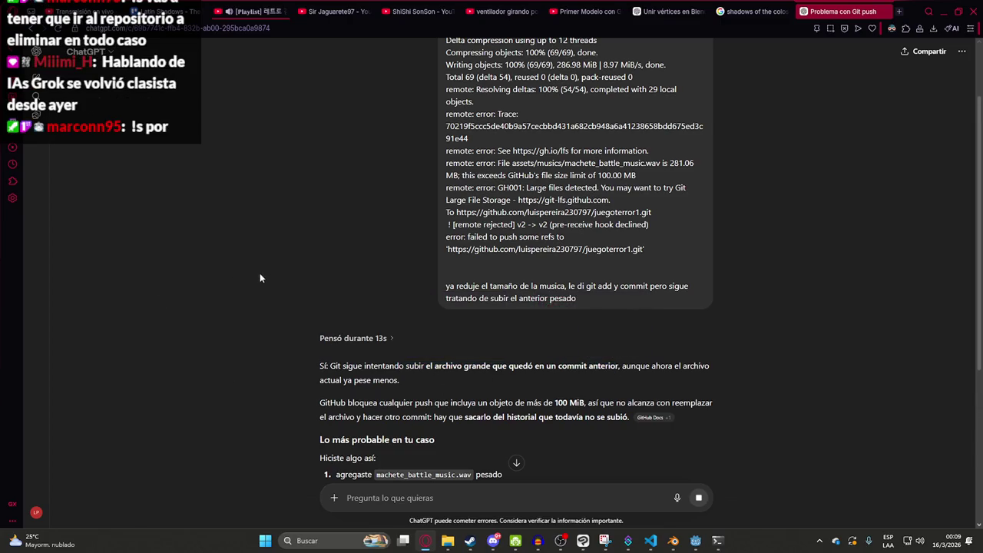
{"action": "scroll", "coordinate": [346, 289], "scroll_direction": "down", "scroll_amount": 4}
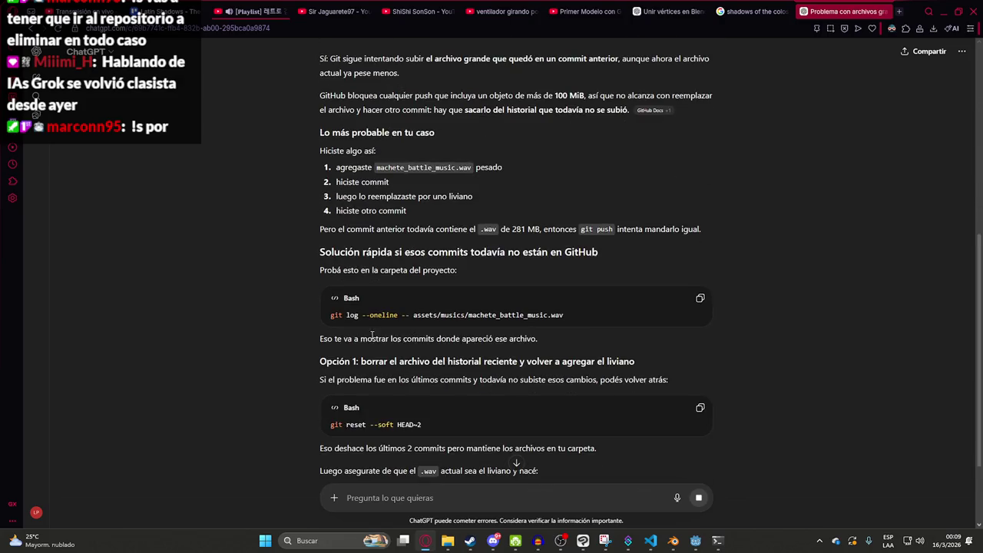
Step: Run ChatGPT's suggested git log command to list commits touching the music file
{"action": "left_click", "coordinate": [700, 297]}
{"action": "left_click", "coordinate": [717, 541]}
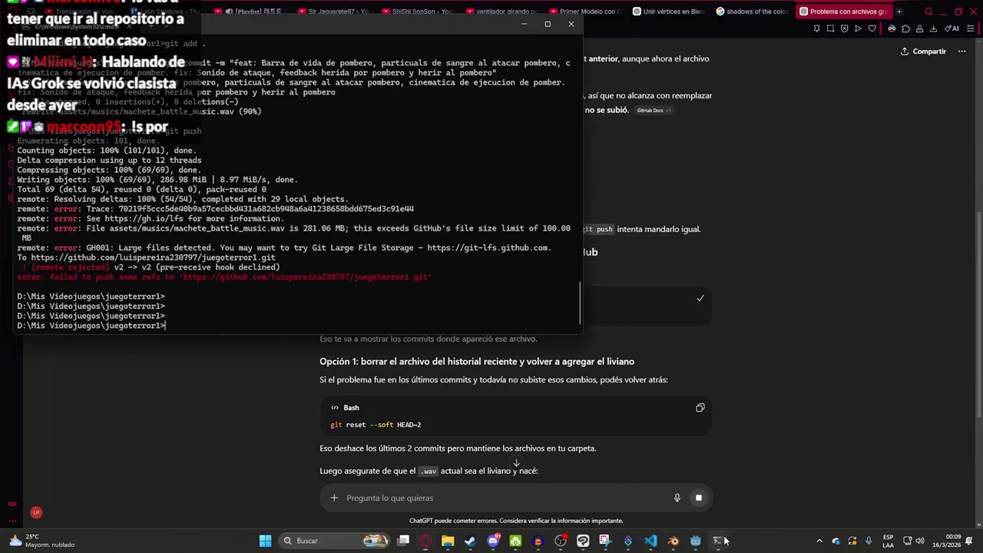
{"action": "key", "text": "ctrl+v"}
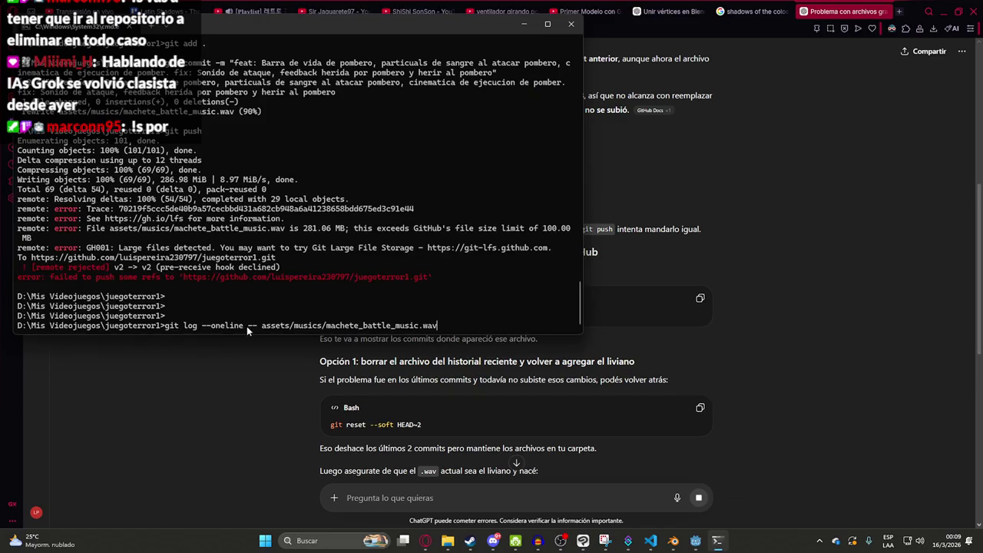
{"action": "key", "text": "Return"}
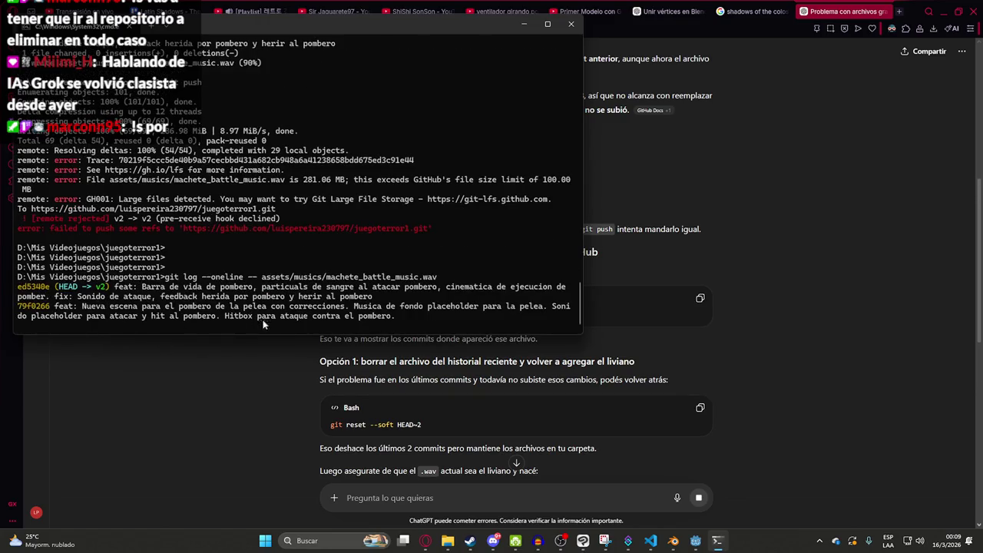
Step: Run git reset --soft HEAD~2 to undo the last two commits while keeping files
{"action": "left_click", "coordinate": [205, 371]}
{"action": "scroll", "coordinate": [207, 370], "scroll_direction": "down", "scroll_amount": 1}
{"action": "left_click", "coordinate": [699, 356]}
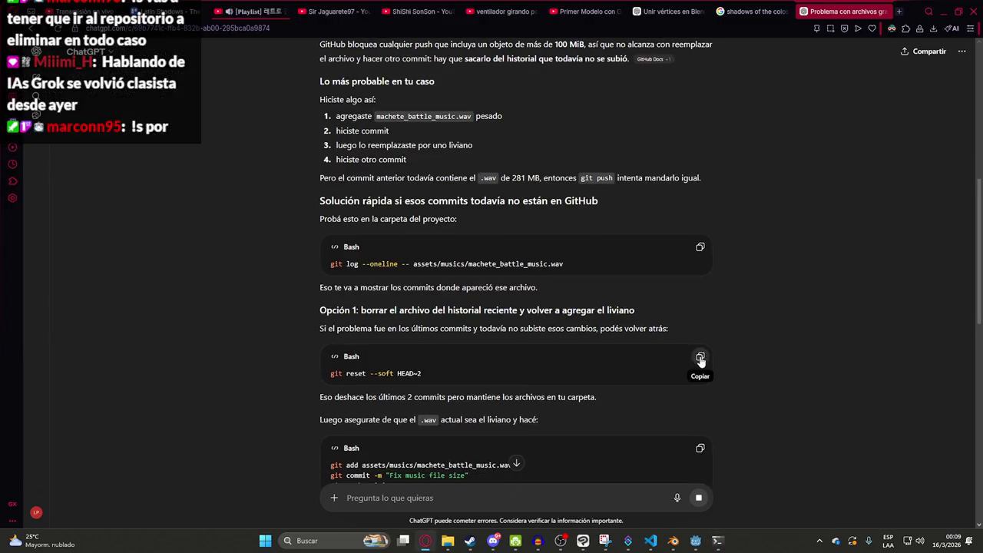
{"action": "scroll", "coordinate": [489, 355], "scroll_direction": "down", "scroll_amount": 2}
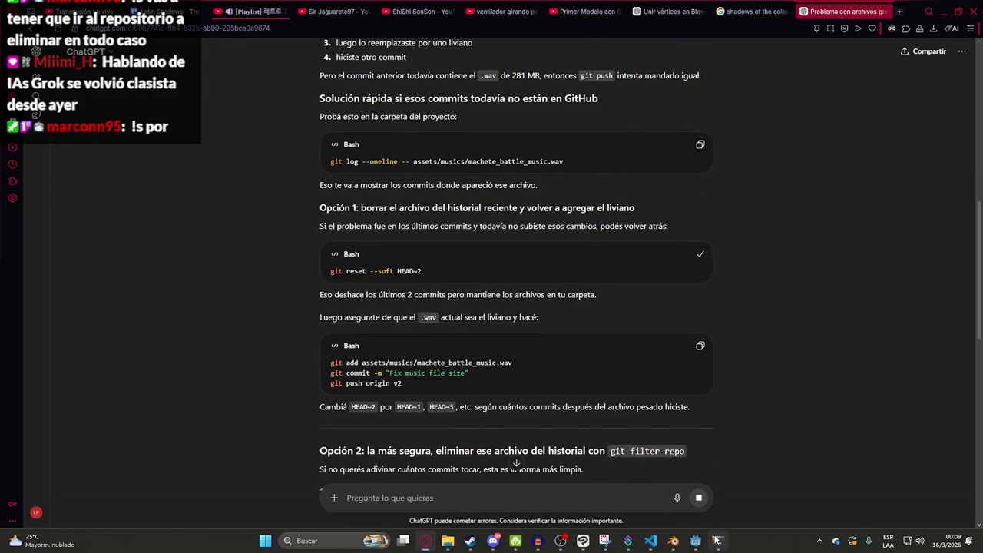
{"action": "left_click", "coordinate": [717, 541]}
{"action": "key", "text": "ctrl+v"}
{"action": "key", "text": "Return"}
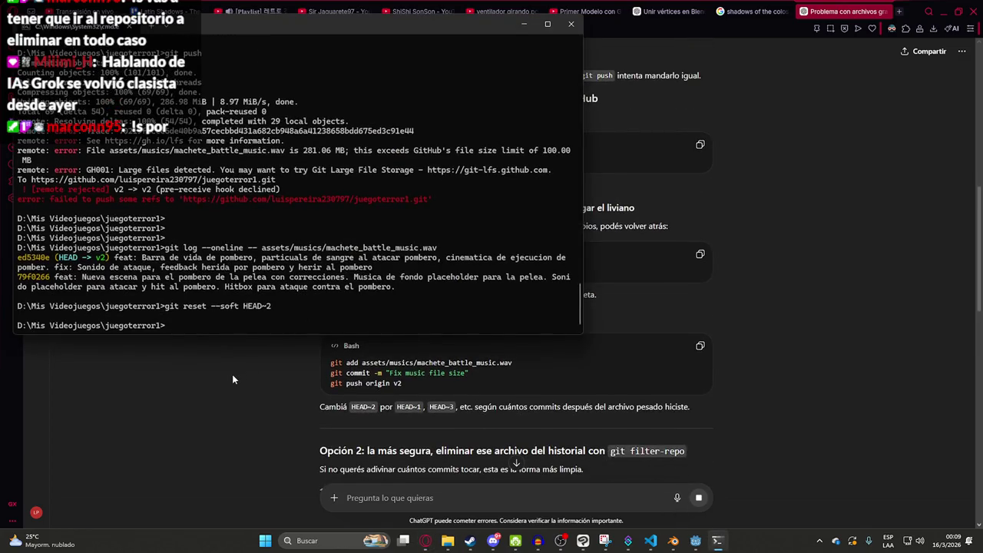
Step: Check git status after the reset and stage the smaller music file with the suggested git add
{"action": "left_click", "coordinate": [235, 374]}
{"action": "scroll", "coordinate": [537, 327], "scroll_direction": "down", "scroll_amount": 1}
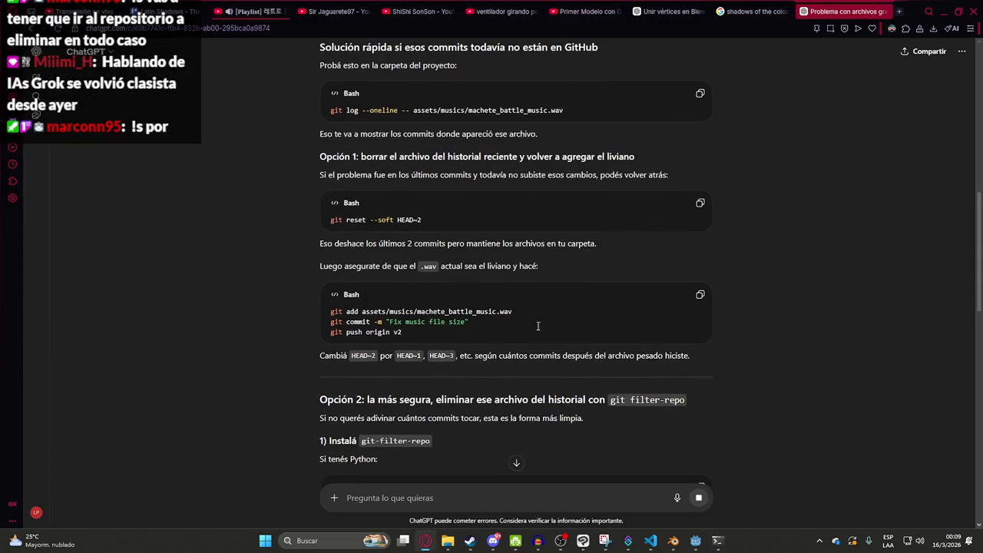
{"action": "left_click_drag", "start_coordinate": [519, 313], "coordinate": [289, 313]}
{"action": "key", "text": "ctrl+c"}
{"action": "key", "text": "alt+Tab"}
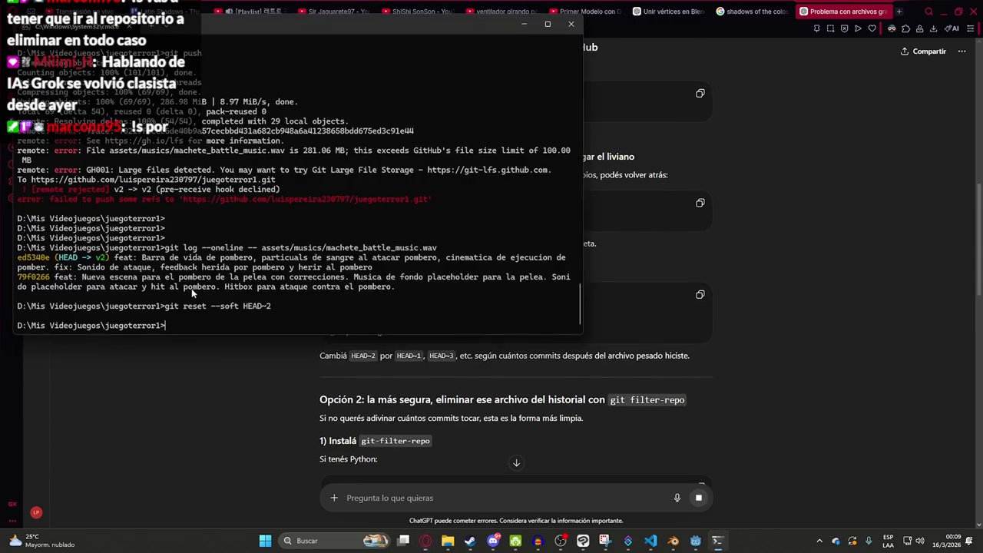
{"action": "type", "text": "git status"}
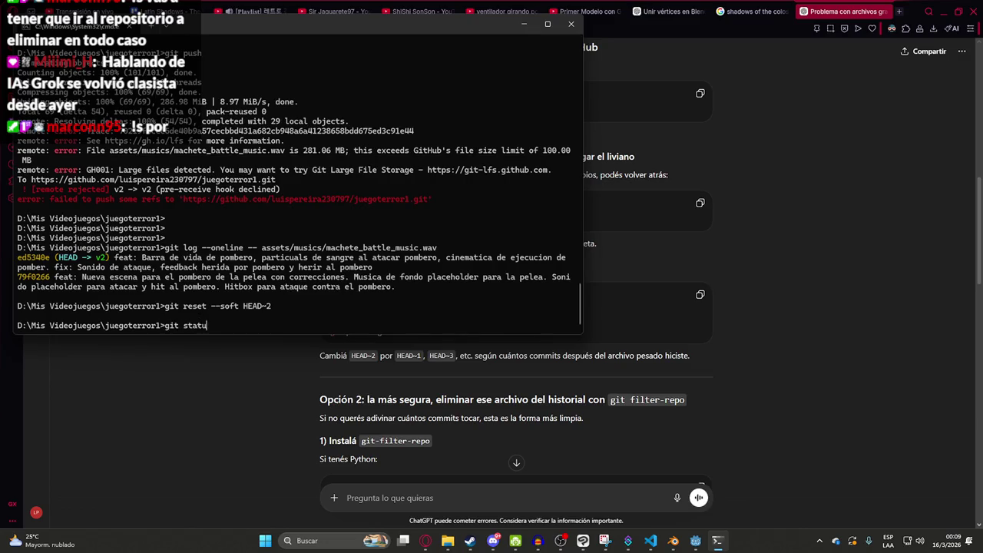
{"action": "key", "text": "Return"}
{"action": "key", "text": "ctrl+v"}
{"action": "key", "text": "Return"}
Step: Commit with ChatGPT's suggested commit line and push with git push origin v2
{"action": "key", "text": "alt+Tab"}
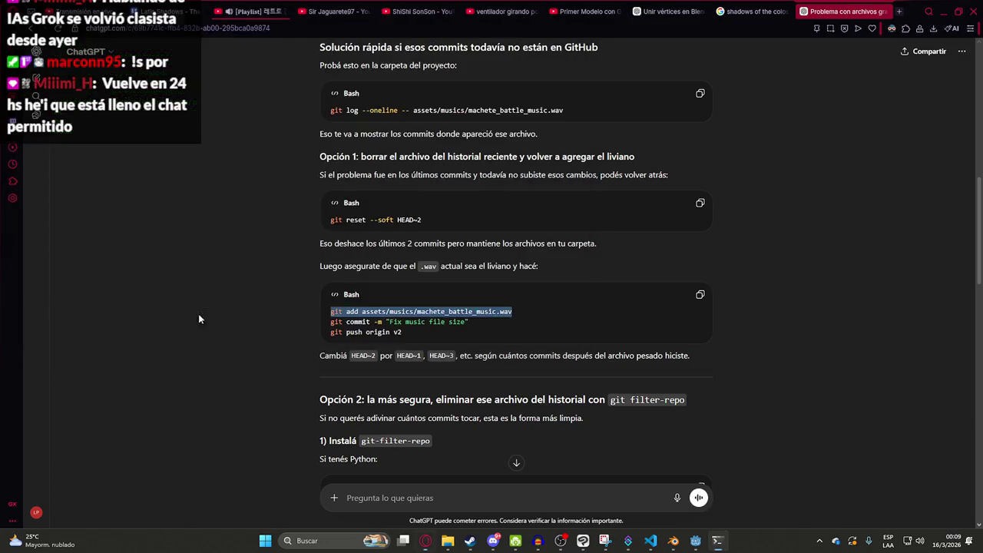
{"action": "left_click_drag", "start_coordinate": [469, 322], "coordinate": [299, 322]}
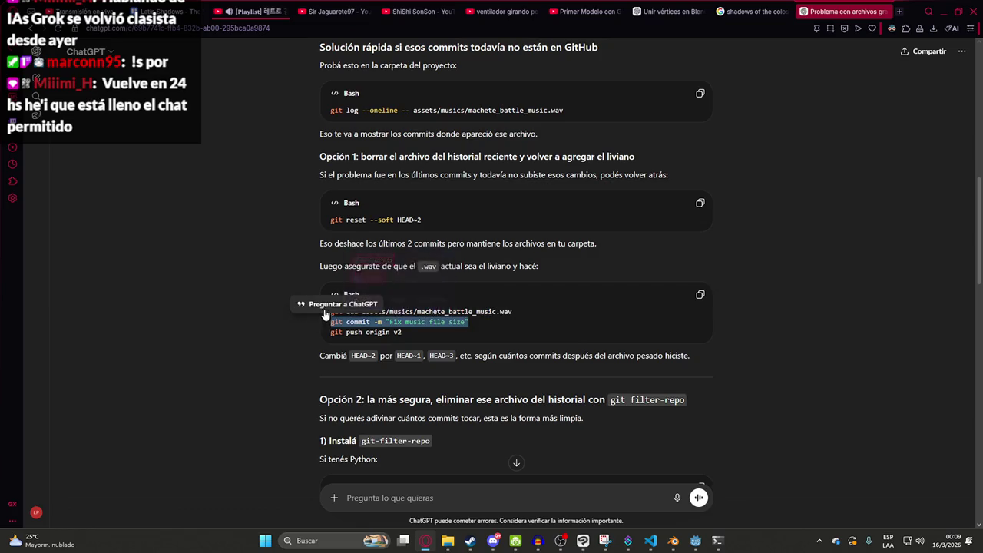
{"action": "key", "text": "ctrl+c"}
{"action": "key", "text": "alt+Tab"}
{"action": "key", "text": "ctrl+v"}
{"action": "key", "text": "alt+Tab"}
{"action": "left_click_drag", "start_coordinate": [419, 332], "coordinate": [300, 333]}
{"action": "key", "text": "ctrl+c"}
{"action": "key", "text": "alt+Tab"}
{"action": "key", "text": "ctrl+v"}
{"action": "key", "text": "Return"}
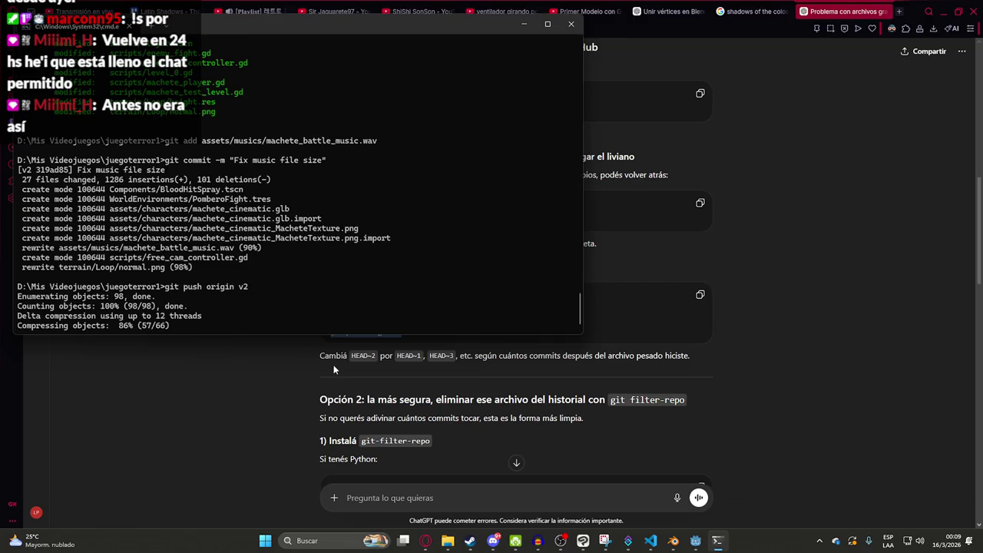
Step: Scroll through the GH001 large-file rejection and select the failed push output
{"action": "scroll", "coordinate": [377, 359], "scroll_direction": "up", "scroll_amount": 1}
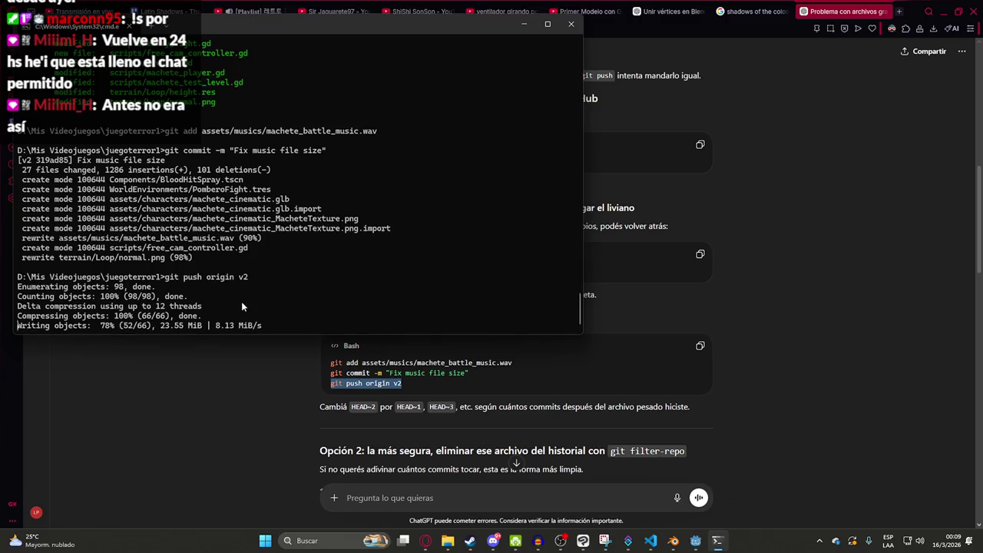
{"action": "scroll", "coordinate": [487, 404], "scroll_direction": "up", "scroll_amount": 2}
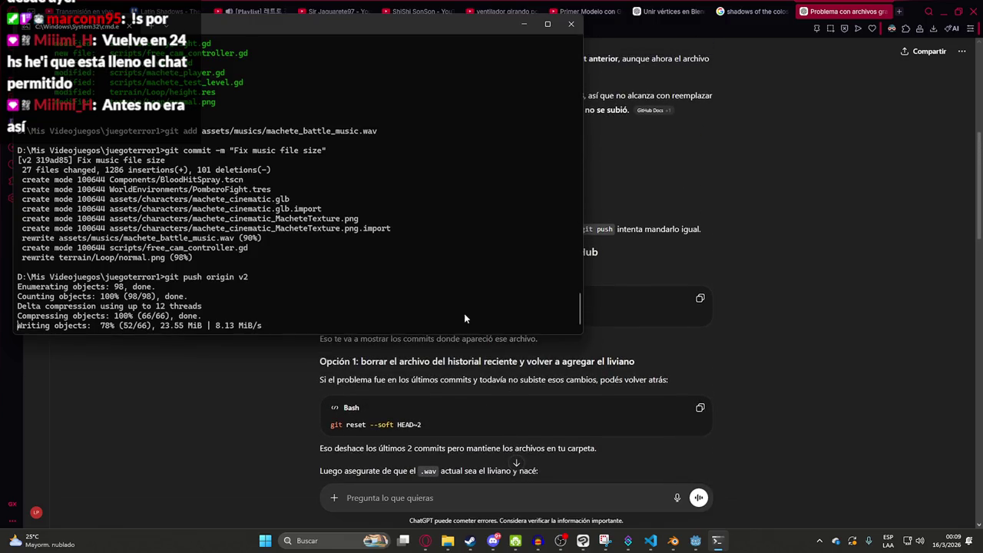
{"action": "scroll", "coordinate": [327, 230], "scroll_direction": "up", "scroll_amount": 3}
{"action": "scroll", "coordinate": [264, 359], "scroll_direction": "down", "scroll_amount": 3}
{"action": "scroll", "coordinate": [272, 361], "scroll_direction": "down", "scroll_amount": 1}
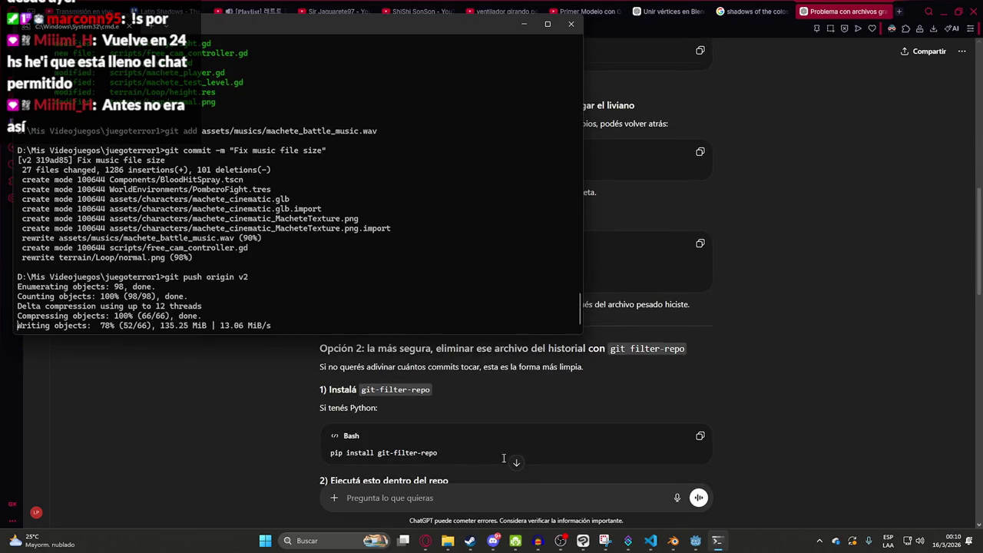
{"action": "scroll", "coordinate": [317, 396], "scroll_direction": "up", "scroll_amount": 4}
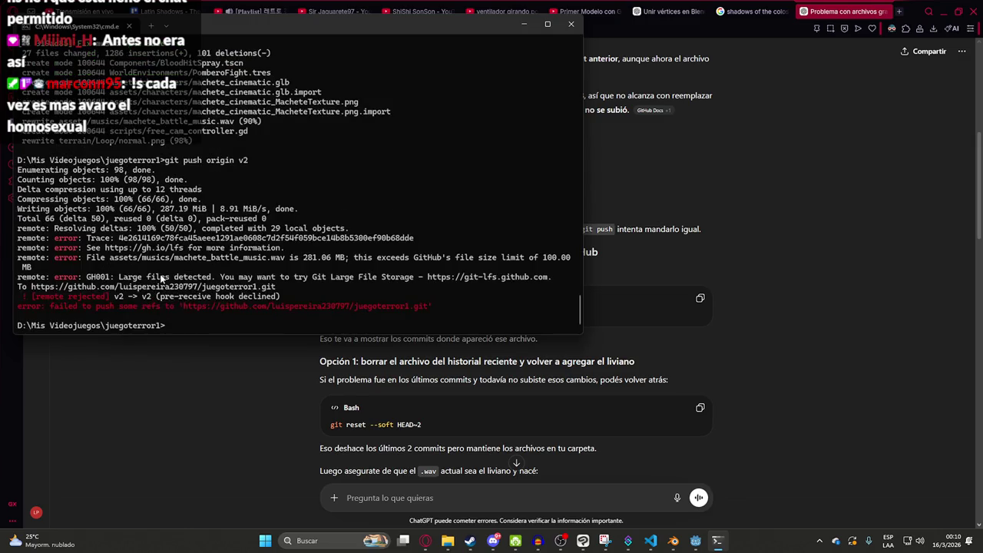
{"action": "mouse_move", "coordinate": [216, 325]}
{"action": "left_mouse_down"}
{"action": "mouse_move", "coordinate": [77, 180]}
{"action": "mouse_move", "coordinate": [17, 160]}
{"action": "left_mouse_up"}
Step: Copy the failed push error and send it to ChatGPT
{"action": "key", "text": "ctrl+c"}
{"action": "left_click", "coordinate": [360, 497]}
{"action": "key", "text": "ctrl+v"}
{"action": "key", "text": "Return"}
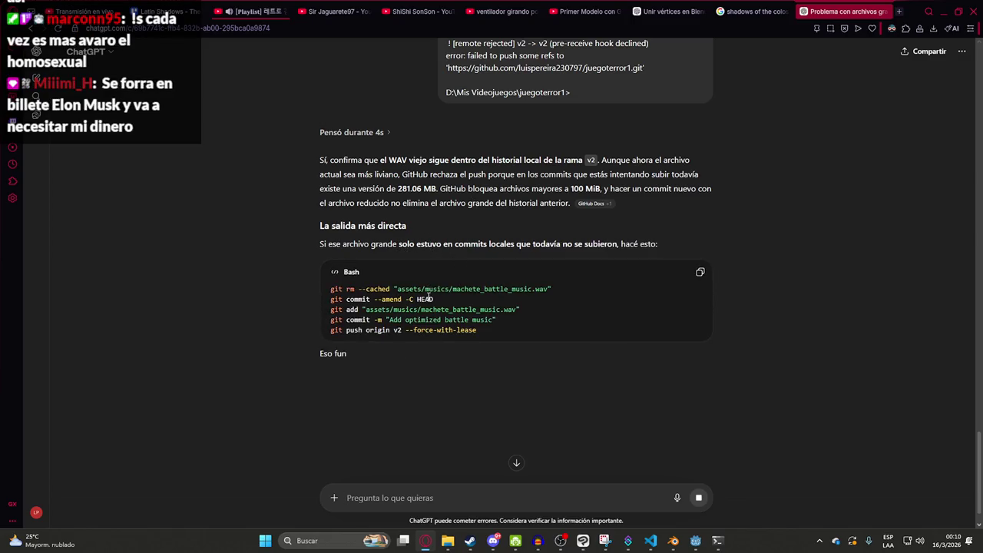
Step: Run ChatGPT's git rm --cached command in cmd to untrack the big WAV
{"action": "left_click_drag", "start_coordinate": [552, 289], "coordinate": [331, 288]}
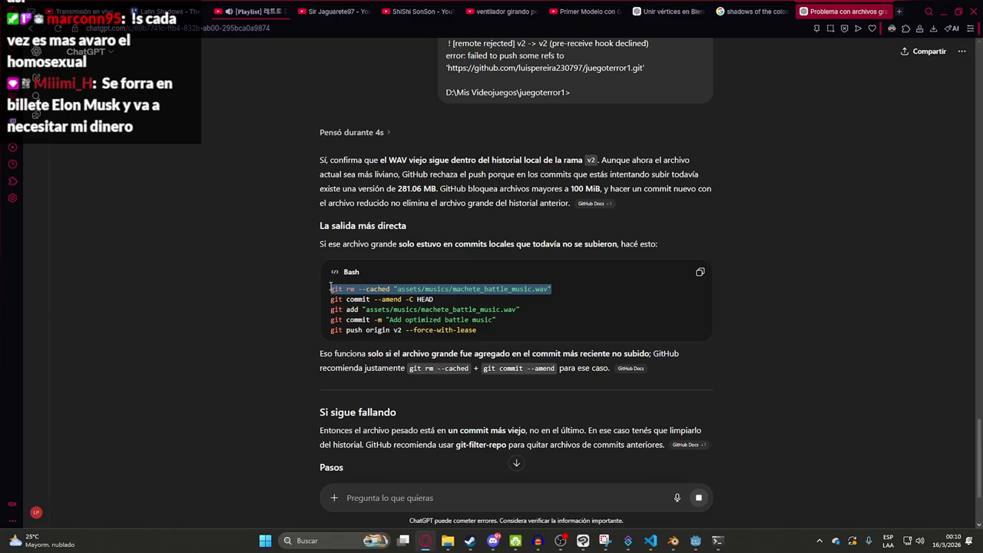
{"action": "key", "text": "ctrl+c"}
{"action": "key", "text": "alt+Tab"}
{"action": "key", "text": "ctrl+v"}
{"action": "key", "text": "Return"}
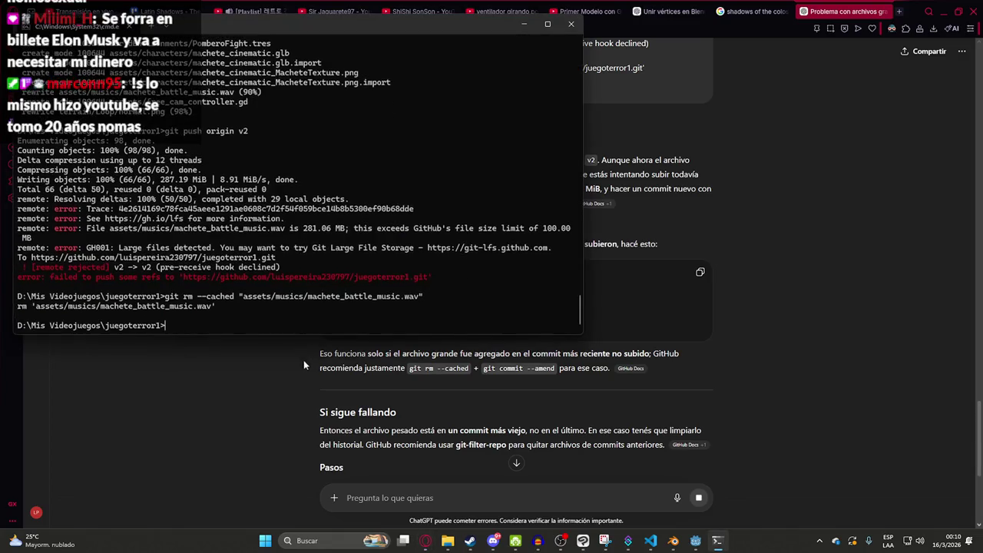
Step: Paste ChatGPT's git commit --amend -C HEAD command into the command prompt
{"action": "left_click", "coordinate": [304, 361]}
{"action": "left_click_drag", "start_coordinate": [448, 299], "coordinate": [334, 299]}
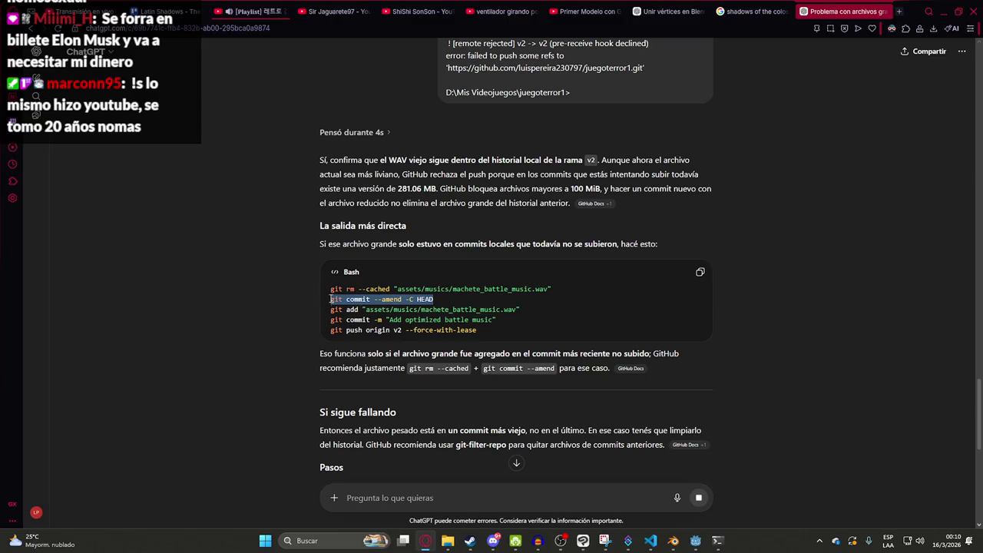
{"action": "key", "text": "ctrl+c"}
{"action": "key", "text": "alt+Tab"}
{"action": "key", "text": "ctrl+v"}
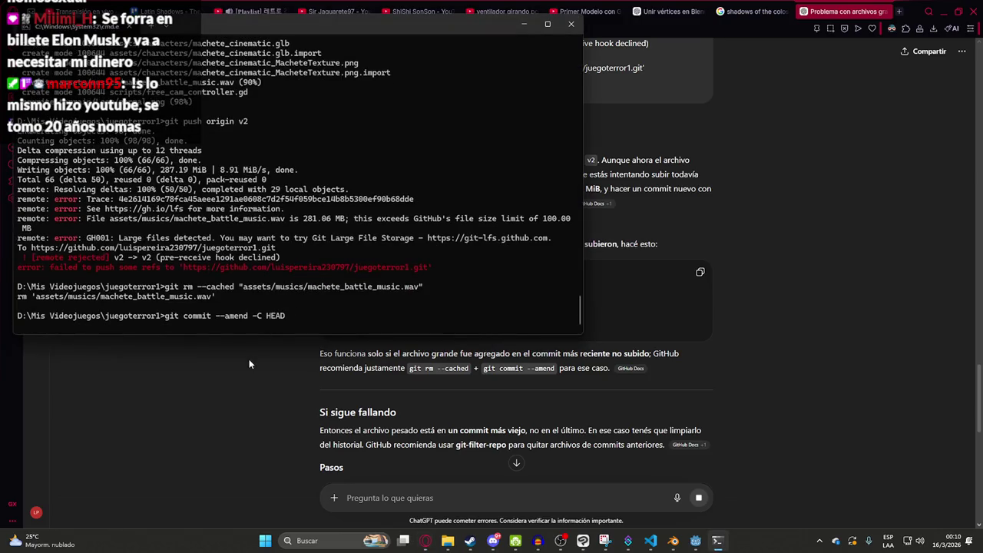
Step: Run the amend, then bring over ChatGPT's git add command for the WAV
{"action": "left_click", "coordinate": [249, 358]}
{"action": "left_click_drag", "start_coordinate": [519, 309], "coordinate": [329, 309]}
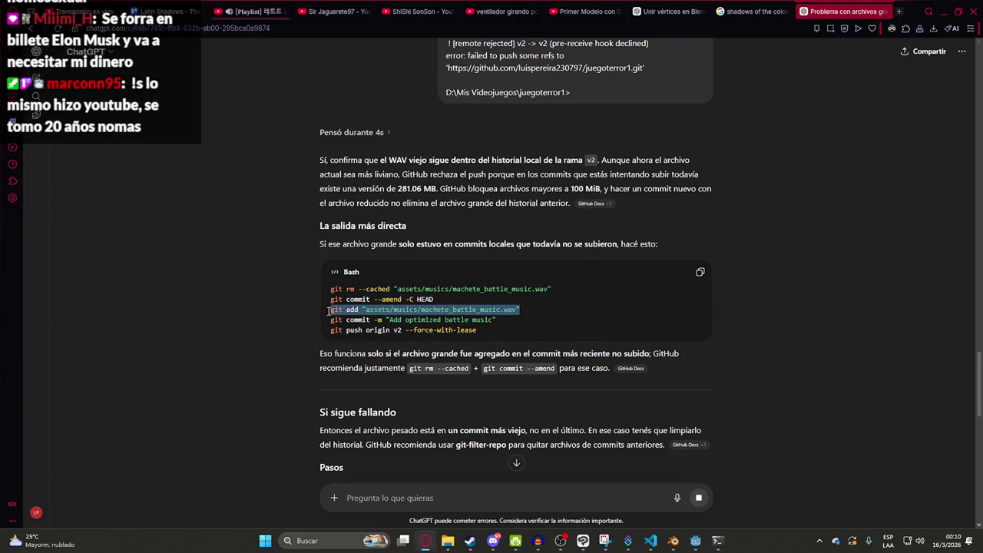
{"action": "key", "text": "ctrl+c"}
{"action": "key", "text": "alt+Tab"}
{"action": "key", "text": "ctrl+v"}
{"action": "key", "text": "alt+Tab"}
Step: Commit the optimized battle music with message 'Add optimized battle music'
{"action": "left_click", "coordinate": [523, 315]}
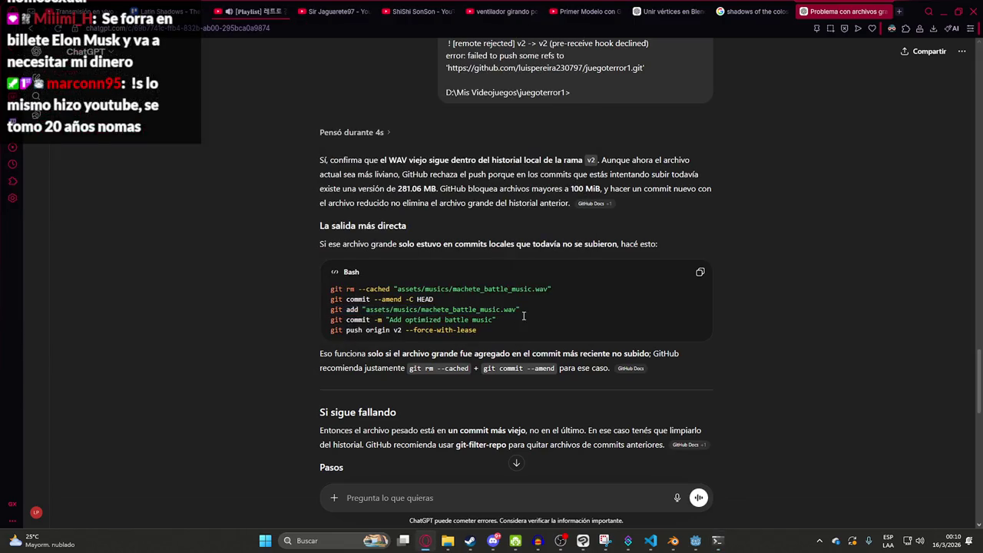
{"action": "left_click_drag", "start_coordinate": [514, 318], "coordinate": [373, 320]}
{"action": "key", "text": "ctrl+c"}
{"action": "key", "text": "alt+Tab"}
{"action": "key", "text": "ctrl+v"}
{"action": "key", "text": "Return"}
{"action": "key", "text": "alt+Tab"}
Step: Force-push v2 with --force-with-lease and review GitHub's rejection output
{"action": "left_click", "coordinate": [465, 338]}
{"action": "left_click_drag", "start_coordinate": [465, 338], "coordinate": [297, 335]}
{"action": "key", "text": "ctrl+c"}
{"action": "key", "text": "alt+Tab"}
{"action": "key", "text": "ctrl+v"}
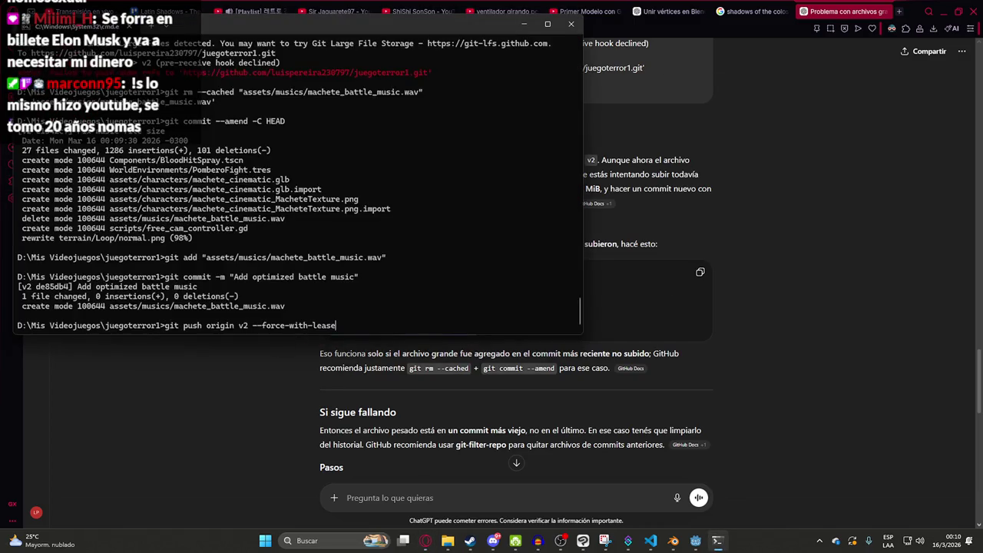
{"action": "key", "text": "Return"}
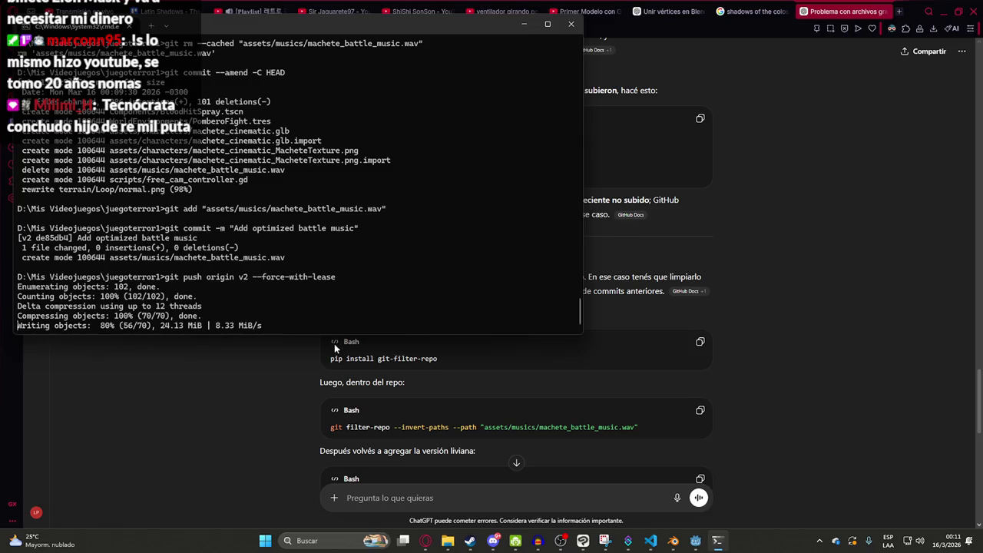
{"action": "scroll", "coordinate": [278, 366], "scroll_direction": "down", "scroll_amount": 10}
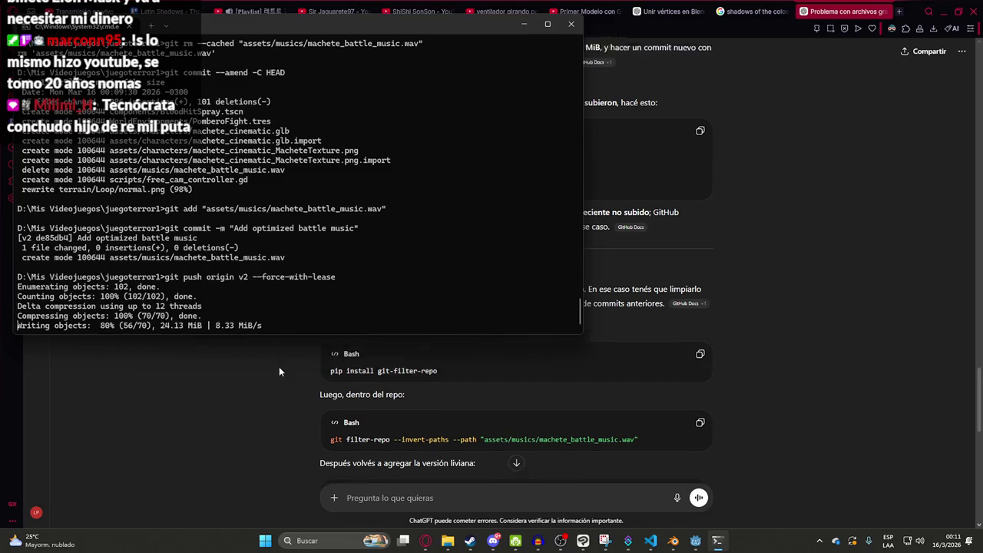
{"action": "scroll", "coordinate": [294, 365], "scroll_direction": "down", "scroll_amount": 2}
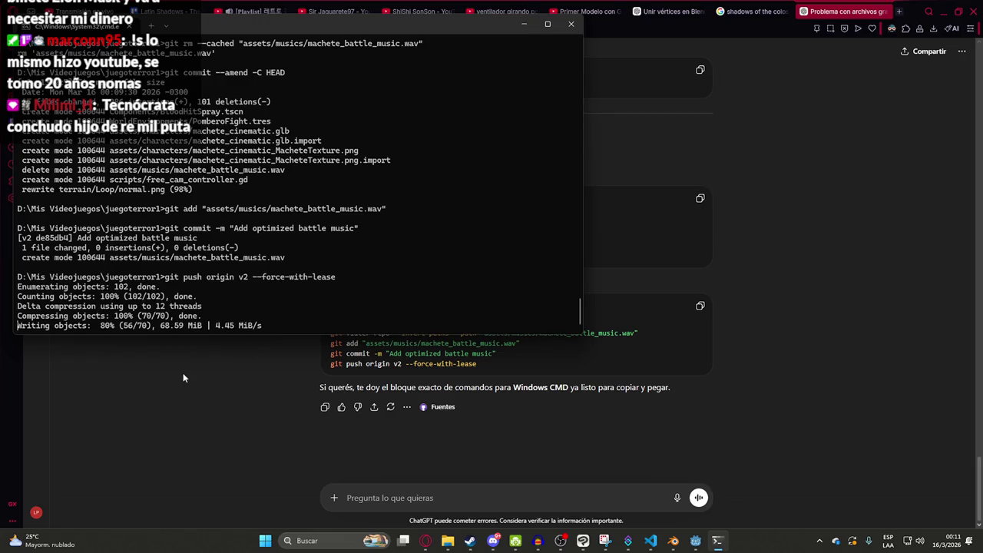
{"action": "scroll", "coordinate": [188, 387], "scroll_direction": "up", "scroll_amount": 3}
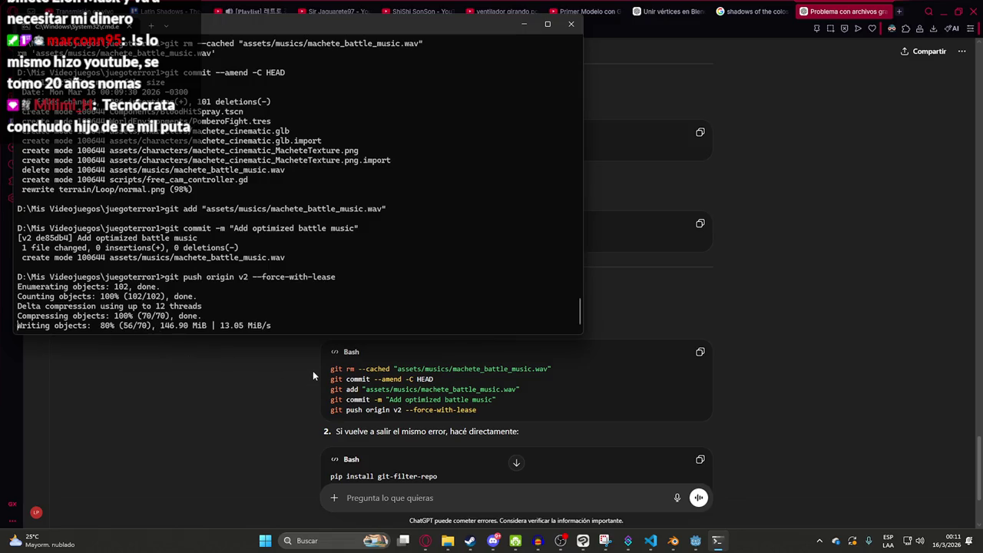
{"action": "scroll", "coordinate": [314, 377], "scroll_direction": "down", "scroll_amount": 1}
{"action": "scroll", "coordinate": [314, 377], "scroll_direction": "up", "scroll_amount": 2}
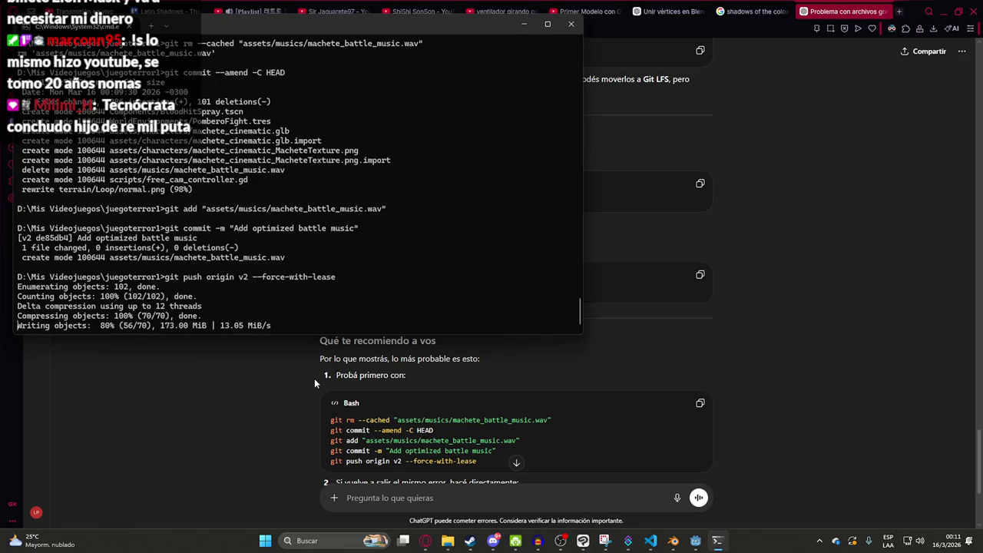
{"action": "scroll", "coordinate": [314, 378], "scroll_direction": "down", "scroll_amount": 1}
{"action": "scroll", "coordinate": [314, 378], "scroll_direction": "up", "scroll_amount": 5}
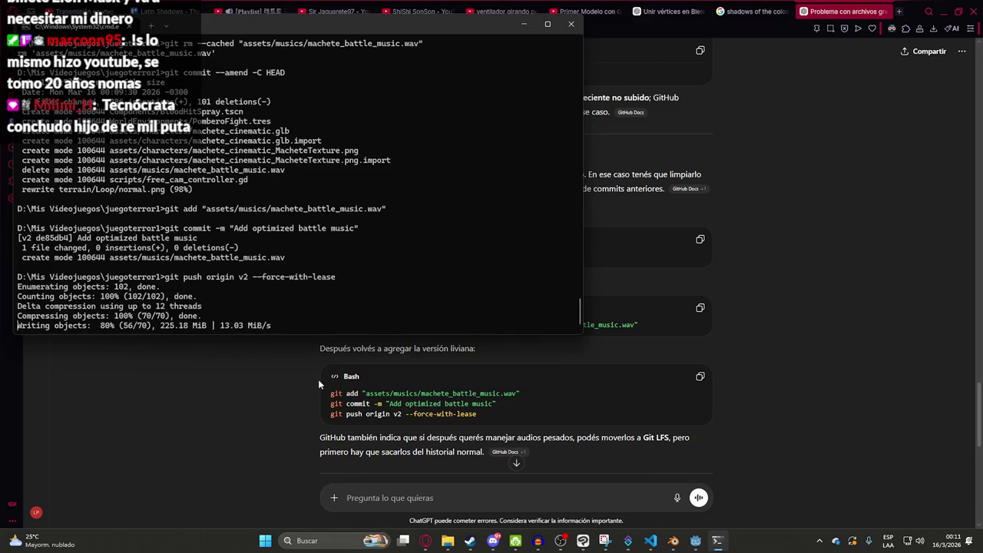
{"action": "scroll", "coordinate": [320, 384], "scroll_direction": "down", "scroll_amount": 1}
{"action": "scroll", "coordinate": [318, 379], "scroll_direction": "down", "scroll_amount": 1}
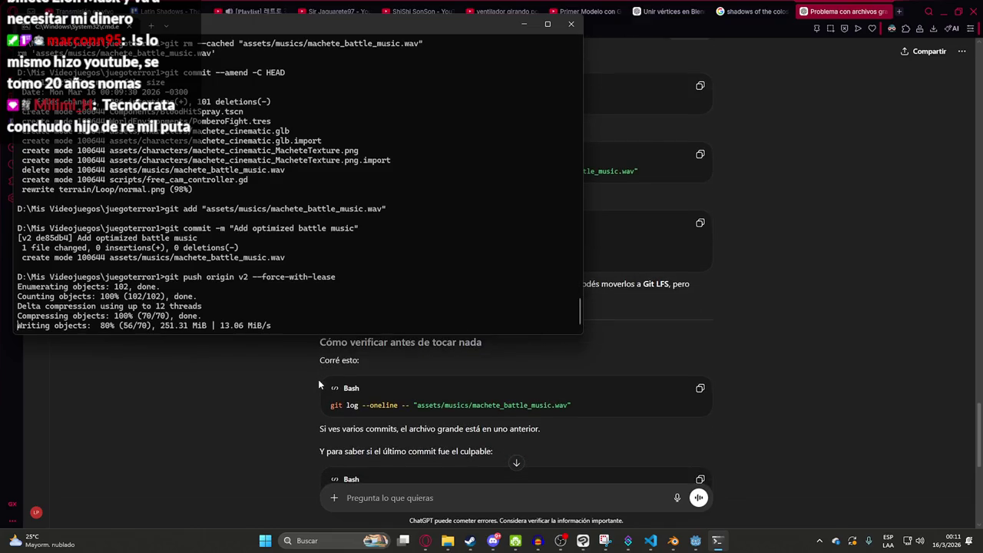
Step: Copy ChatGPT's git log command for the WAV over to the command prompt
{"action": "left_click", "coordinate": [699, 388]}
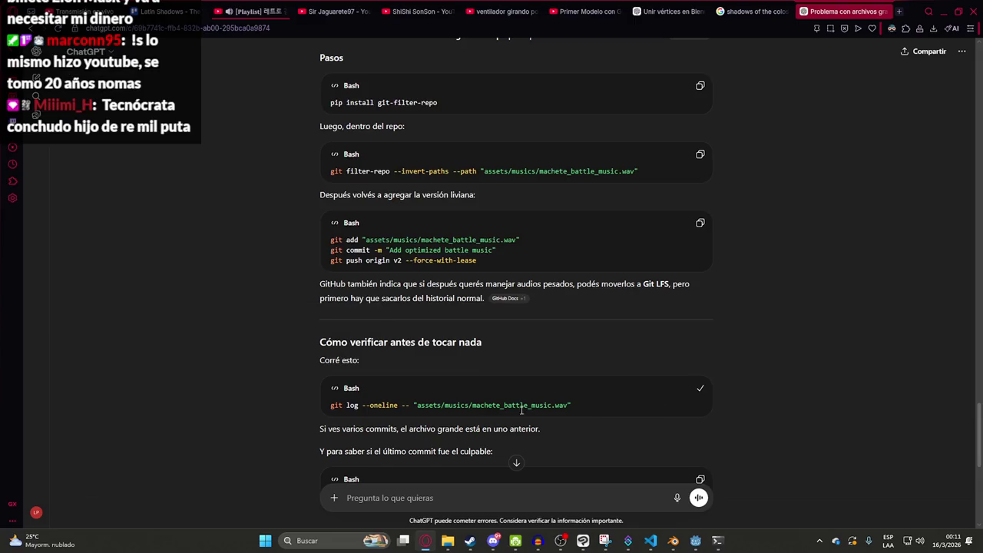
{"action": "left_click", "coordinate": [717, 540]}
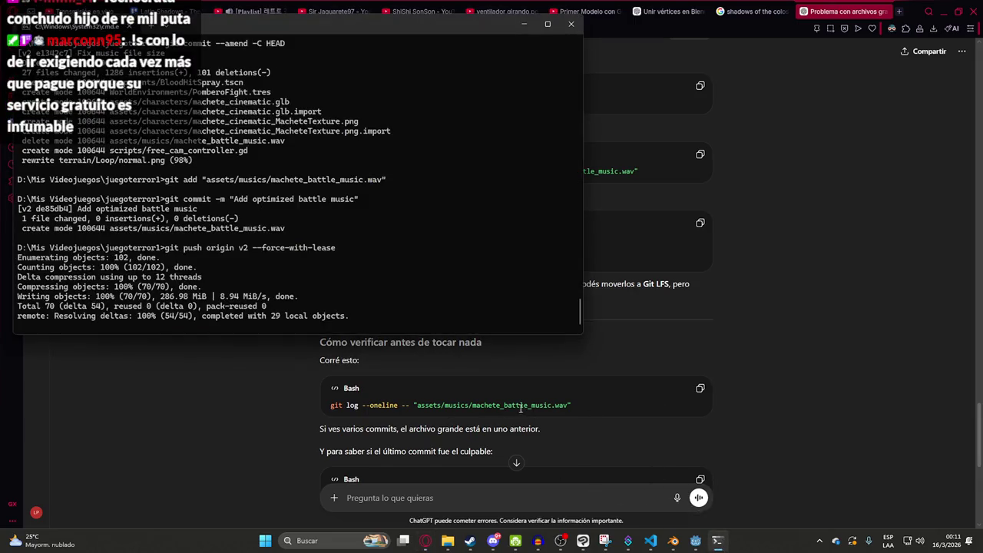
{"action": "scroll", "coordinate": [482, 426], "scroll_direction": "down", "scroll_amount": 2}
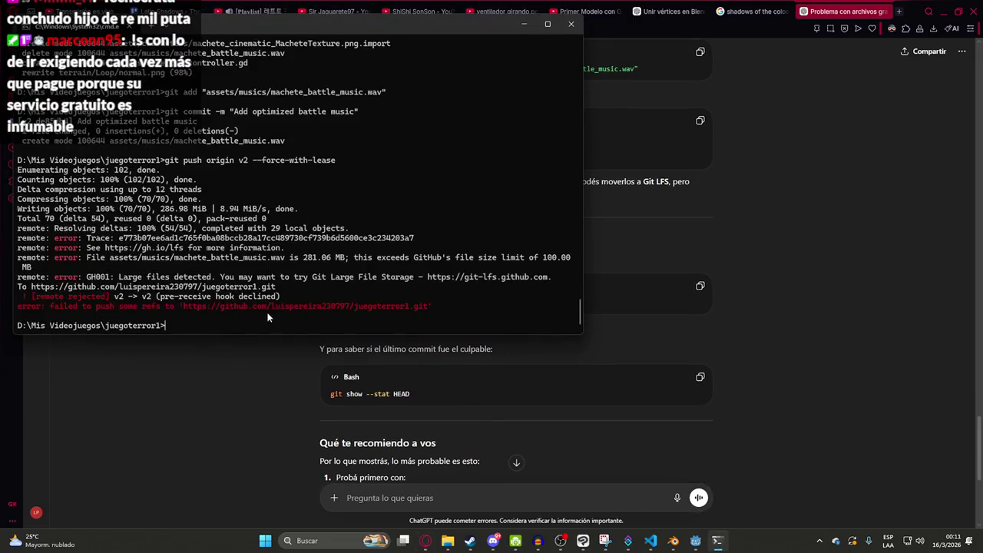
Step: List the commits touching the WAV with git log and send them to ChatGPT
{"action": "key", "text": "ctrl+v"}
{"action": "key", "text": "Return"}
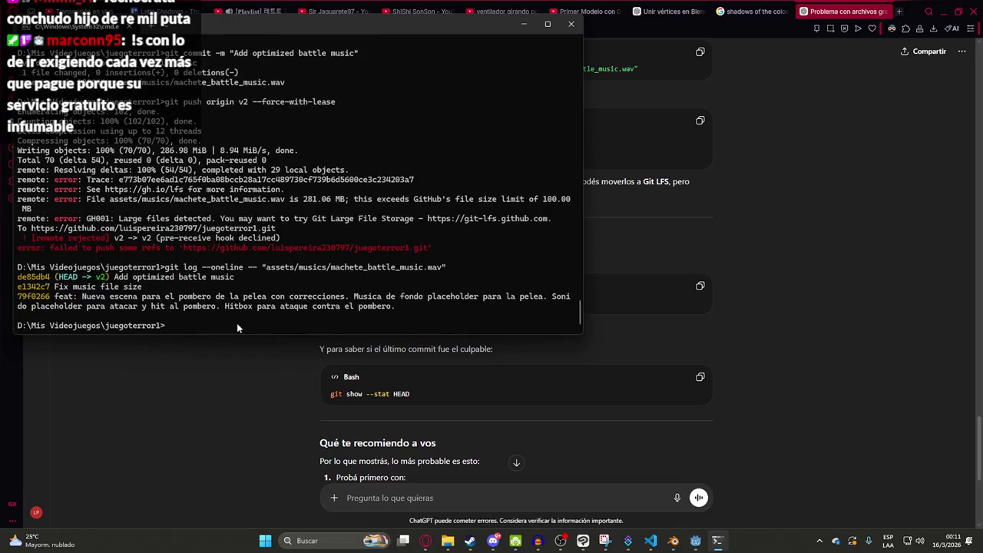
{"action": "left_click_drag", "start_coordinate": [187, 326], "coordinate": [168, 268]}
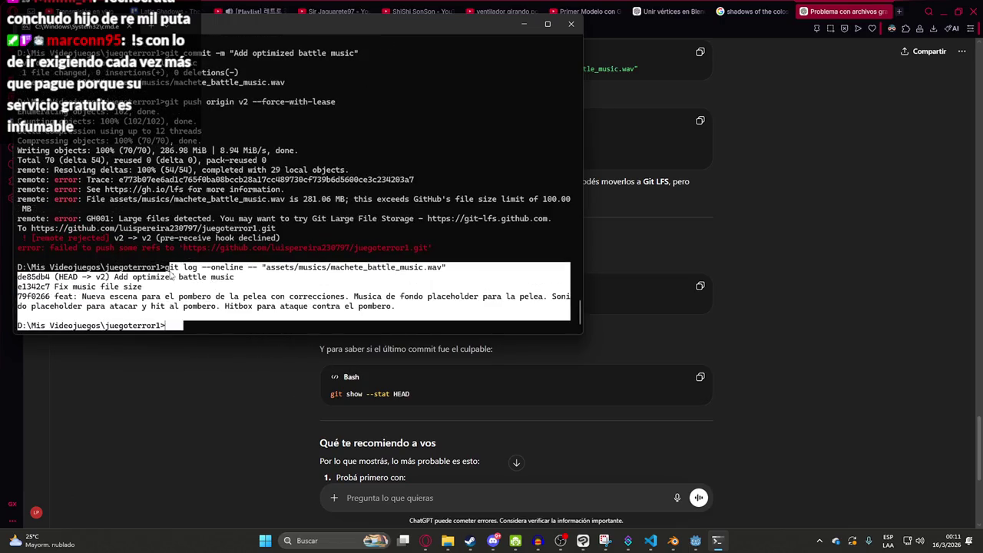
{"action": "left_click", "coordinate": [390, 496]}
{"action": "key", "text": "ctrl+v"}
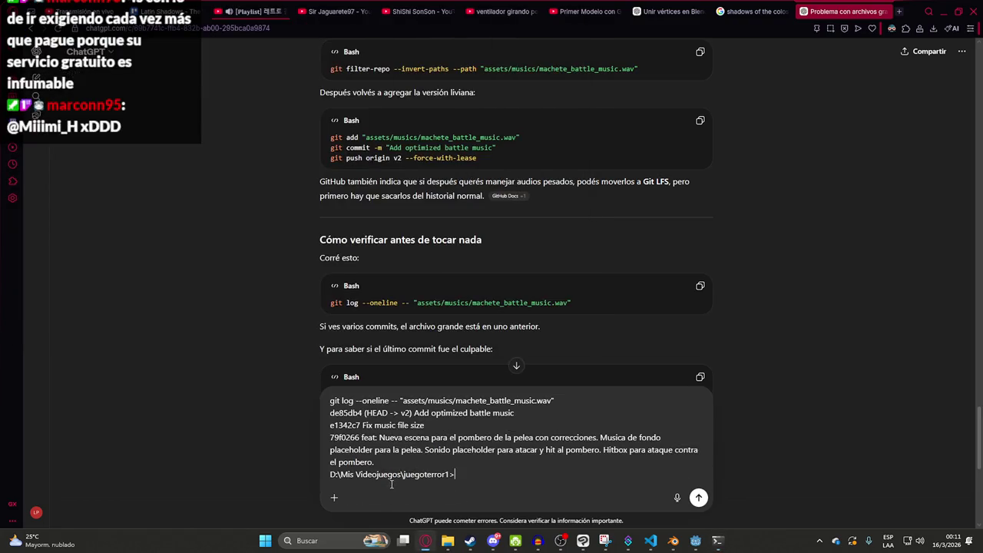
{"action": "key", "text": "Return"}
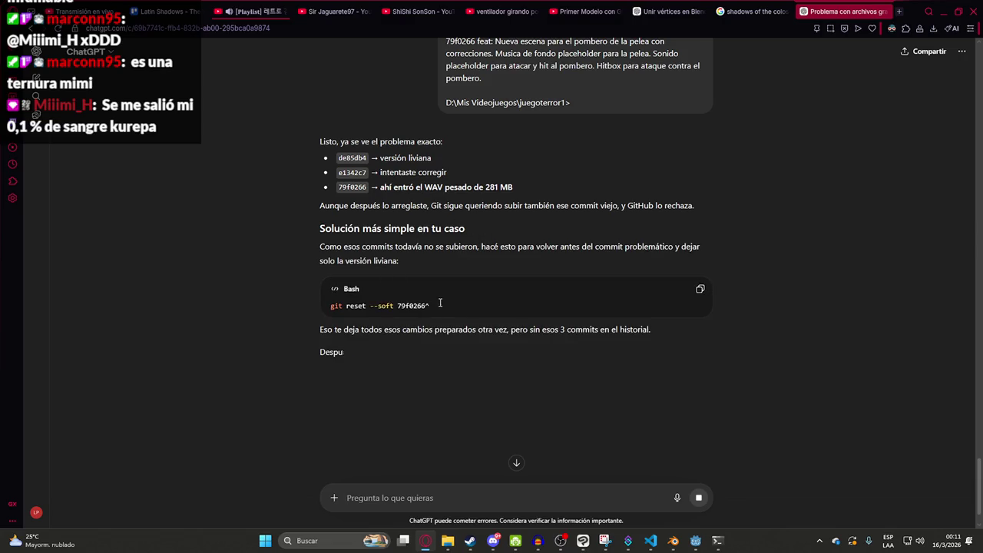
Step: Select the suggested git reset --soft 79f0266^ command, then return to Godot
{"action": "left_click_drag", "start_coordinate": [430, 305], "coordinate": [322, 310]}
{"action": "key", "text": "alt+Tab"}
{"action": "key", "text": "alt+Tab"}
{"action": "left_click", "coordinate": [381, 308]}
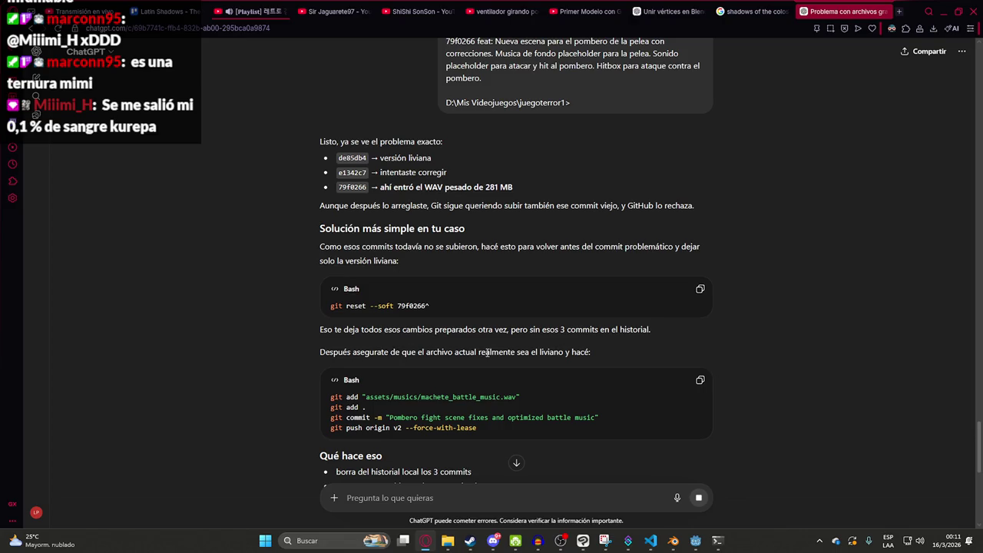
{"action": "scroll", "coordinate": [519, 384], "scroll_direction": "down", "scroll_amount": 2}
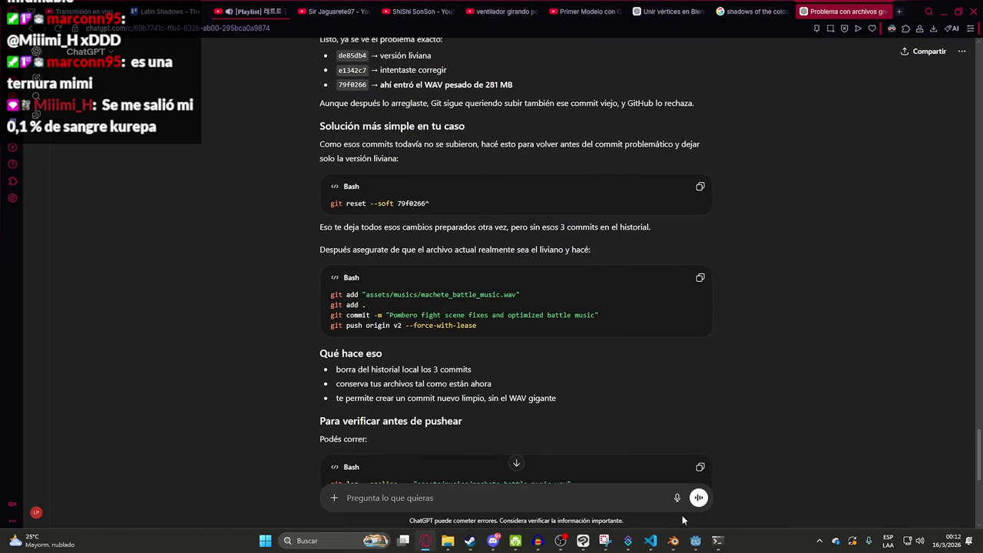
{"action": "left_click", "coordinate": [695, 541]}
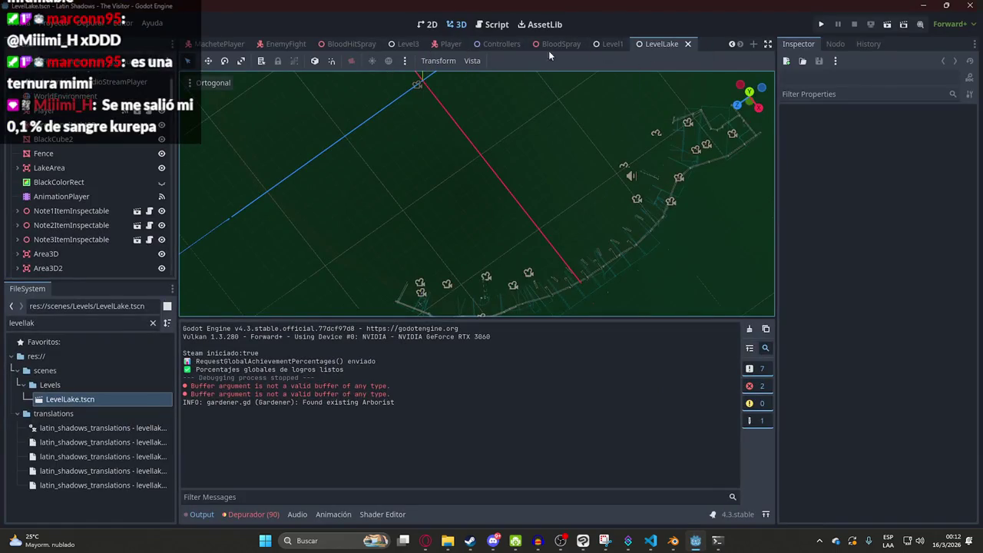
Step: Switch between the MachetePlayer and MacheteTestLevel scene tabs
{"action": "left_click", "coordinate": [227, 44]}
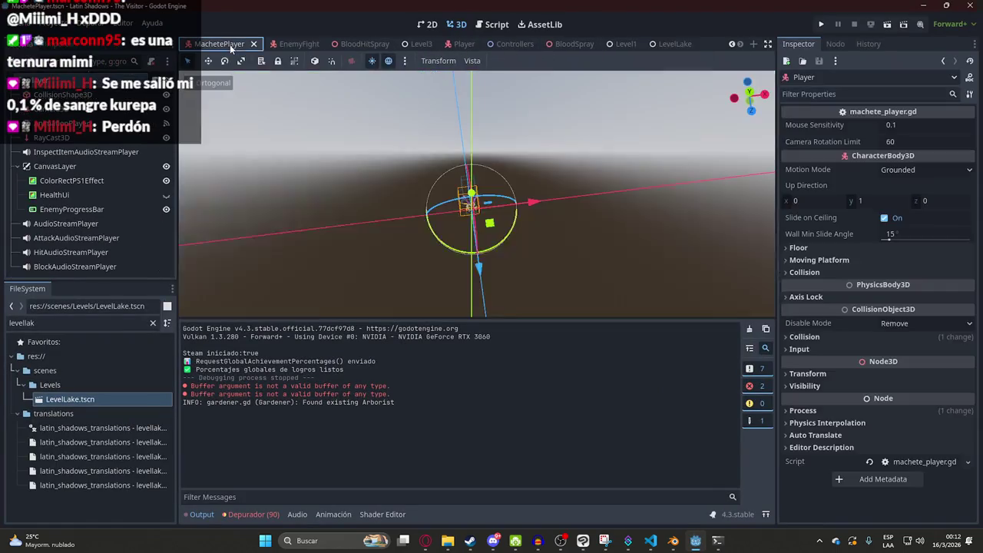
{"action": "left_click", "coordinate": [414, 43]}
{"action": "right_click", "coordinate": [399, 46]}
{"action": "left_click", "coordinate": [444, 137]}
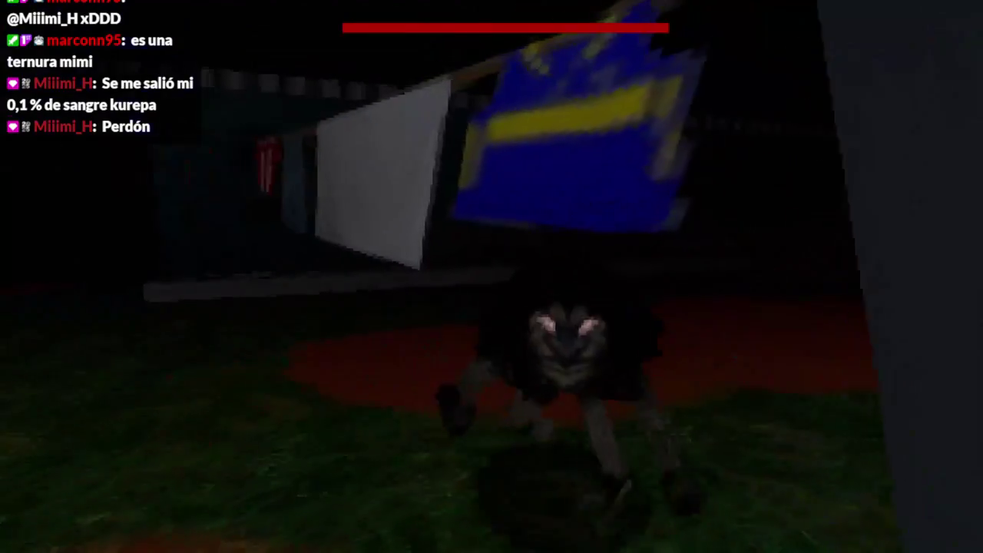
Step: Slash the creature eight times with the machete until it dies, then stop the game
{"action": "left_click", "coordinate": [491, 276]}
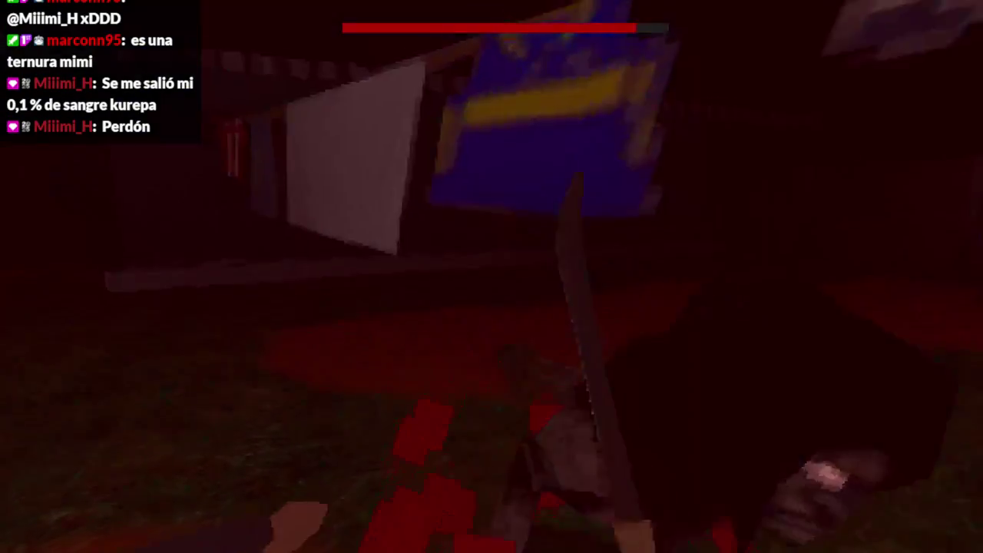
{"action": "left_click", "coordinate": [491, 276]}
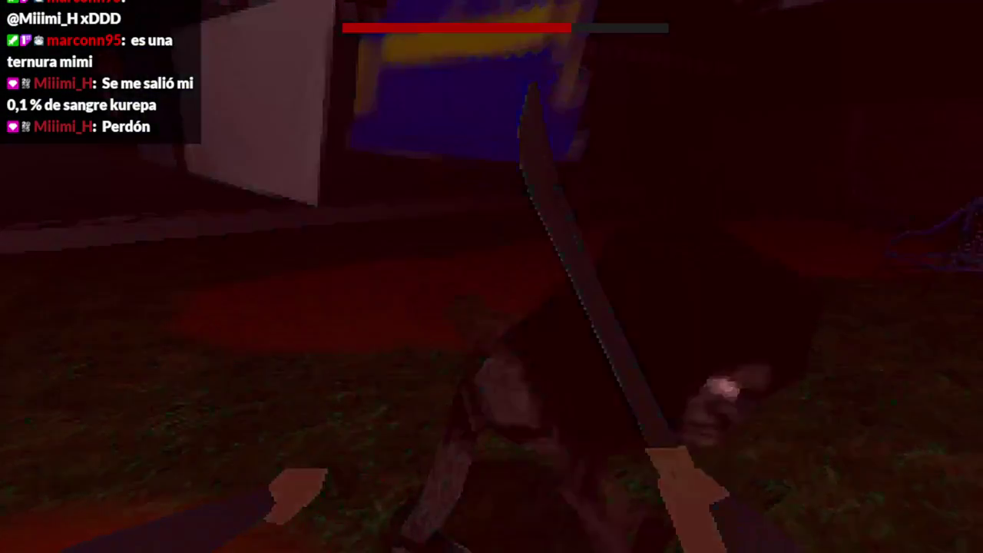
{"action": "left_click", "coordinate": [491, 277]}
{"action": "left_click", "coordinate": [491, 276]}
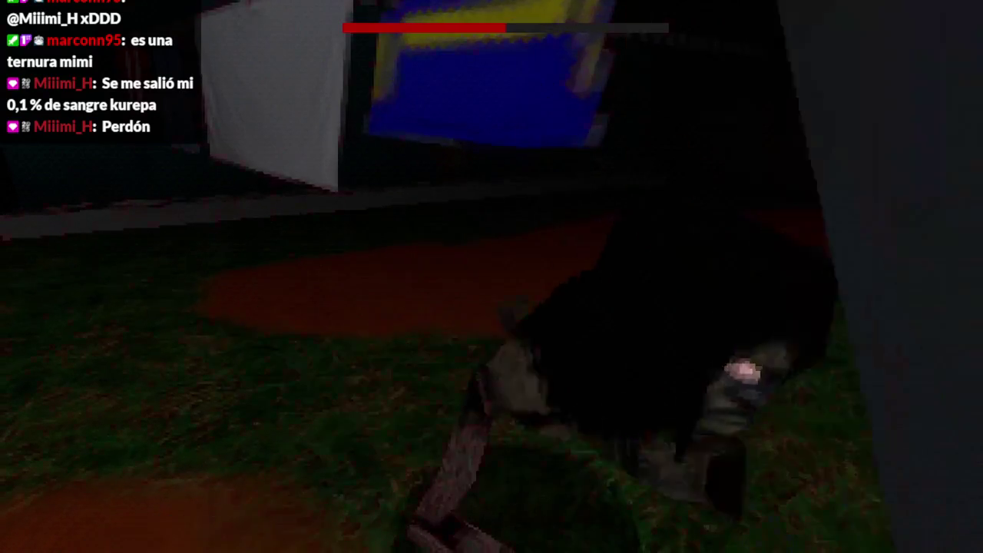
{"action": "left_click", "coordinate": [492, 276]}
{"action": "left_click", "coordinate": [492, 277]}
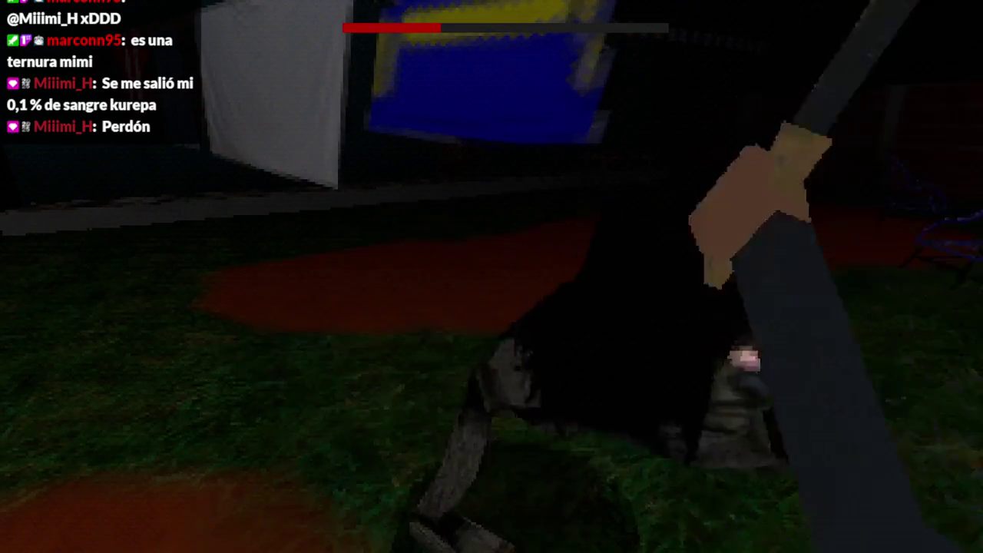
{"action": "left_click", "coordinate": [491, 277]}
{"action": "left_click", "coordinate": [492, 276]}
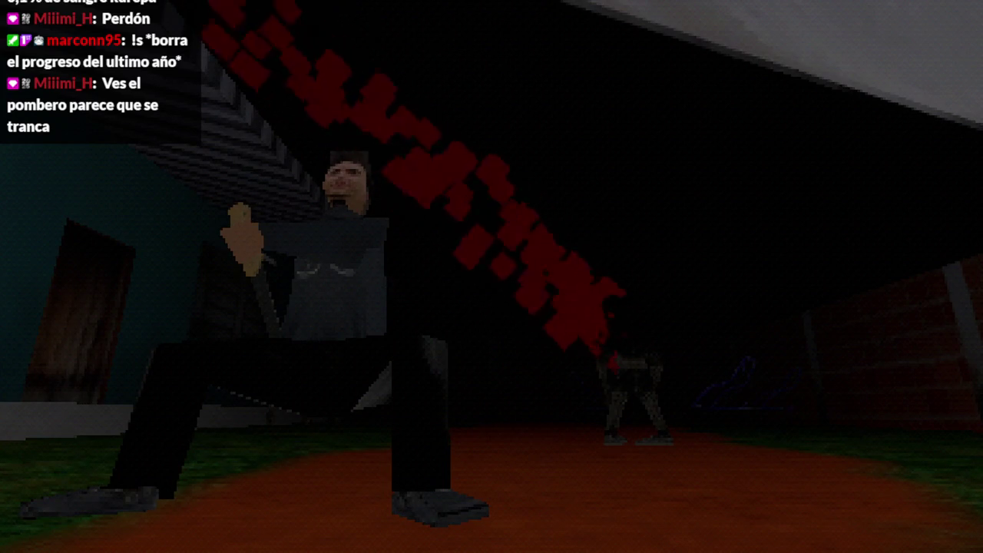
{"action": "key", "text": "F8"}
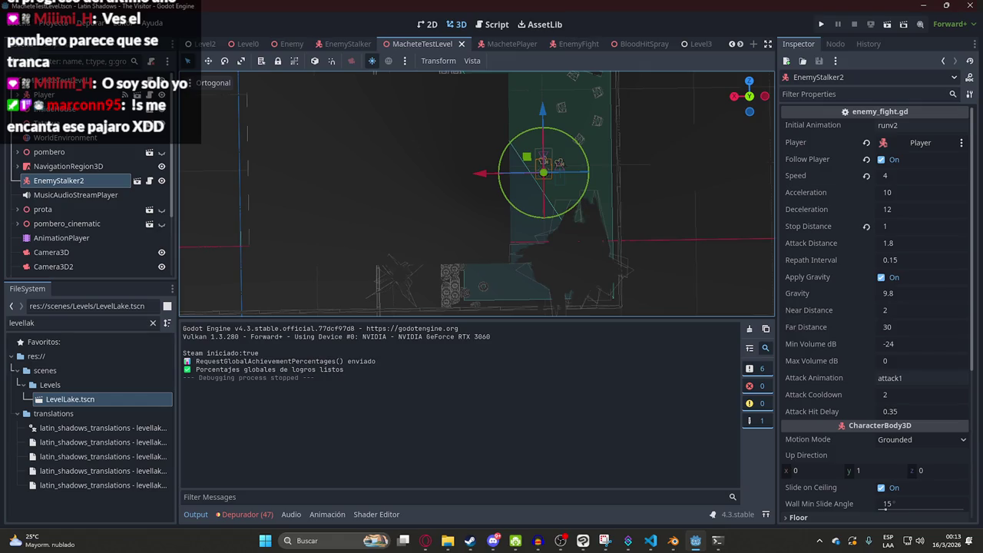
{"action": "scroll", "coordinate": [536, 180], "scroll_direction": "down", "scroll_amount": 2}
{"action": "left_click", "coordinate": [434, 61]}
{"action": "left_click", "coordinate": [462, 136]}
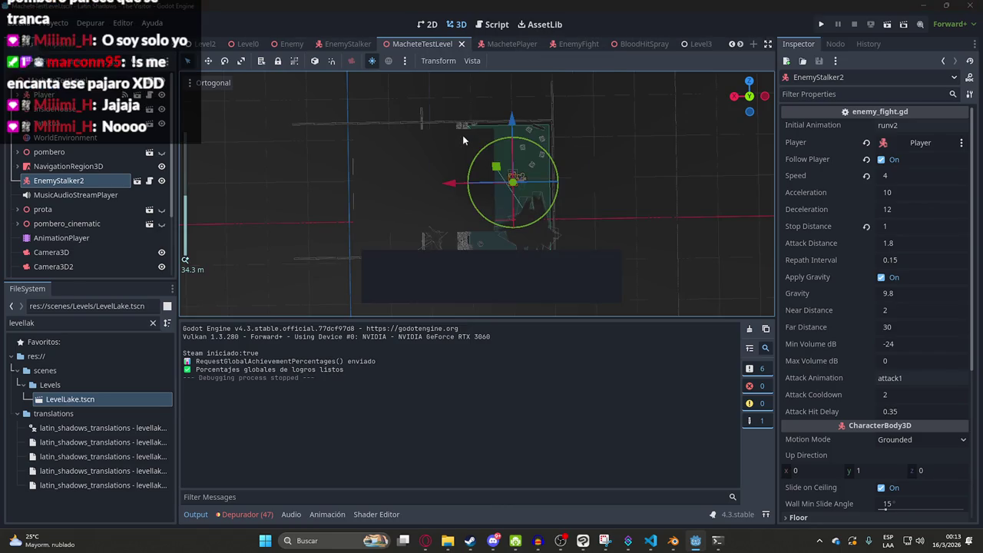
{"action": "key", "text": "F5"}
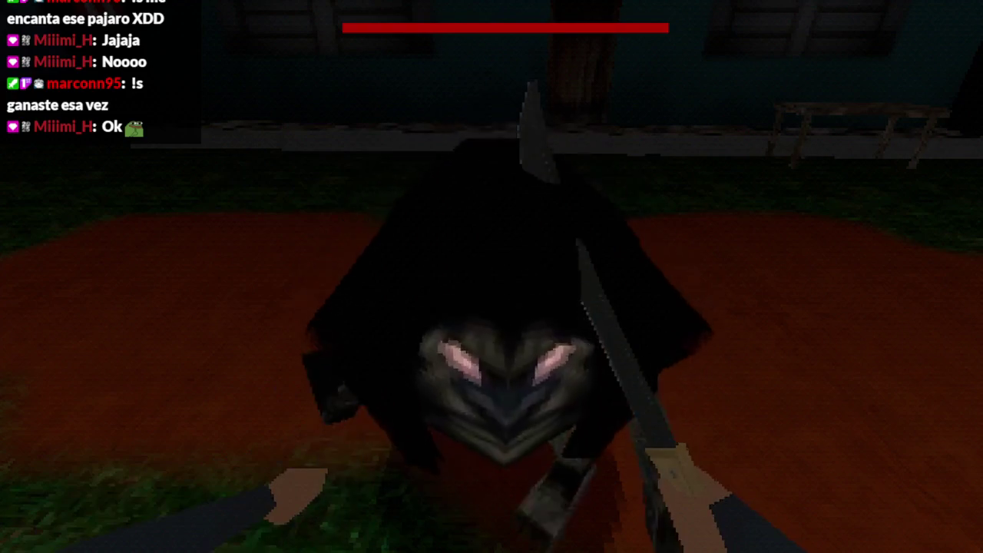
{"action": "left_click", "coordinate": [492, 277]}
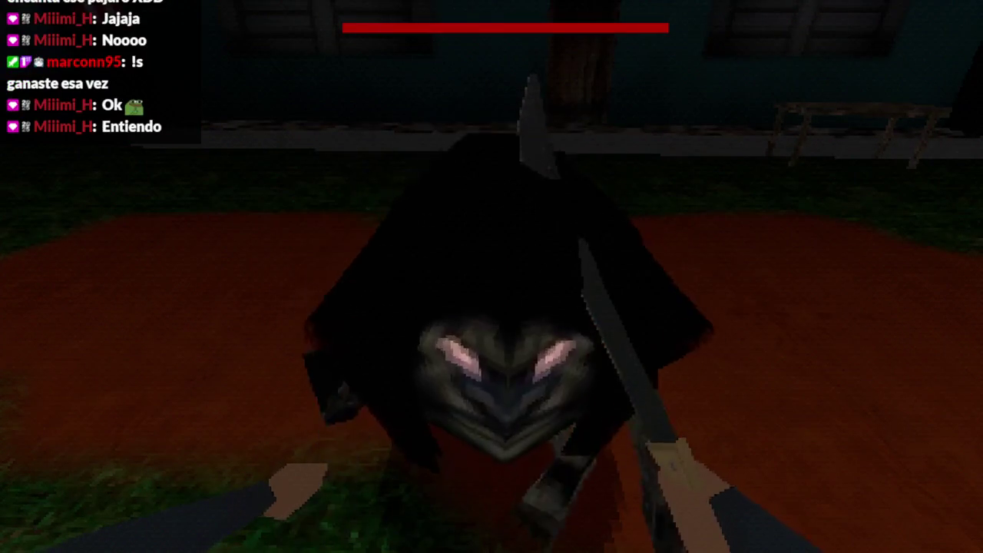
{"action": "left_click", "coordinate": [491, 276]}
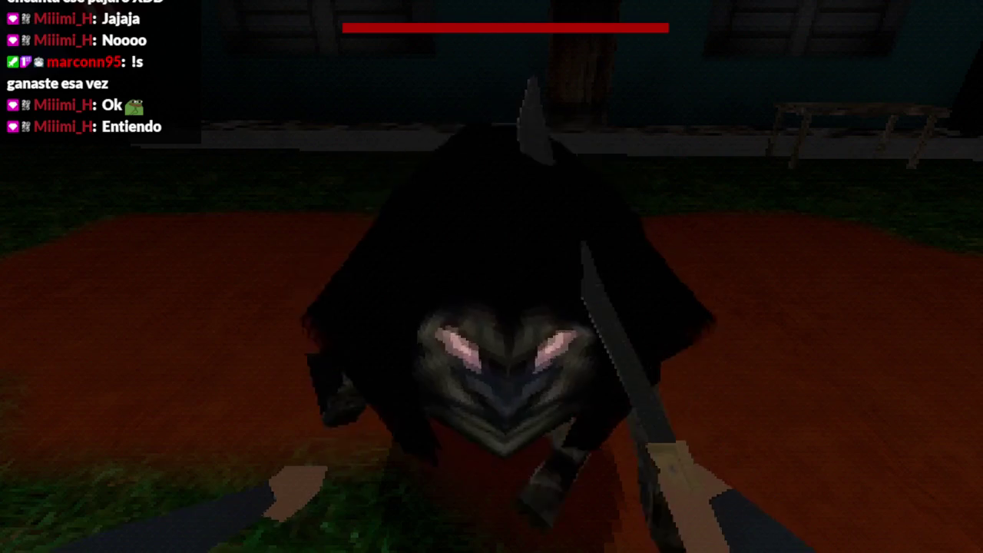
{"action": "left_click", "coordinate": [491, 277]}
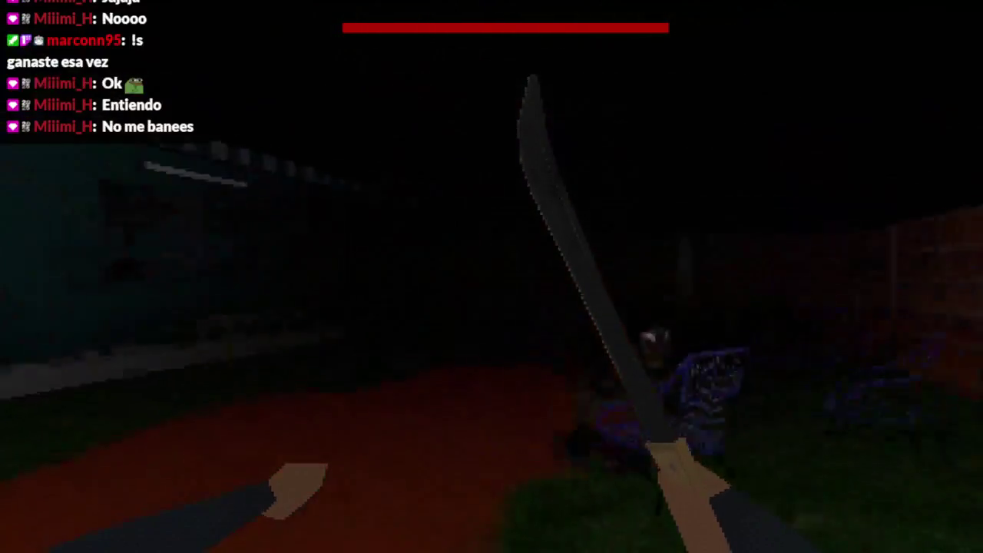
{"action": "left_click", "coordinate": [492, 277]}
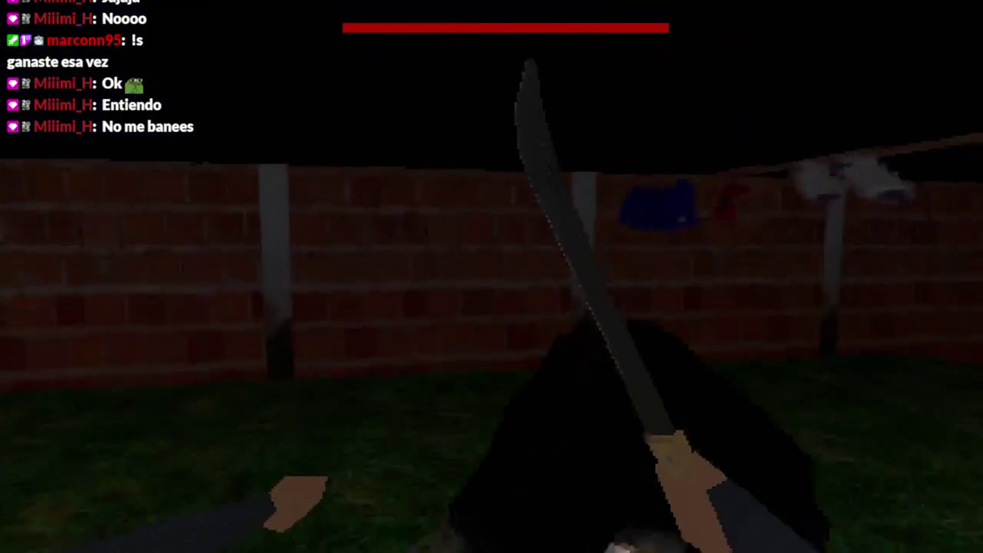
{"action": "left_click", "coordinate": [491, 276]}
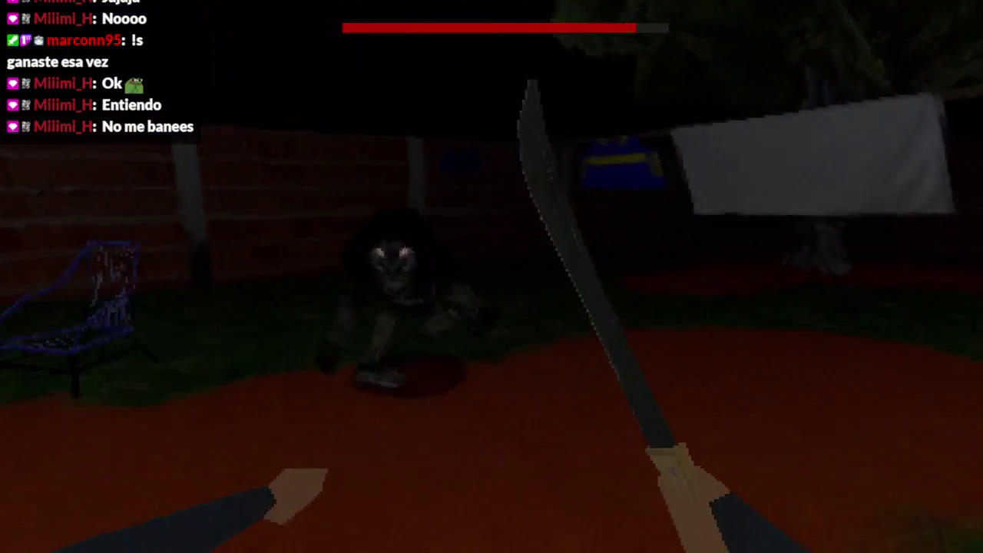
{"action": "left_click", "coordinate": [492, 276]}
{"action": "left_click", "coordinate": [492, 276]}
{"action": "left_click", "coordinate": [491, 276]}
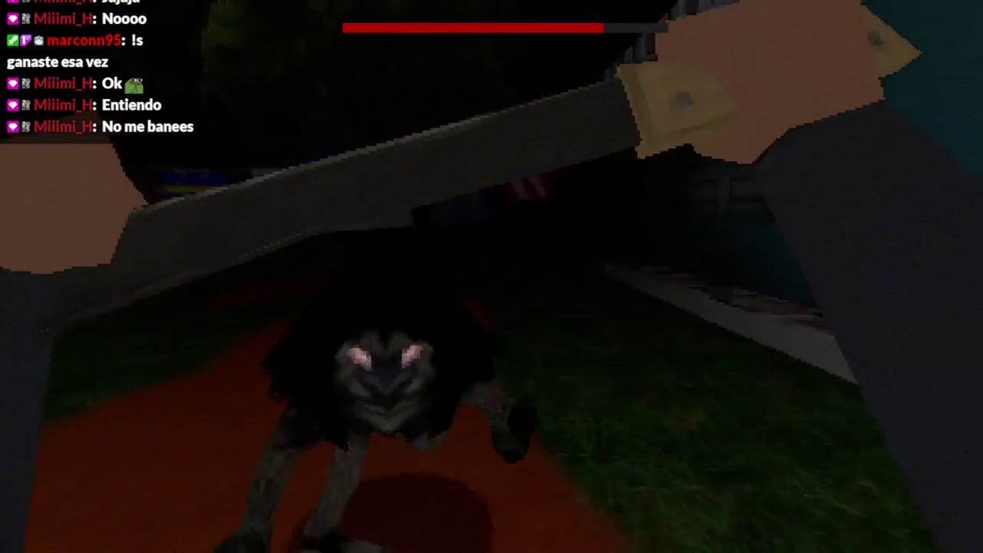
{"action": "left_click", "coordinate": [491, 276]}
{"action": "left_click", "coordinate": [491, 277]}
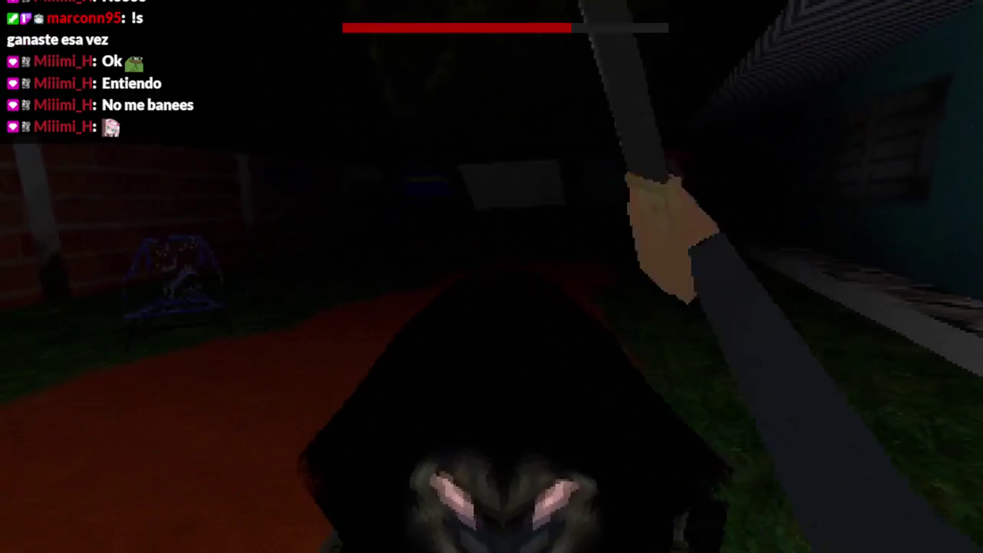
{"action": "left_click", "coordinate": [492, 277]}
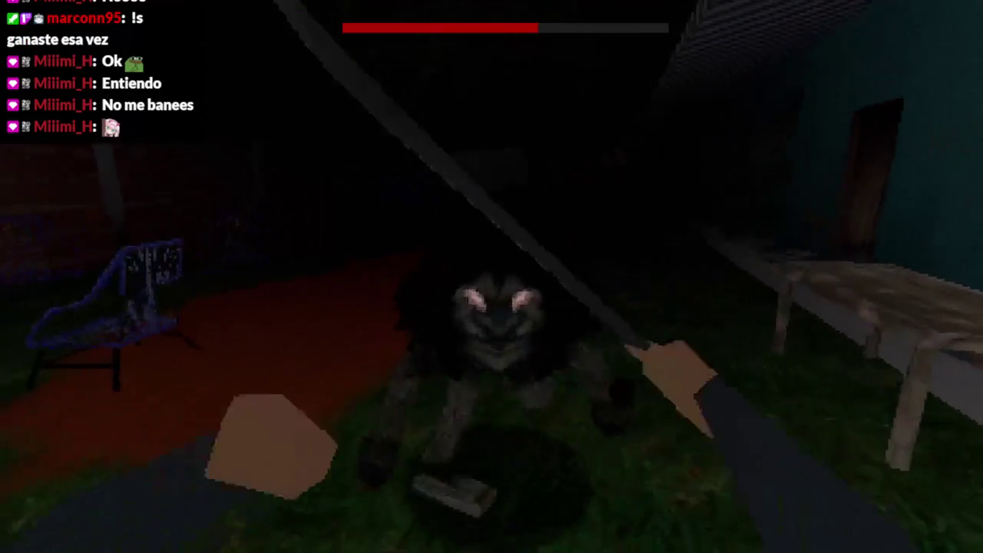
{"action": "left_click", "coordinate": [491, 277]}
{"action": "left_click", "coordinate": [491, 277]}
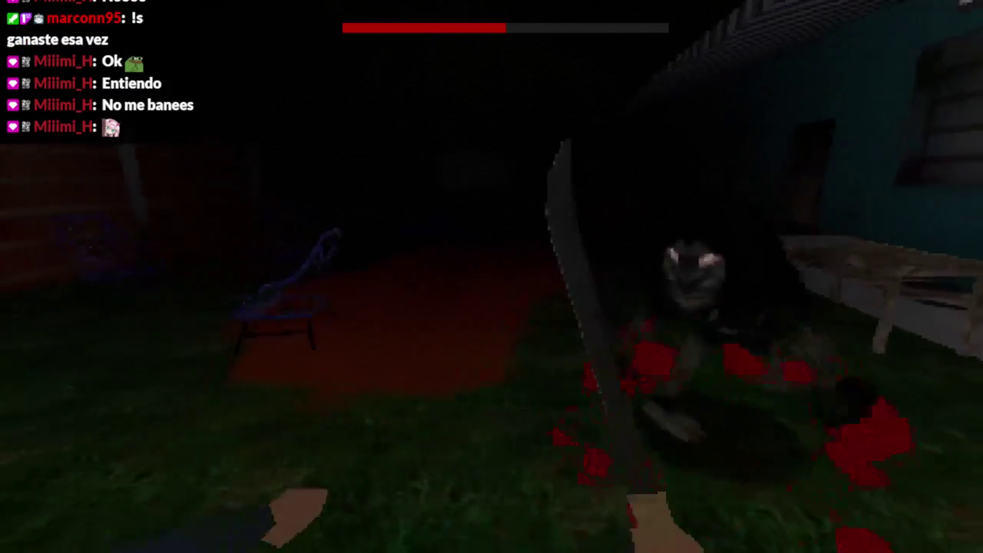
{"action": "left_click", "coordinate": [492, 276]}
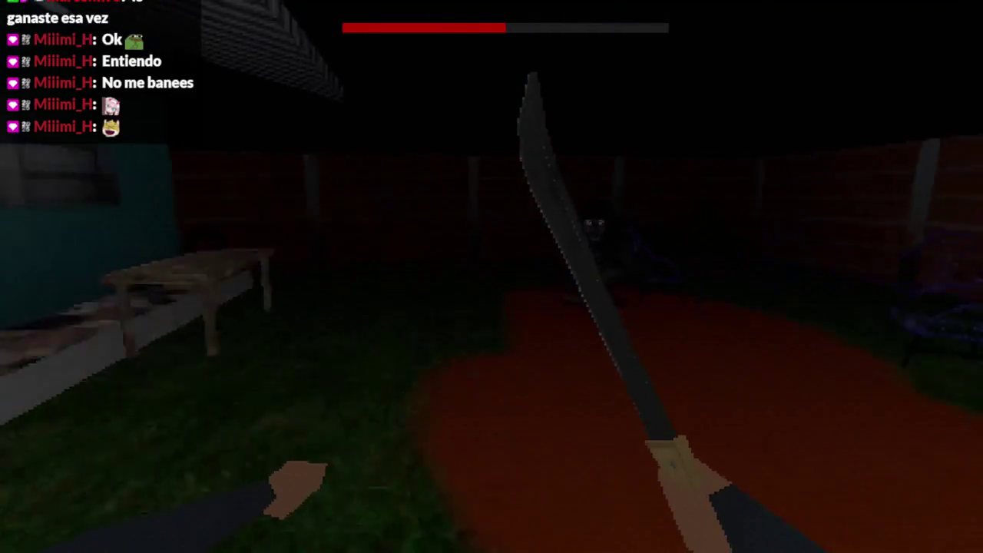
{"action": "key", "text": "F8"}
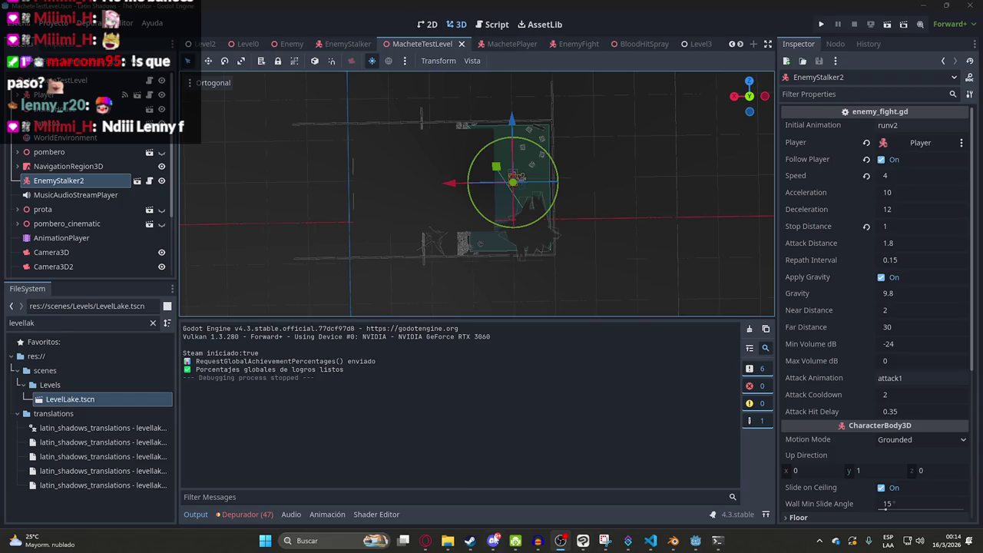
Step: End the livestream in YouTube Studio with Finalizar transmisión and confirm Finalizar
{"action": "left_click", "coordinate": [424, 539]}
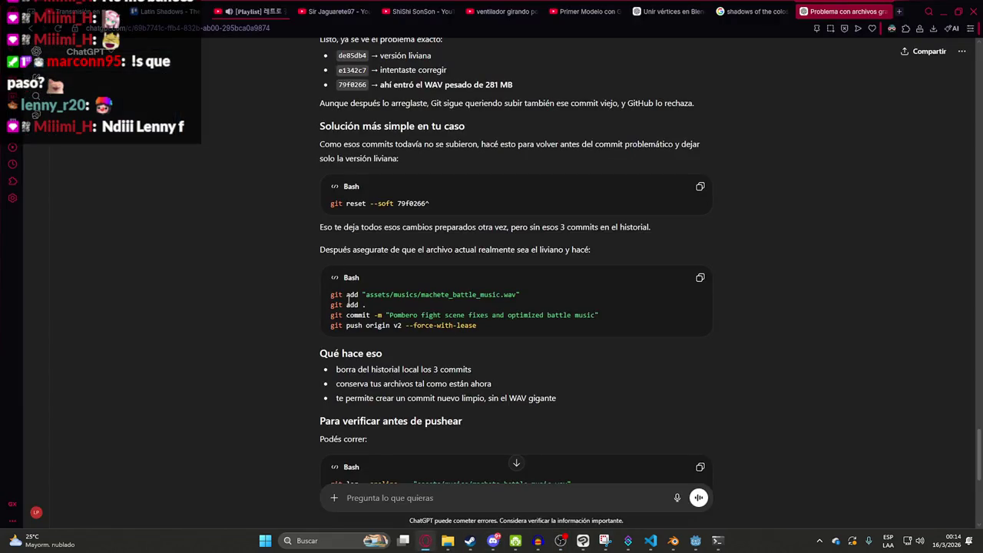
{"action": "left_click", "coordinate": [92, 5]}
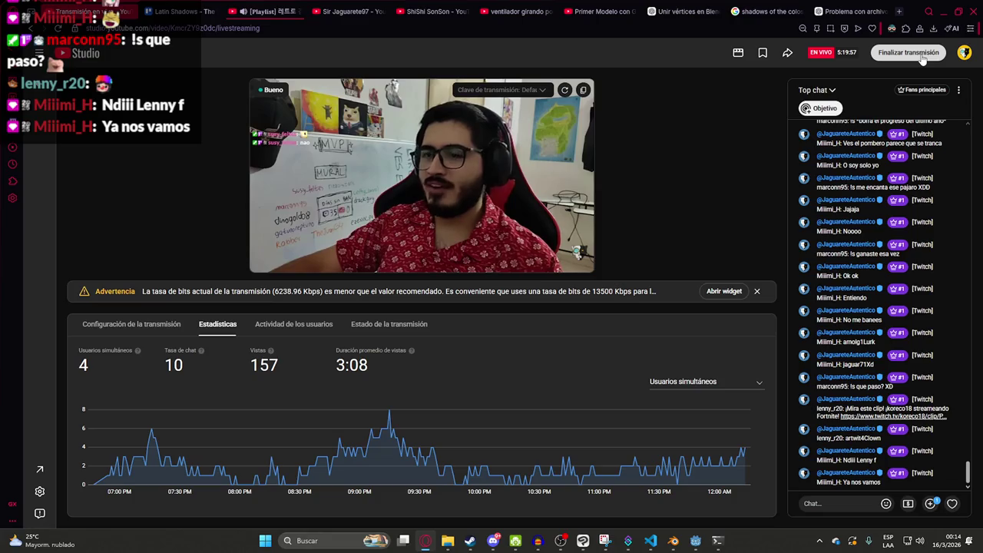
{"action": "left_click", "coordinate": [922, 60]}
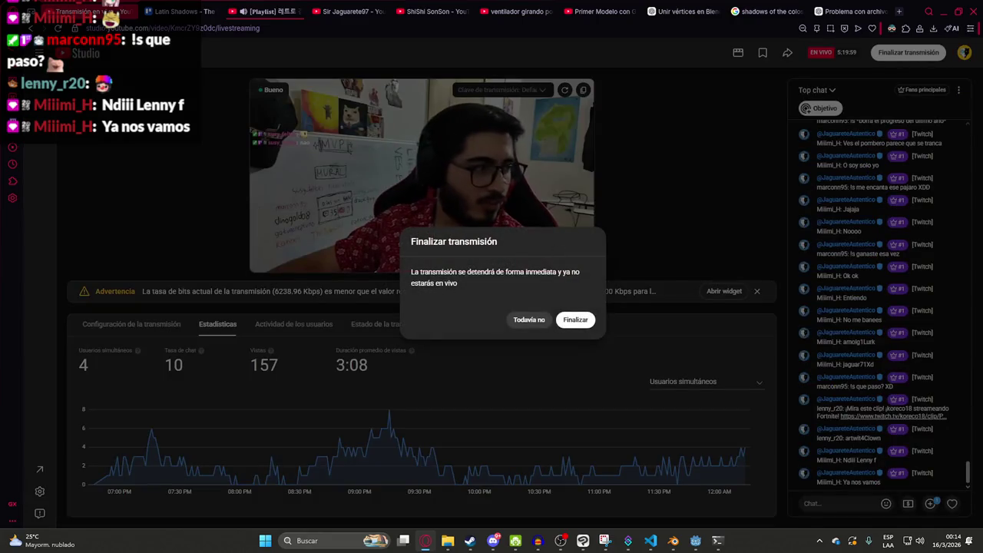
{"action": "left_click", "coordinate": [574, 320]}
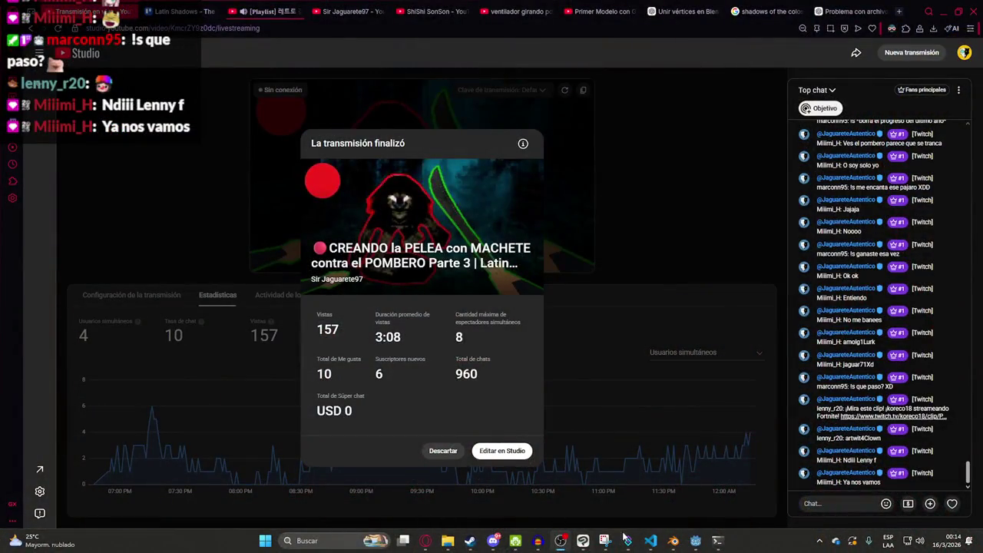
Step: Pause the Night City pop playlist video in the browser
{"action": "left_click", "coordinate": [651, 541]}
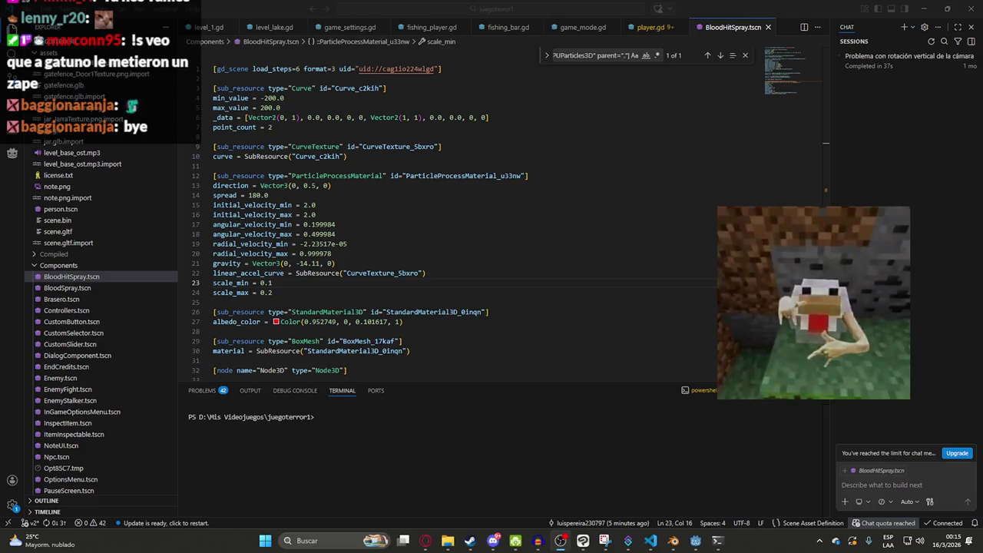
{"action": "left_click", "coordinate": [424, 542]}
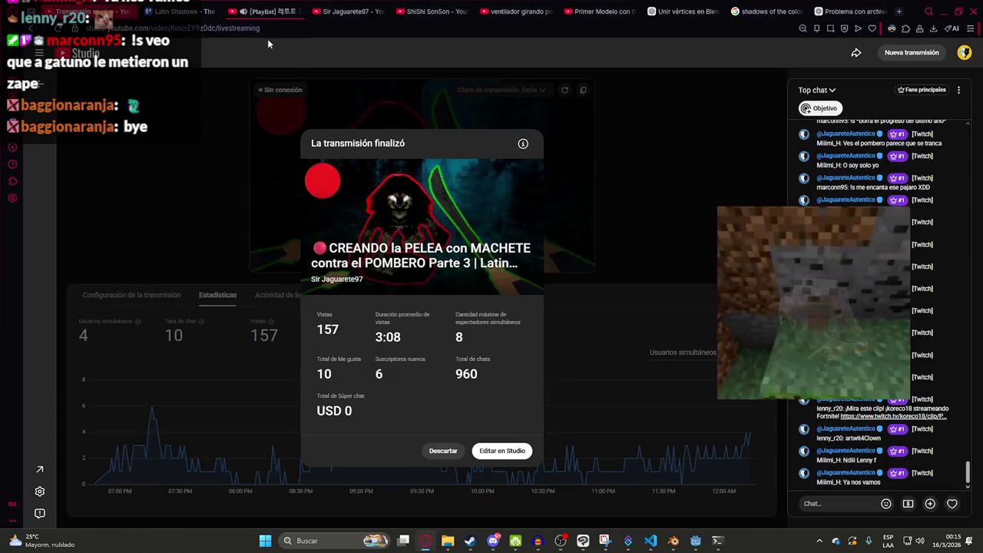
{"action": "left_click", "coordinate": [261, 11]}
{"action": "key", "text": "space"}
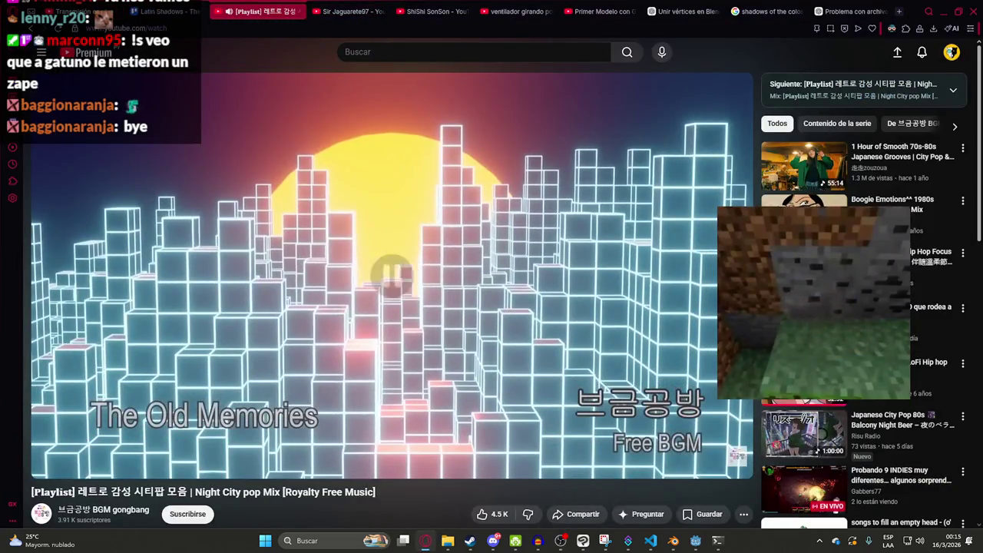